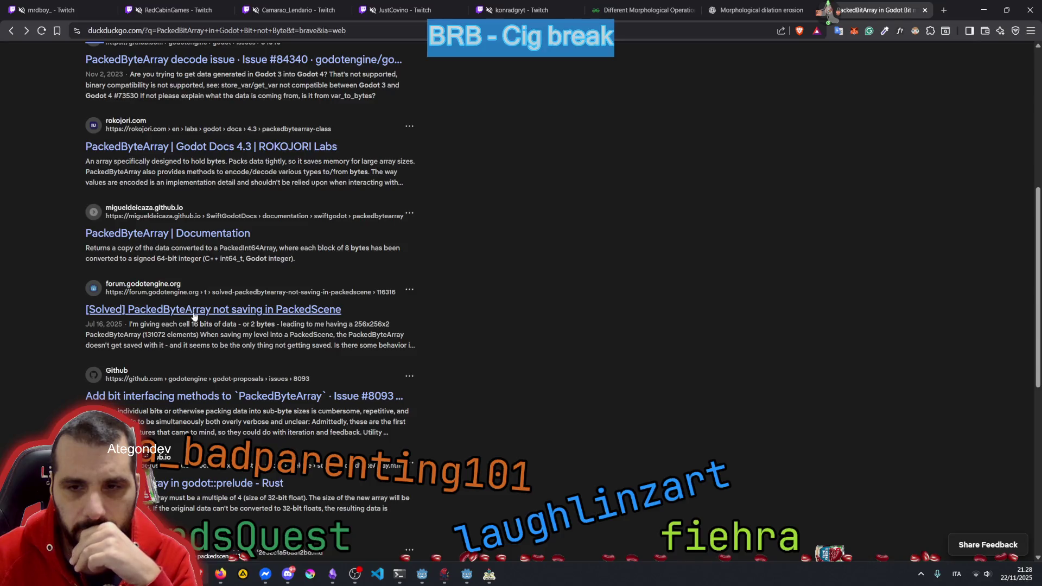
Step: Open GitHub issue #8093 'Add bit interfacing methods to PackedByteArray' from the DuckDuckGo results
scroll(194, 316, down, 2)
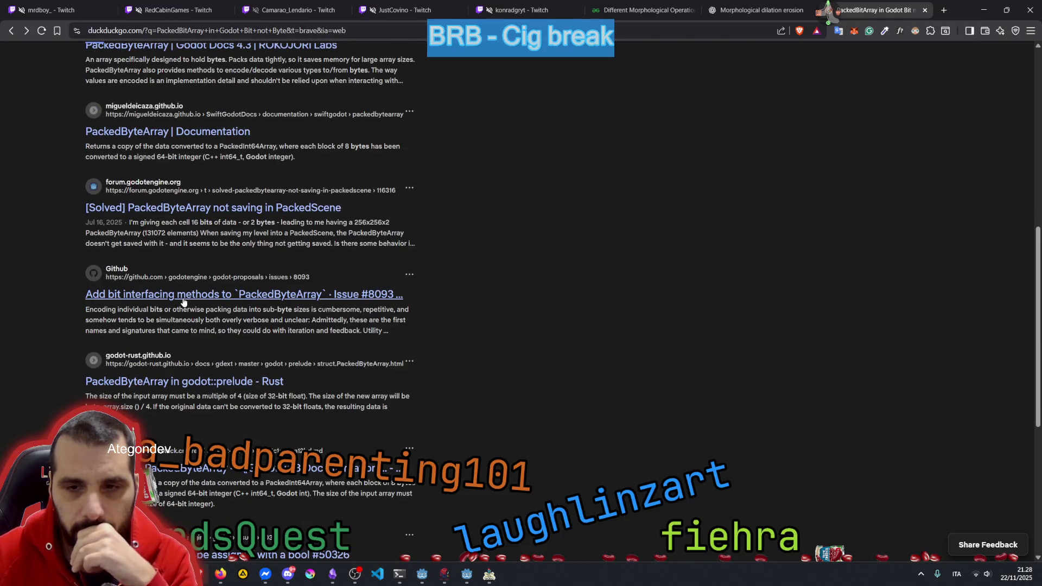
click(184, 300)
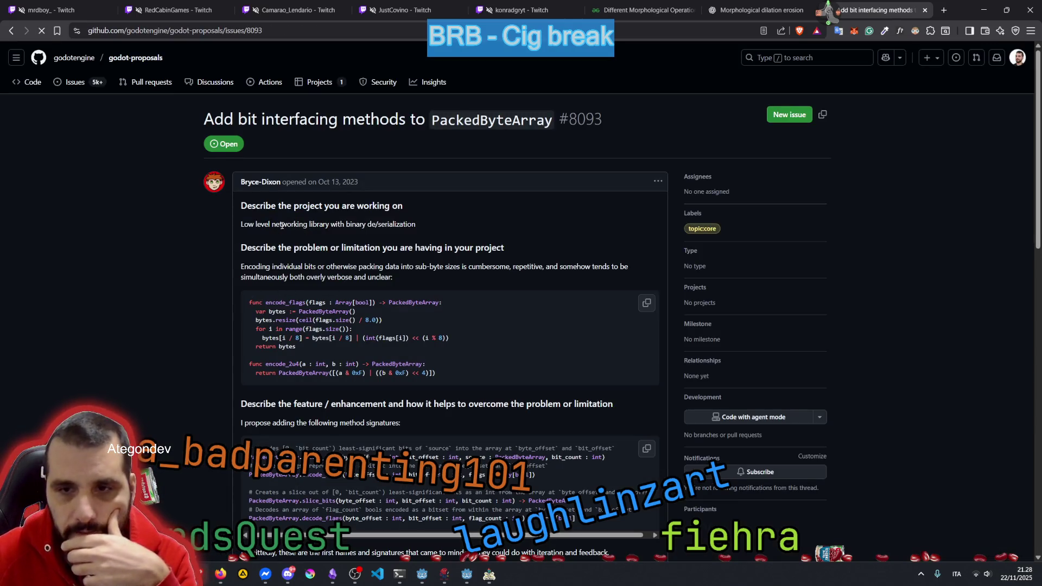
Step: Highlight passages of the issue's project and problem description while reading
drag(254, 224, 345, 228)
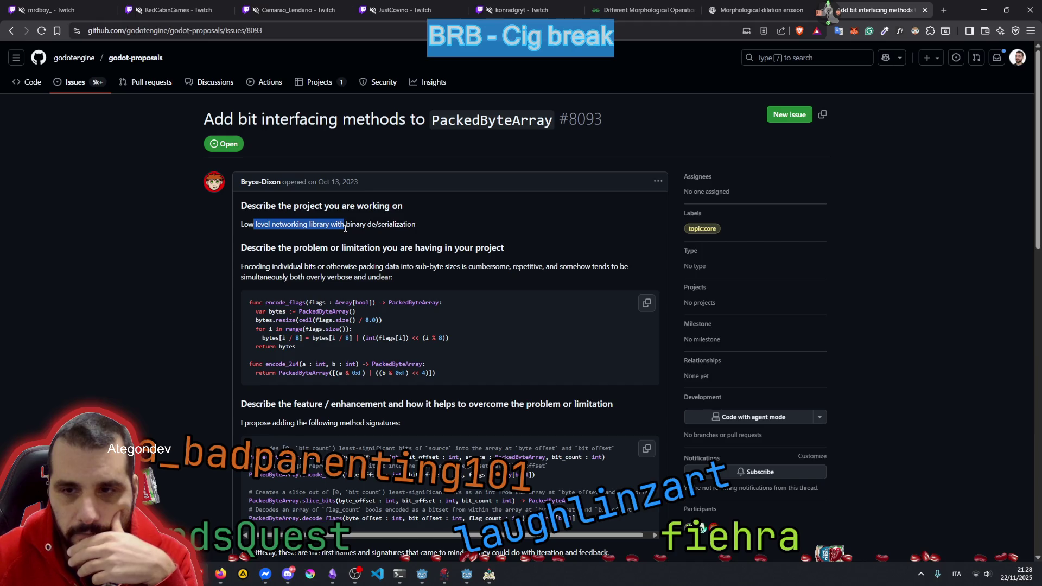
drag(270, 249, 393, 248)
mouse_move(266, 267)
mouse_down()
mouse_move(560, 266)
mouse_move(259, 277)
mouse_move(339, 266)
mouse_move(397, 277)
mouse_up()
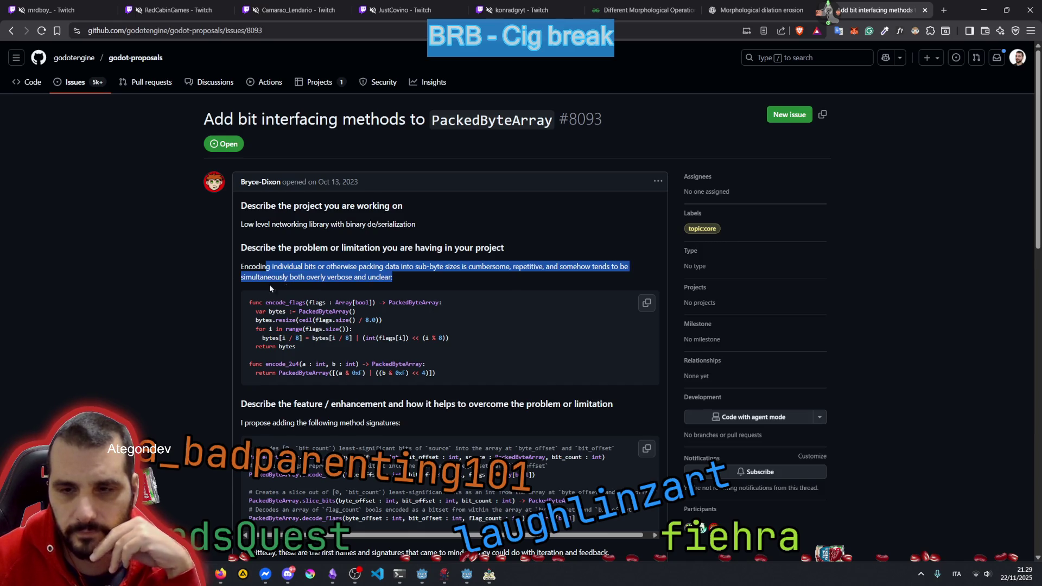
Step: Read through the resize code example and proposed signatures like encode_bits, highlighting key parts
scroll(269, 285, down, 2)
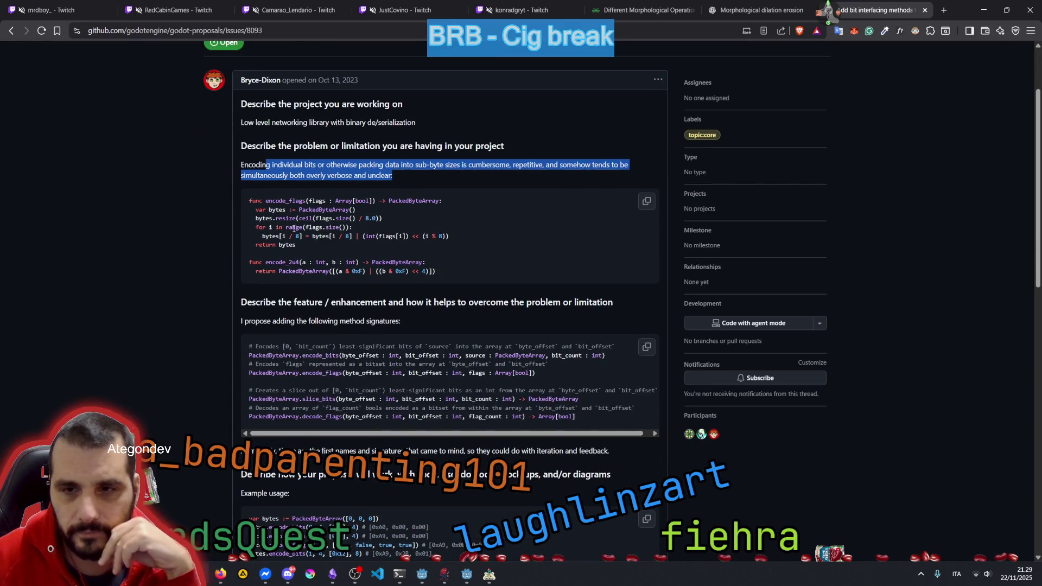
drag(276, 210, 339, 230)
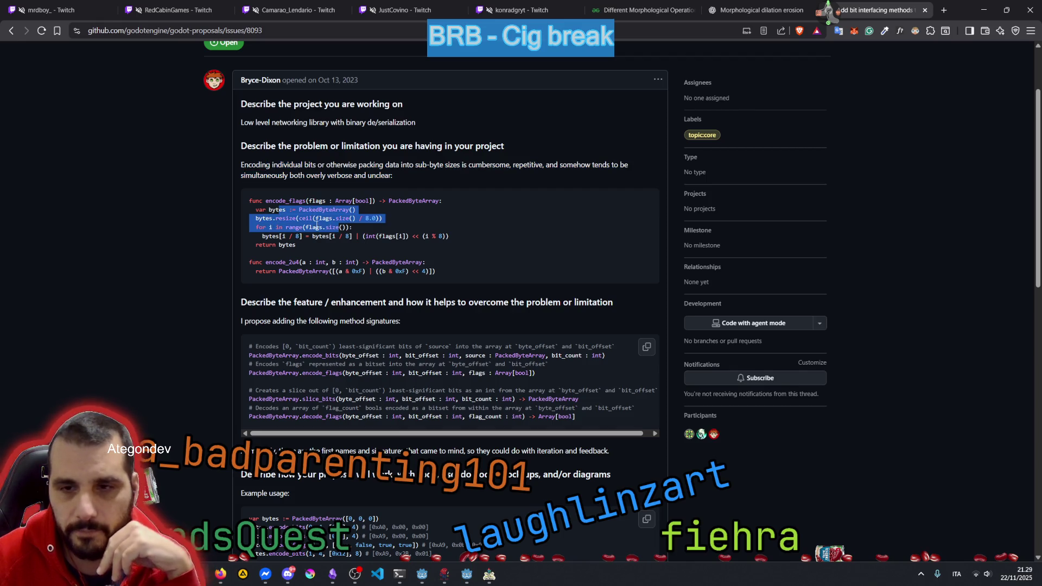
click(316, 226)
scroll(320, 224, down, 2)
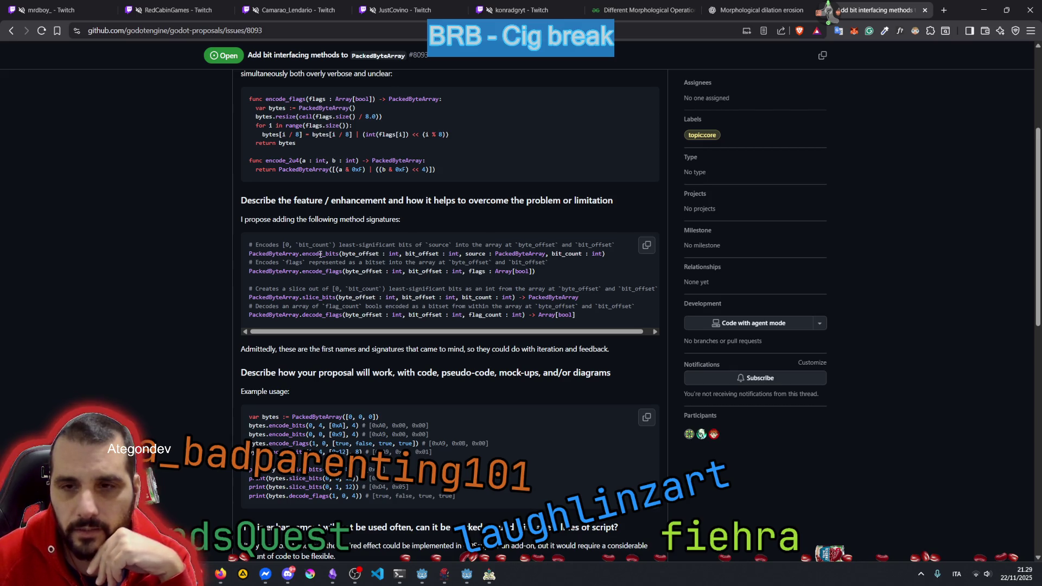
double_click(320, 255)
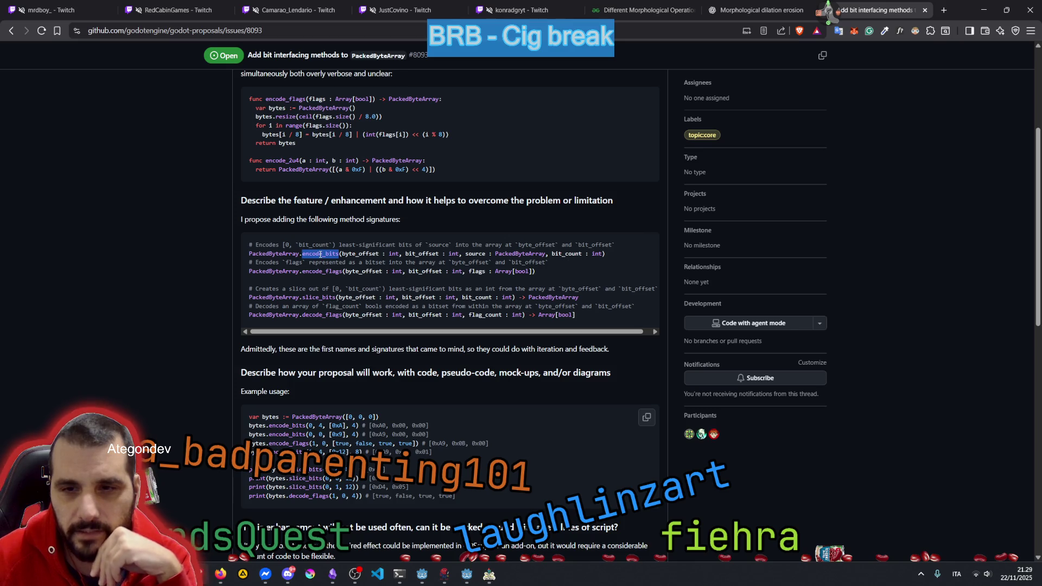
drag(303, 222, 399, 221)
click(363, 224)
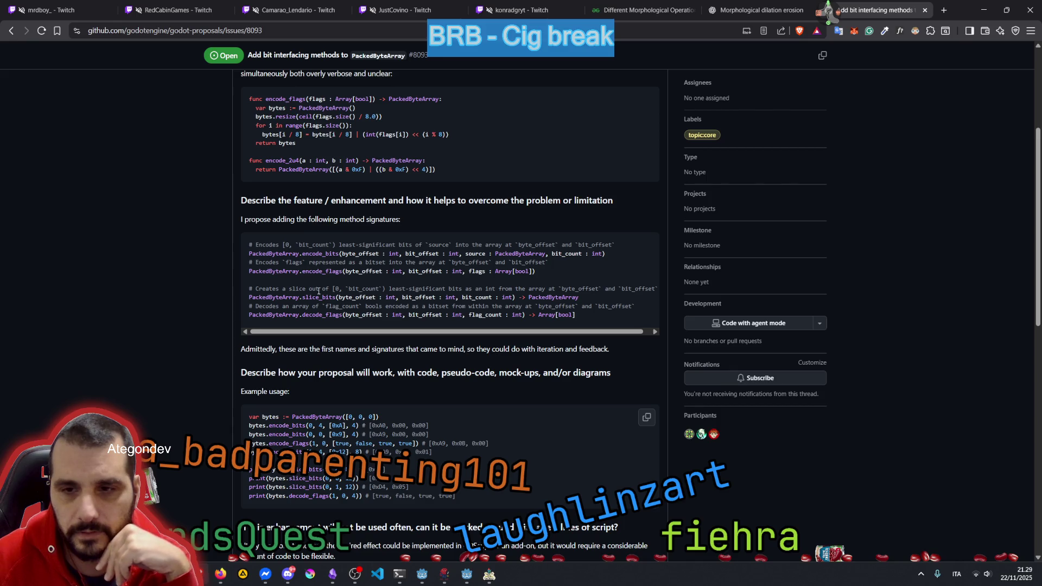
mouse_move(309, 314)
mouse_down()
mouse_move(339, 298)
mouse_move(376, 297)
mouse_up()
click(375, 281)
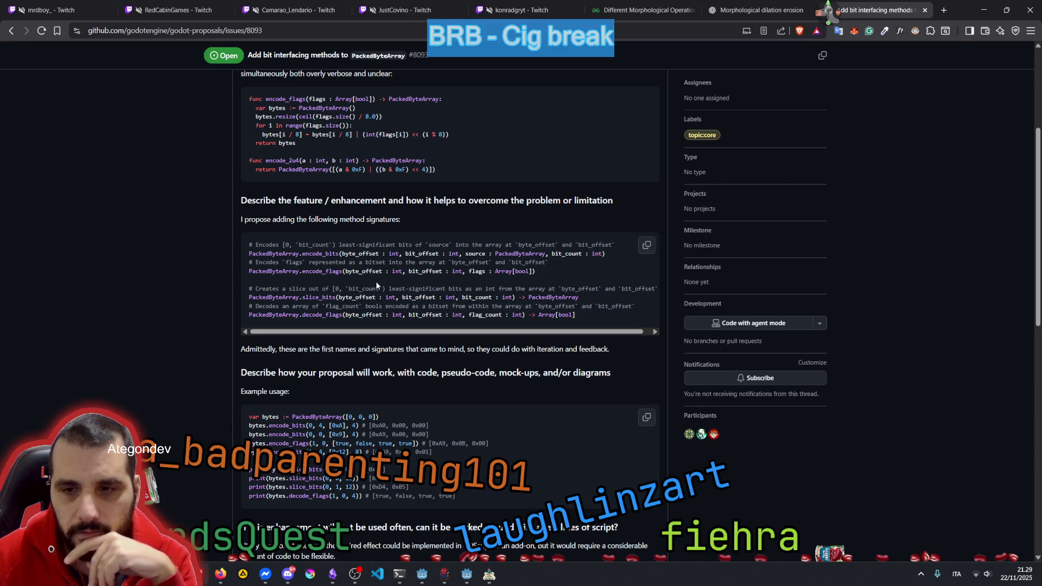
scroll(175, 292, down, 2)
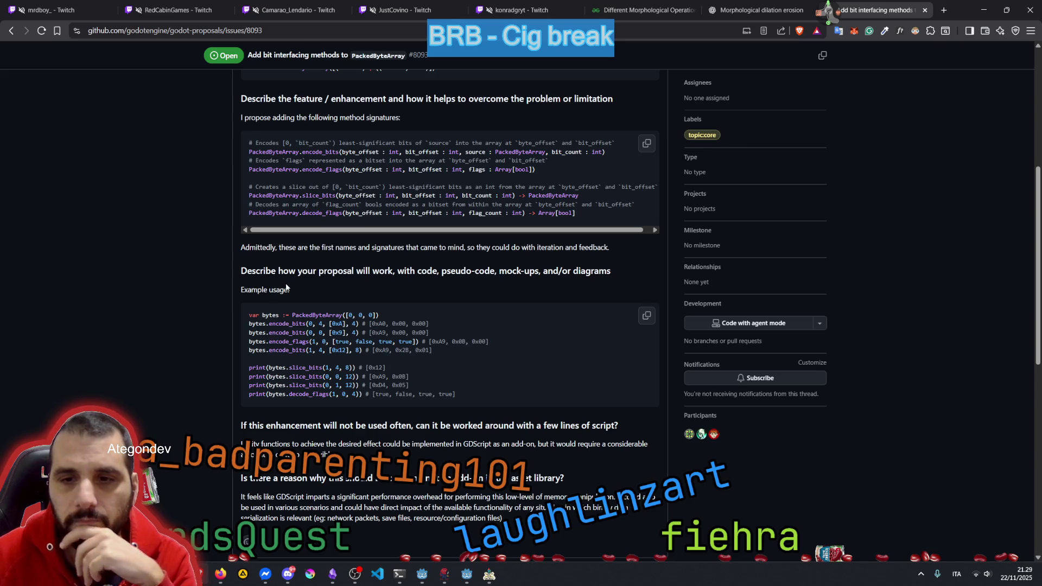
scroll(287, 287, down, 1)
drag(293, 264, 343, 265)
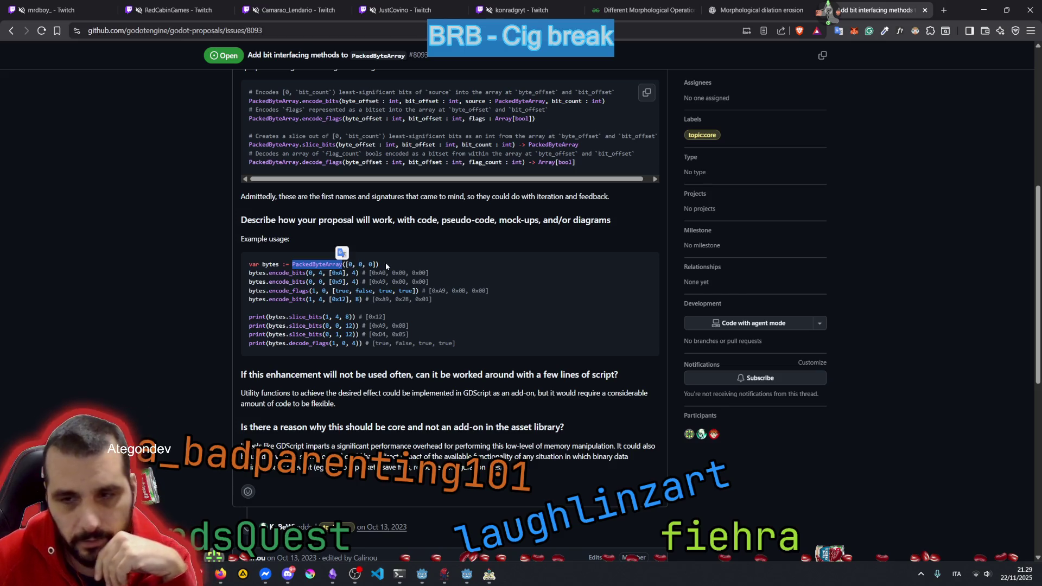
scroll(414, 253, down, 1)
drag(312, 214, 326, 214)
scroll(337, 248, down, 2)
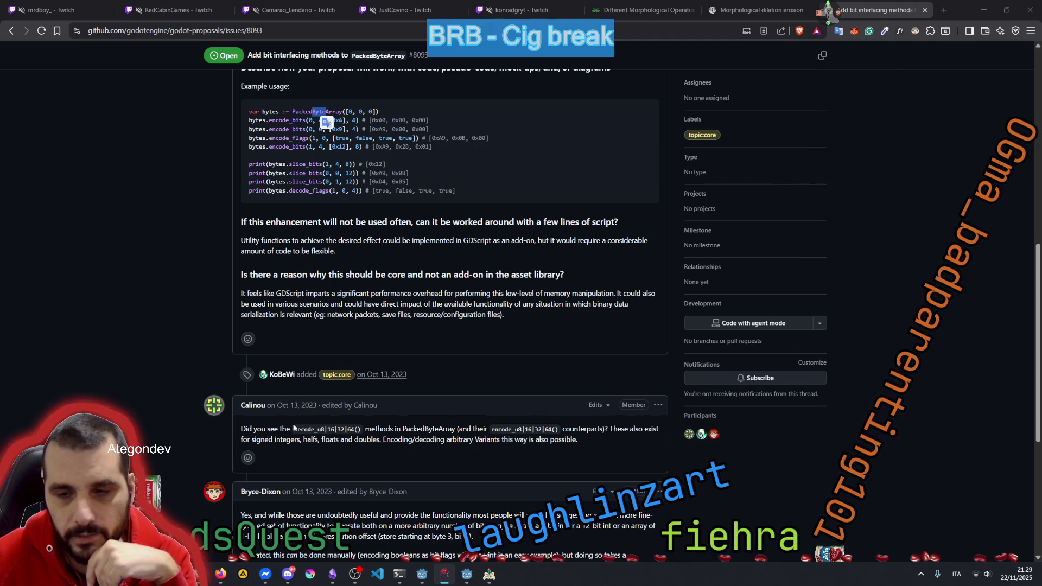
click(330, 429)
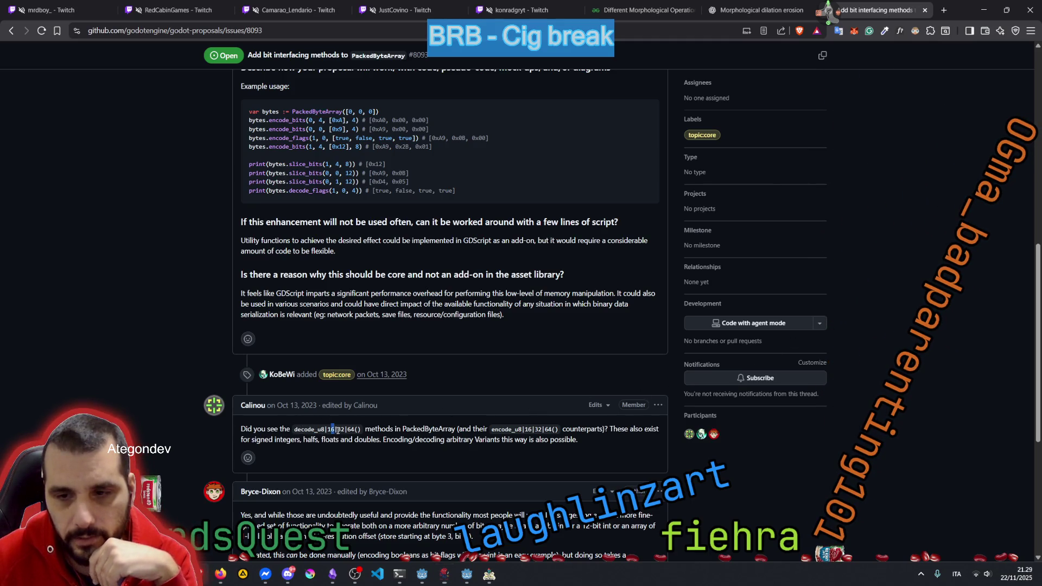
drag(409, 429, 424, 429)
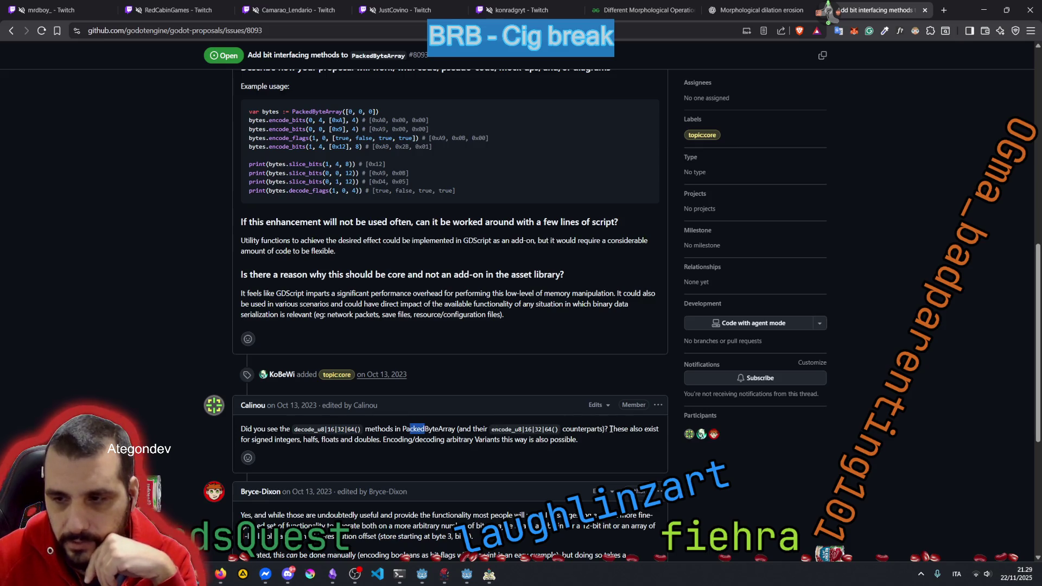
mouse_move(611, 429)
mouse_down()
mouse_move(283, 448)
mouse_move(554, 439)
mouse_up()
scroll(470, 437, down, 1)
scroll(322, 282, down, 5)
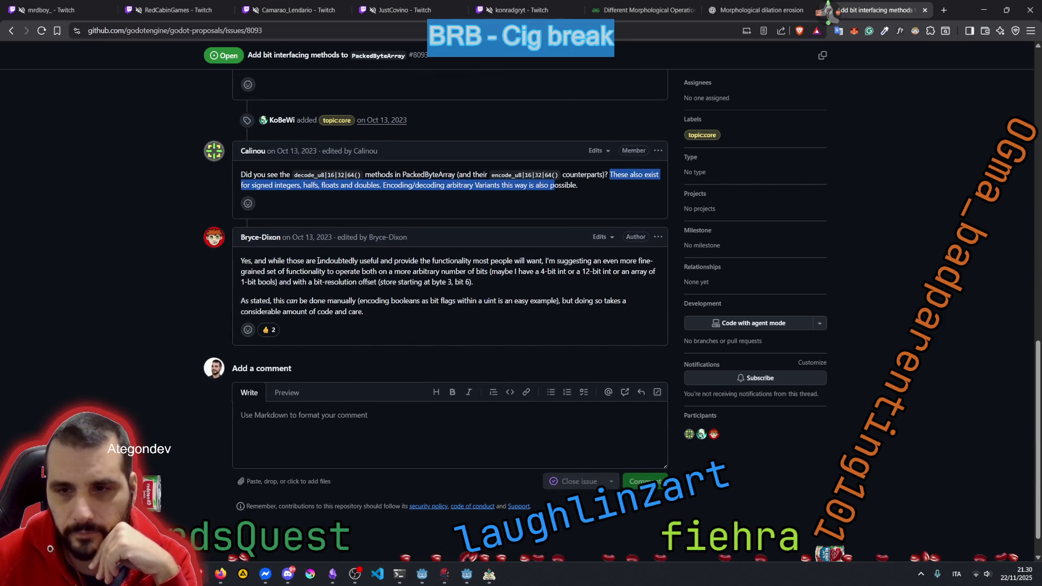
mouse_move(318, 261)
mouse_down()
mouse_move(632, 265)
mouse_move(242, 264)
mouse_move(564, 269)
mouse_move(295, 280)
mouse_up()
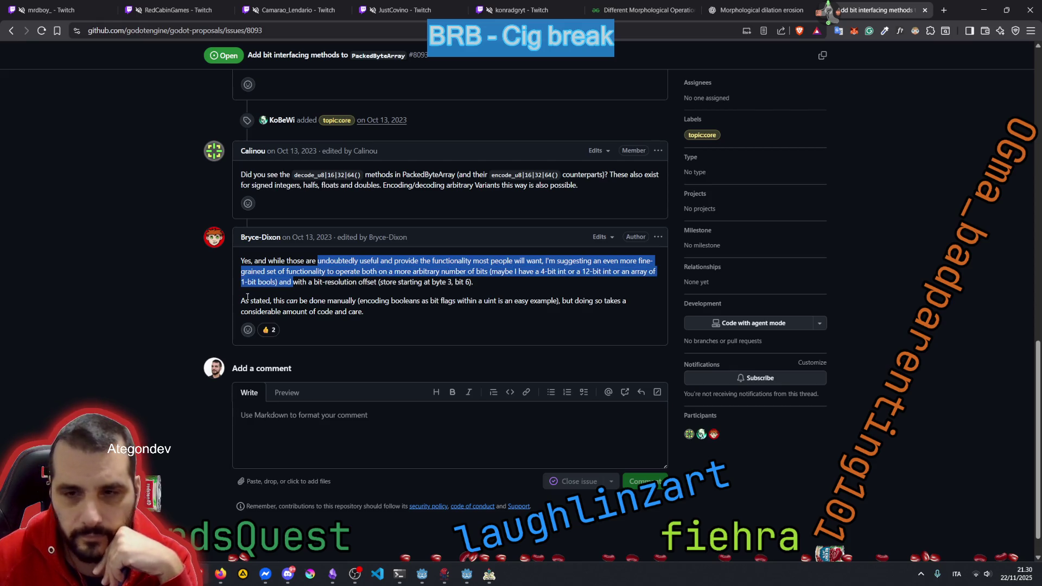
mouse_move(242, 300)
mouse_down()
mouse_move(424, 295)
mouse_move(327, 310)
mouse_up()
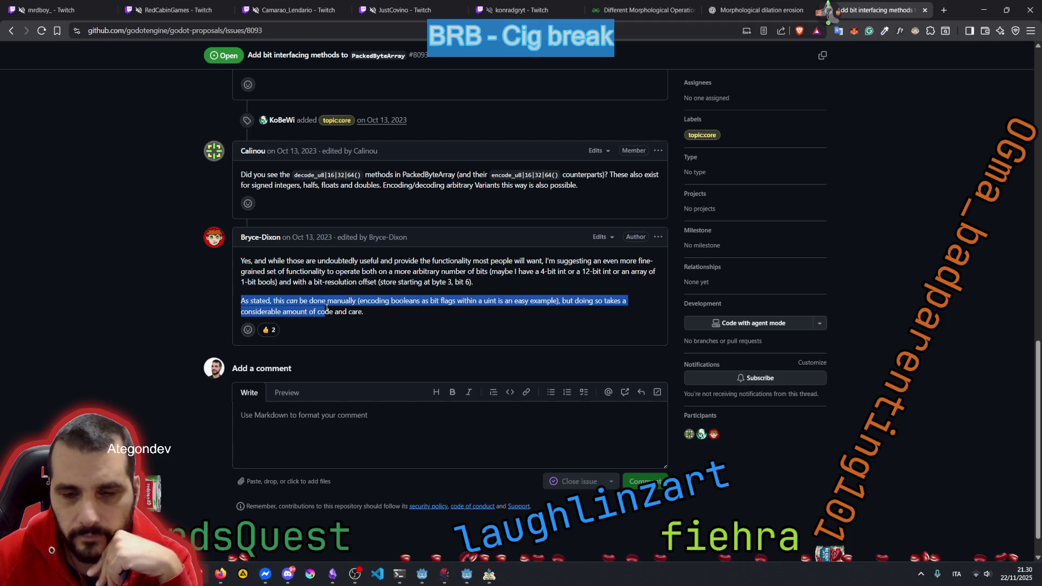
click(326, 310)
scroll(324, 310, down, 1)
scroll(324, 309, down, 1)
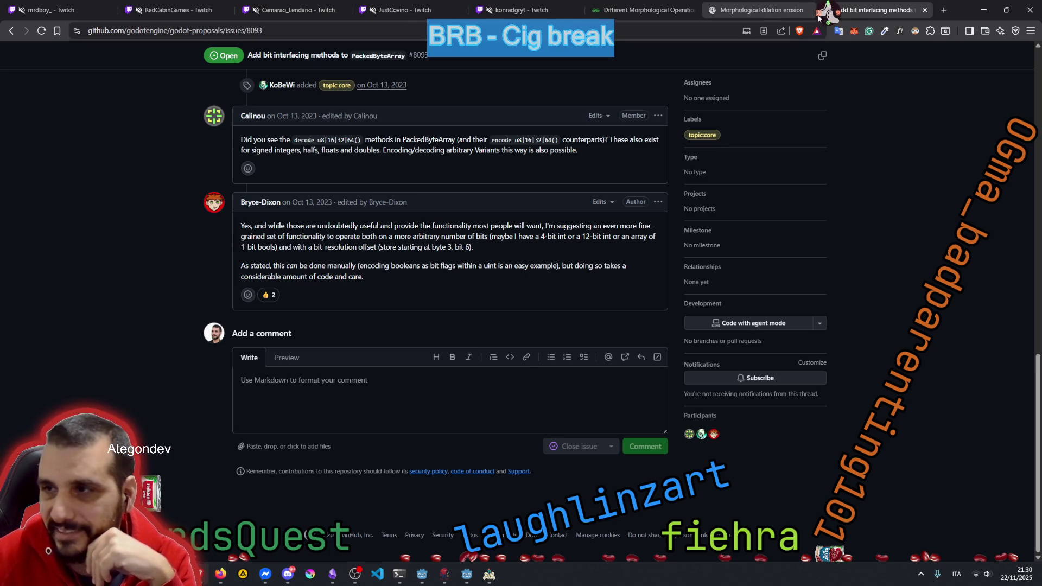
middle_click(828, 17)
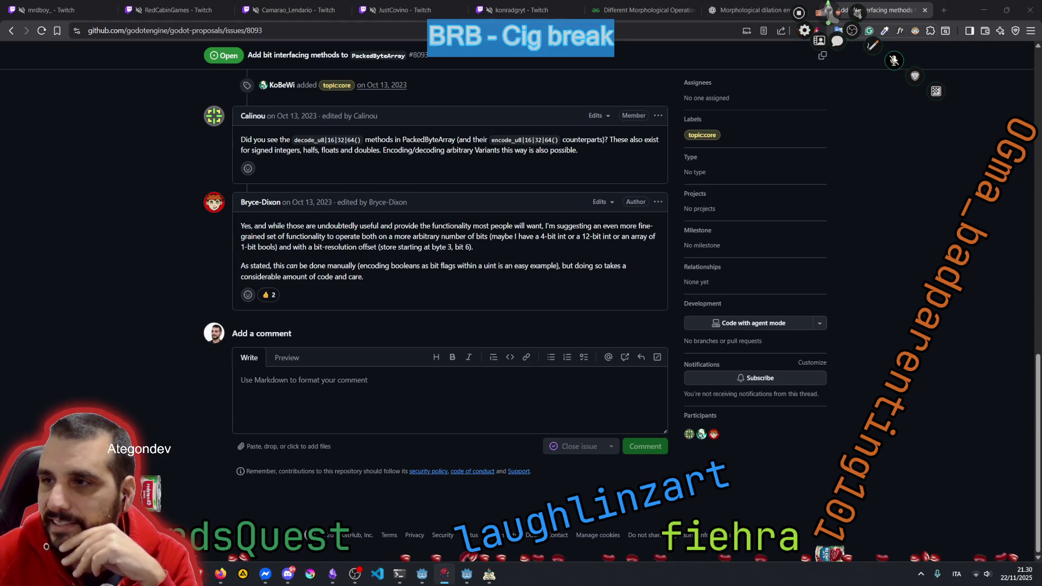
click(894, 60)
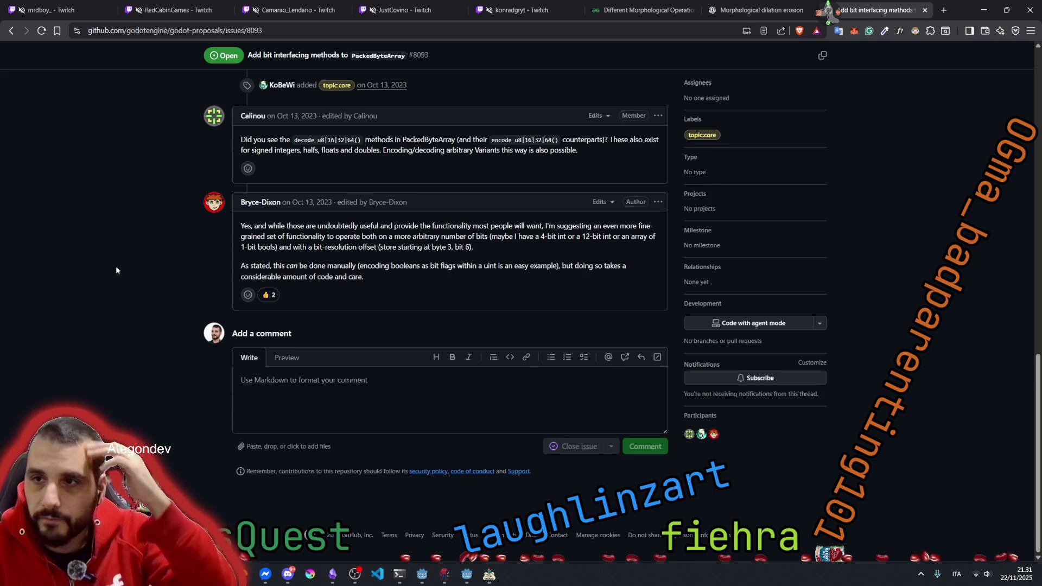
click(756, 4)
Step: Highlight the reply's any-width claim, per-row bitsets, row-y erosion and SE-8 erosion lines
scroll(451, 261, down, 5)
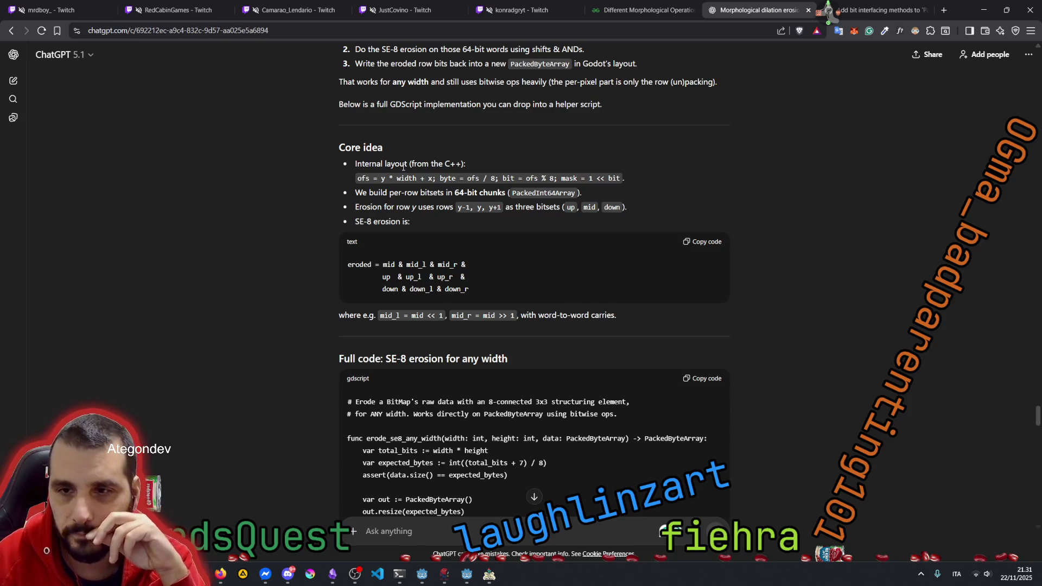
scroll(404, 170, up, 3)
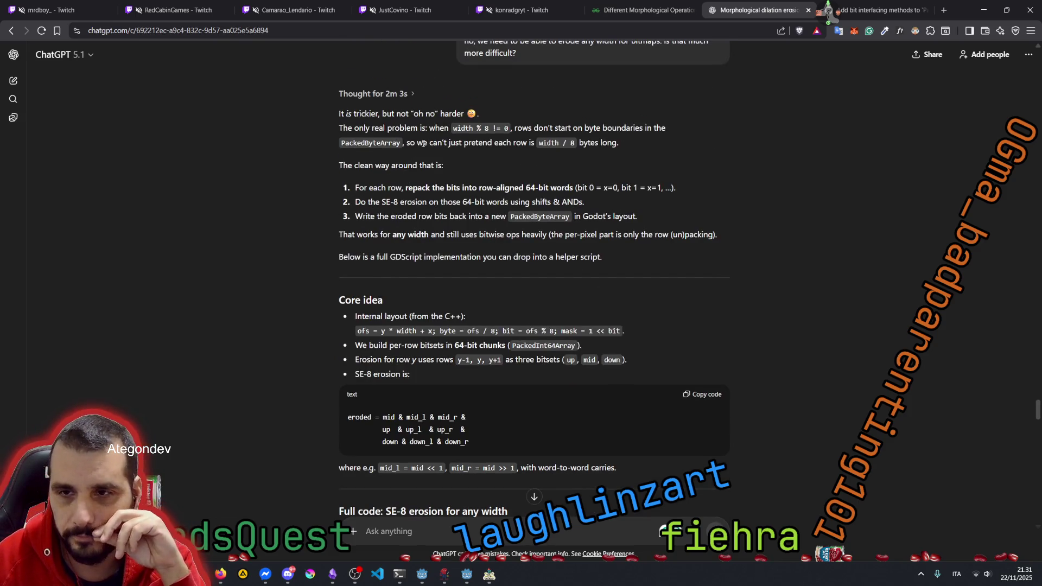
drag(362, 234, 548, 234)
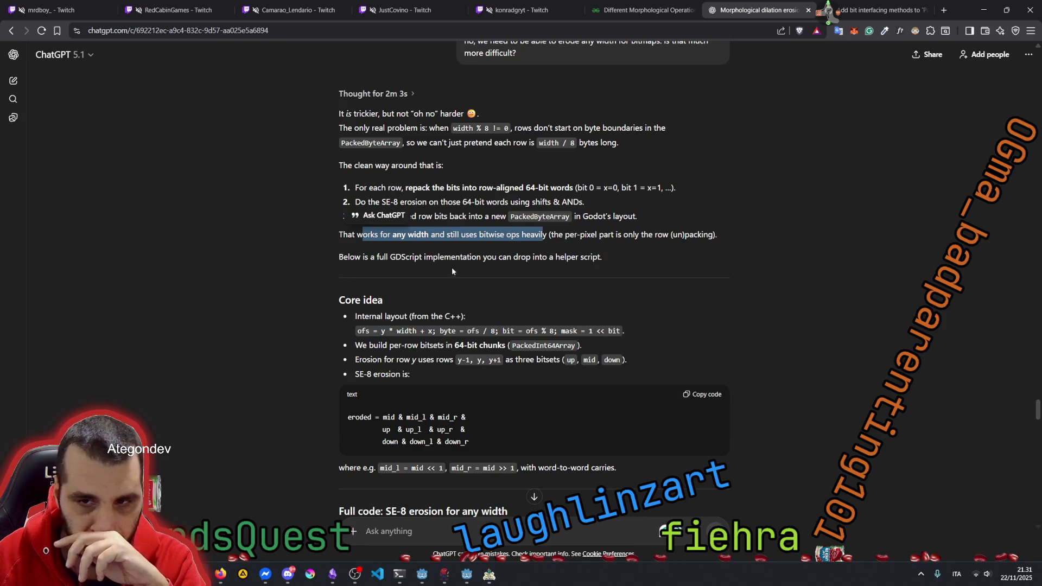
scroll(409, 253, down, 2)
click(356, 229)
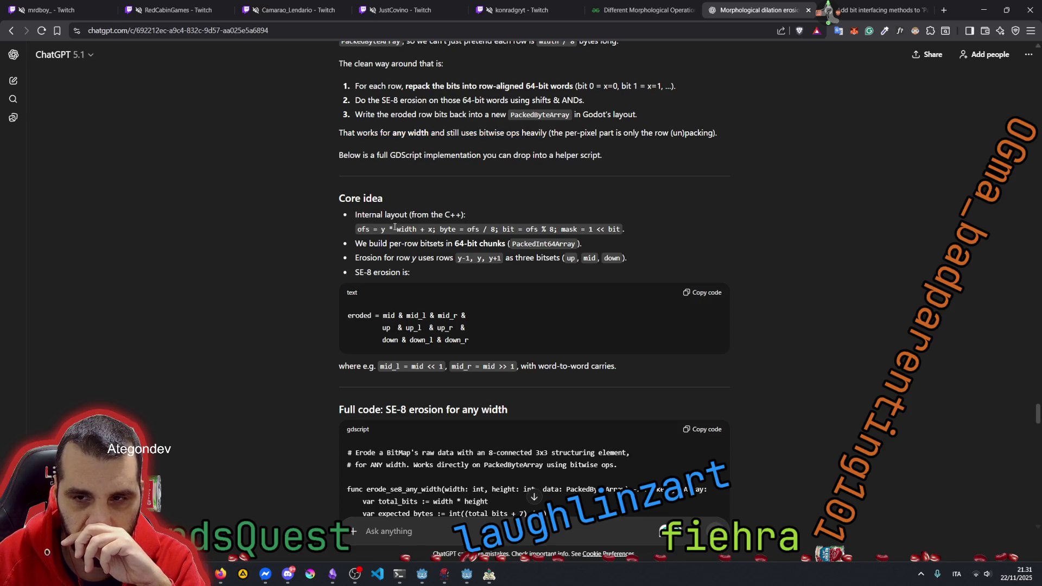
drag(383, 244, 459, 244)
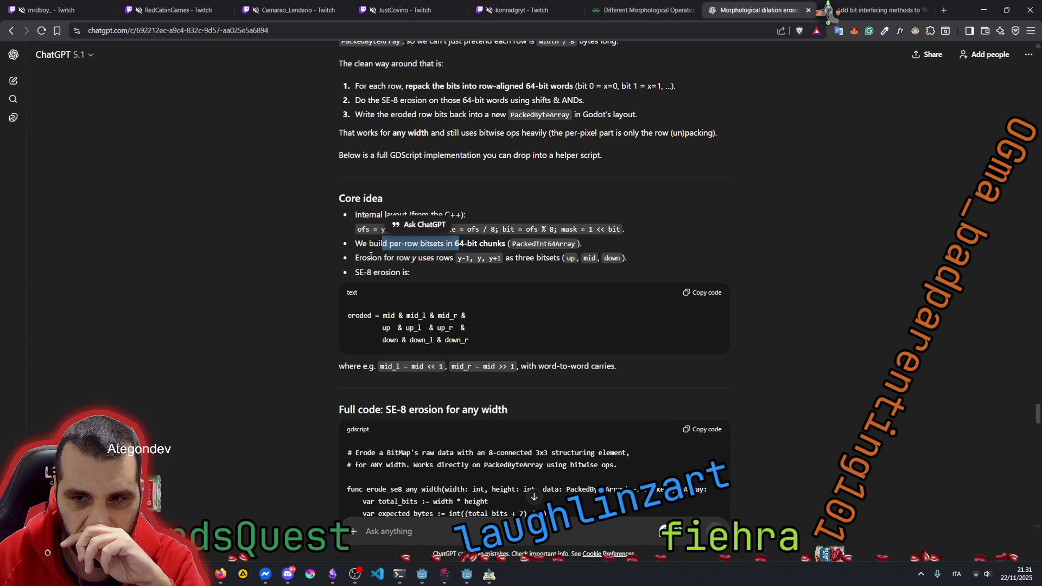
drag(371, 258, 428, 265)
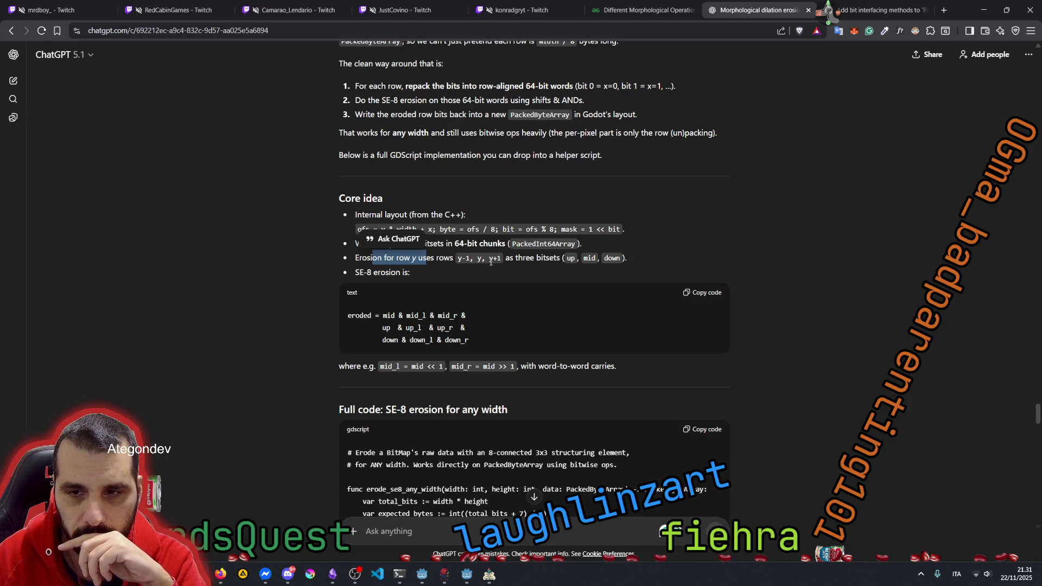
triple_click(374, 269)
click(325, 262)
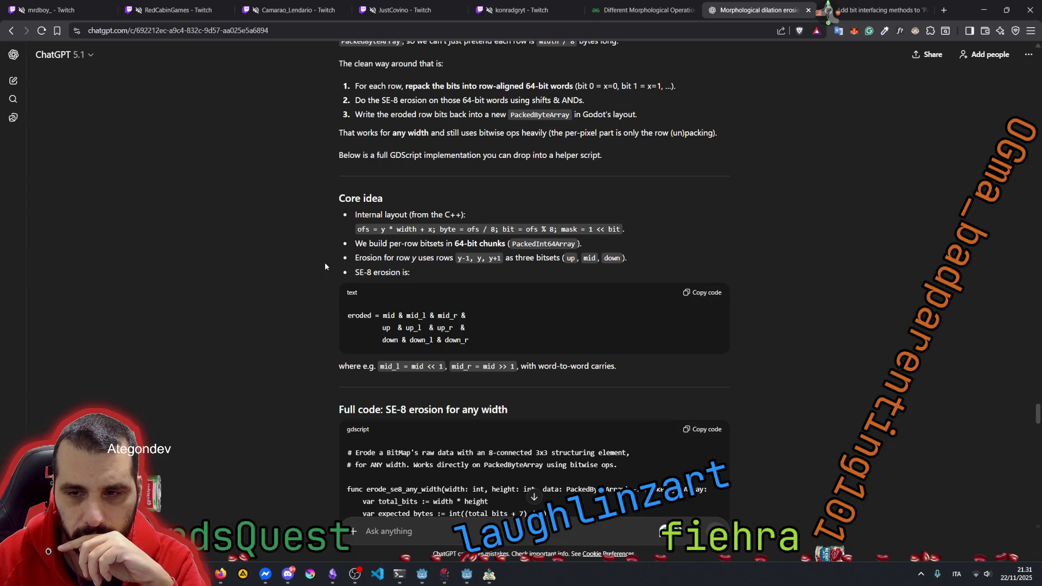
Step: Study the SE-8 erosion formula and the erode_se8_any_width function signature in the code
scroll(326, 262, down, 1)
mouse_move(423, 264)
mouse_down()
mouse_move(464, 278)
mouse_move(466, 290)
mouse_up()
click(290, 297)
scroll(299, 295, down, 2)
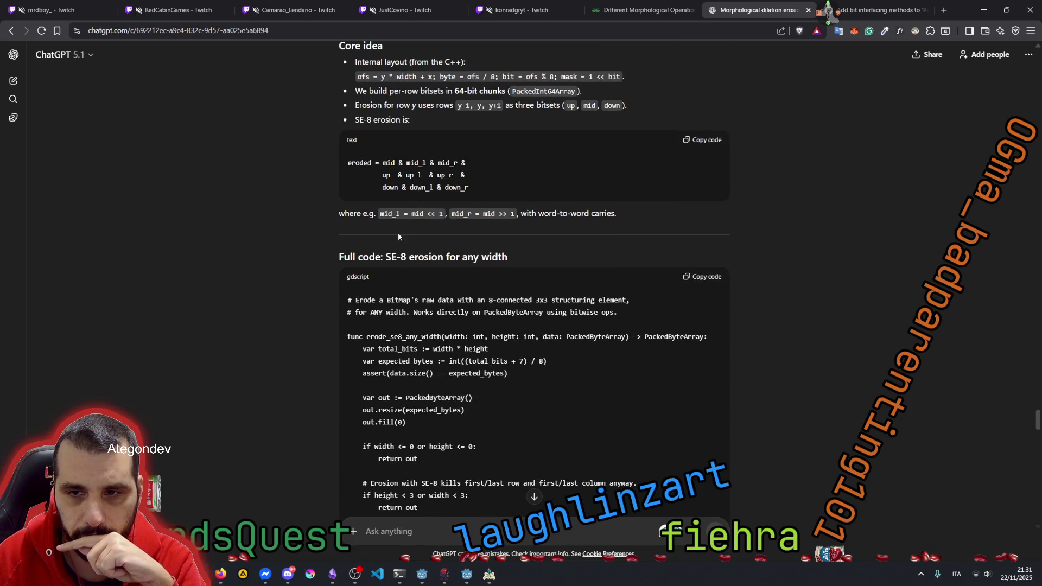
scroll(333, 270, down, 1)
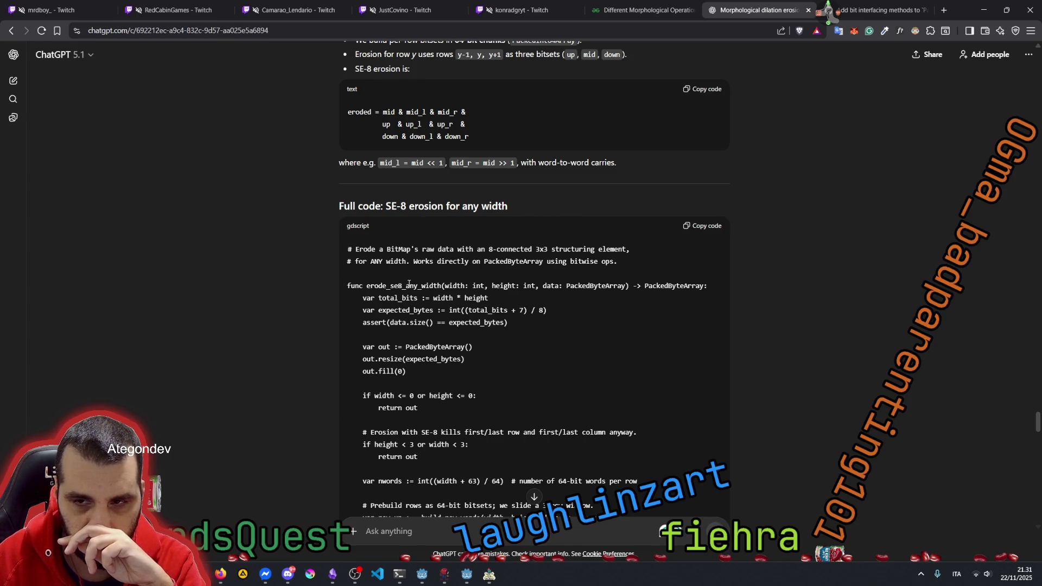
mouse_move(408, 285)
mouse_down()
mouse_move(629, 291)
mouse_move(607, 295)
mouse_up()
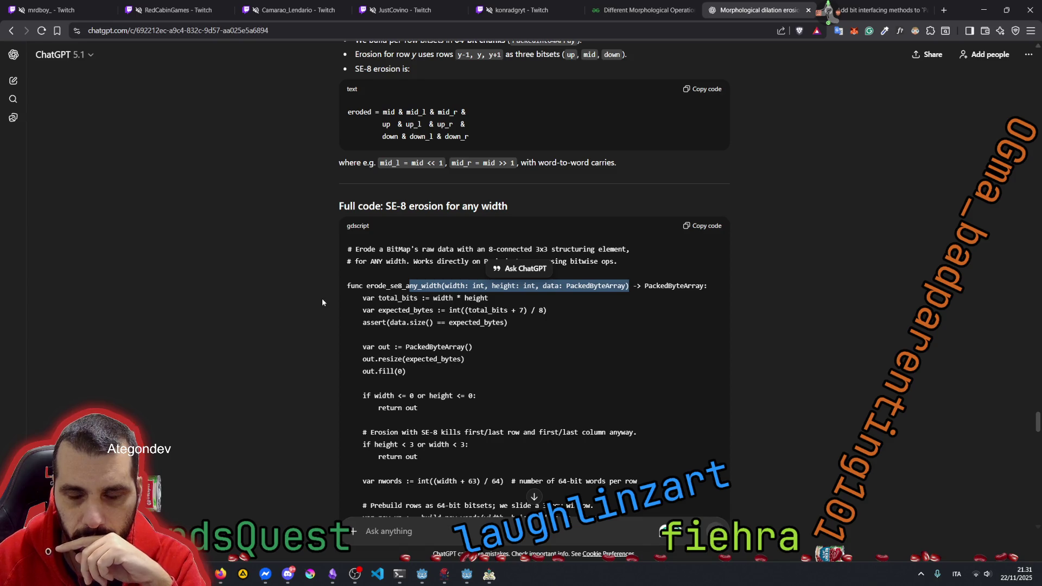
scroll(322, 302, down, 6)
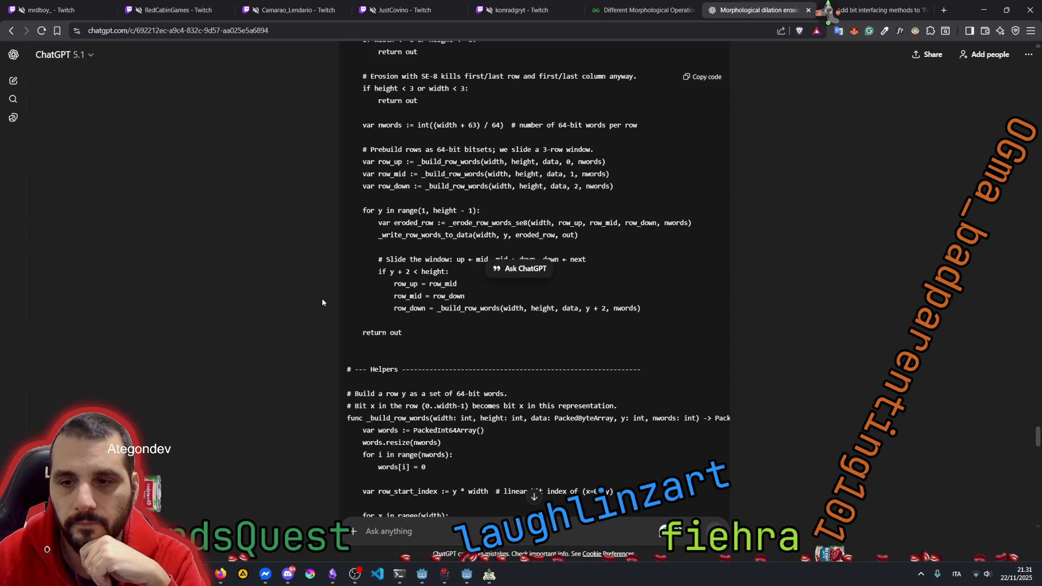
scroll(322, 302, up, 3)
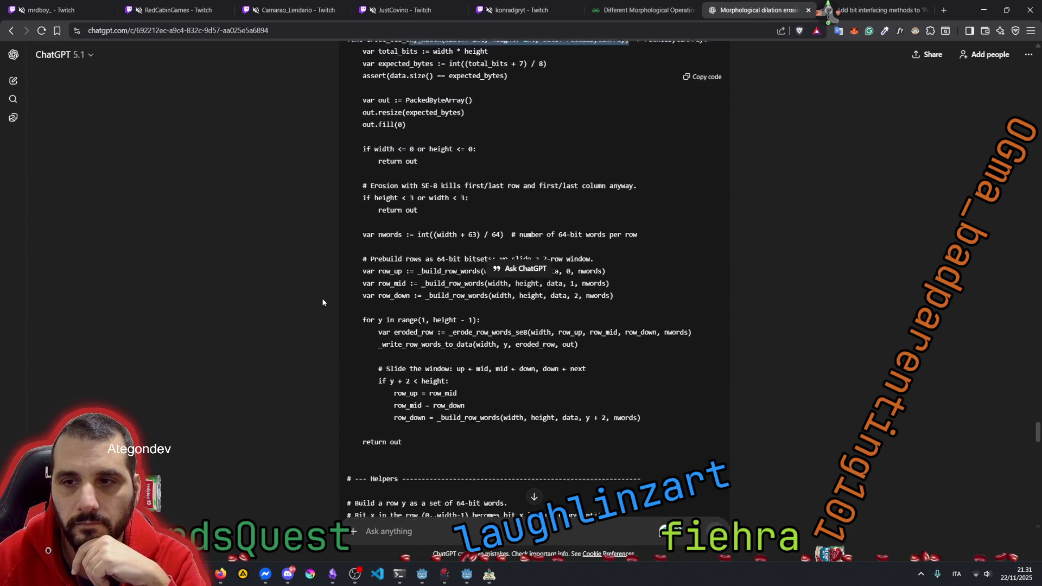
double_click(393, 140)
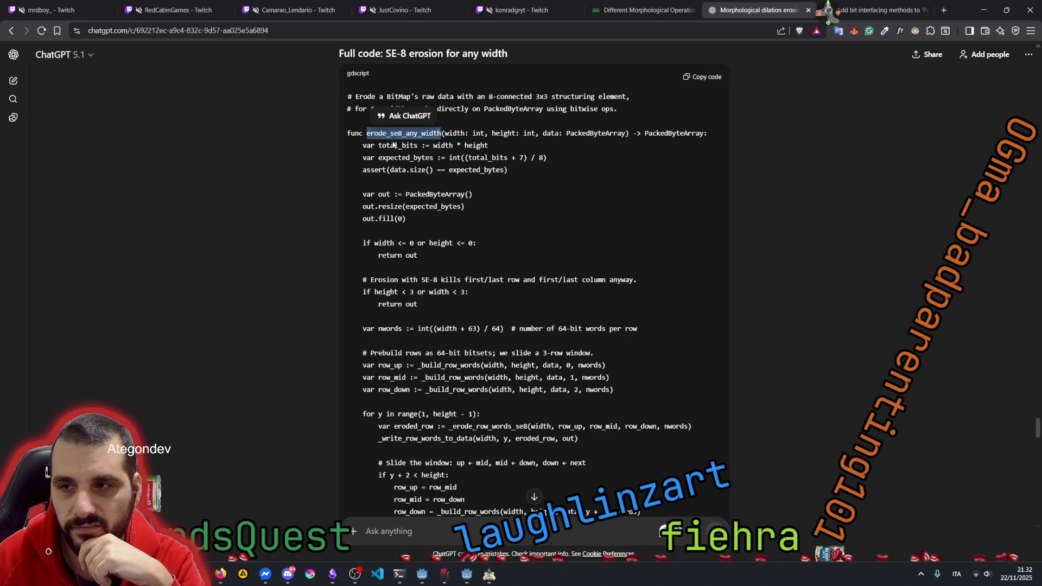
scroll(417, 228, down, 2)
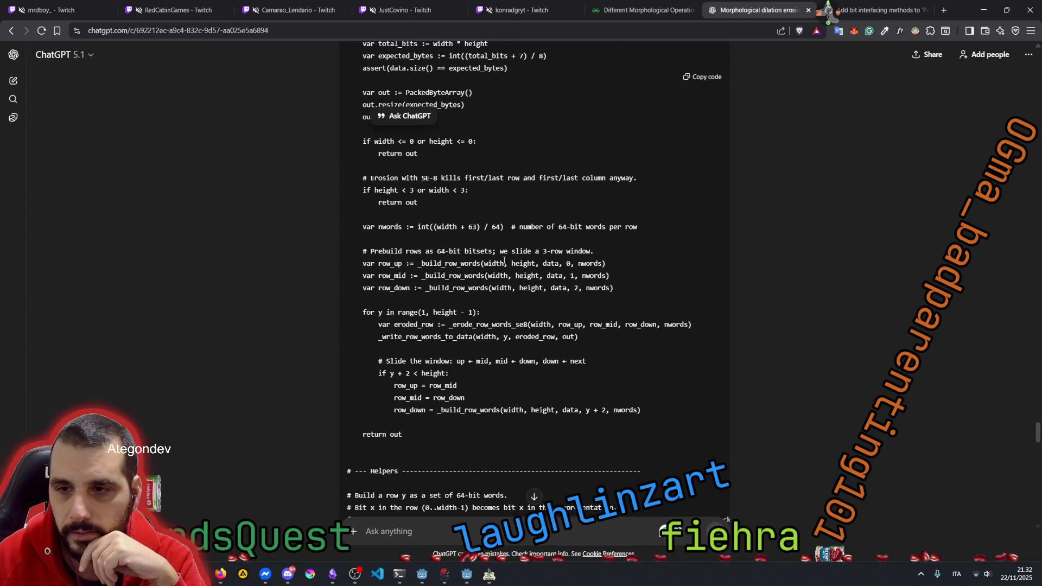
double_click(444, 264)
scroll(435, 282, down, 5)
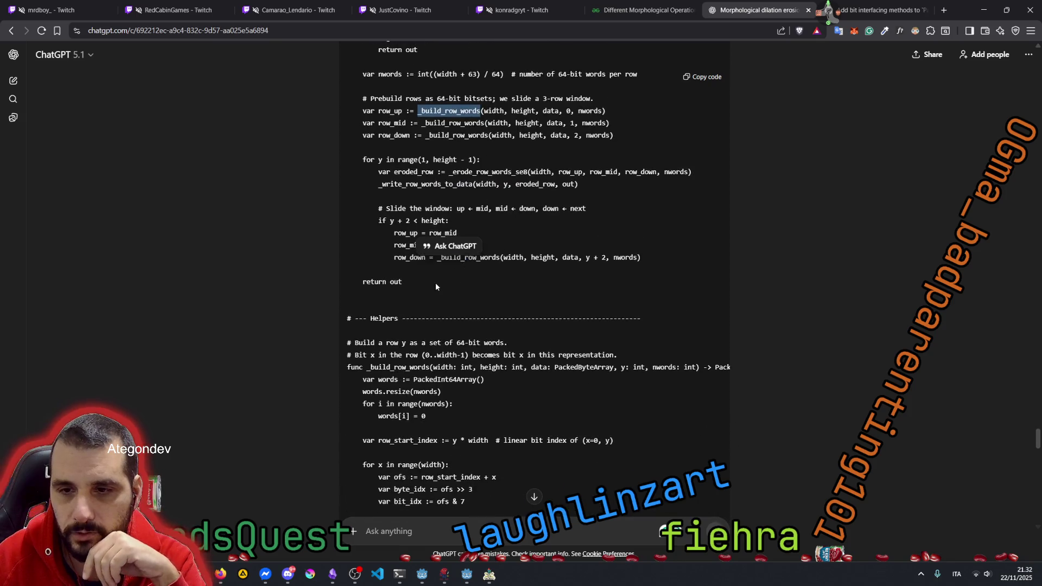
double_click(386, 215)
scroll(412, 308, down, 3)
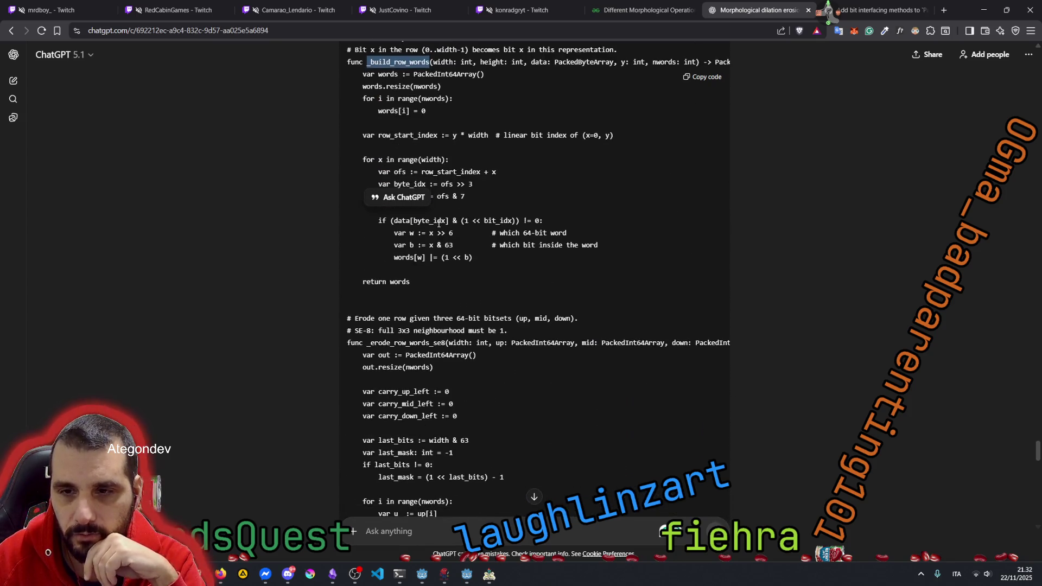
double_click(380, 343)
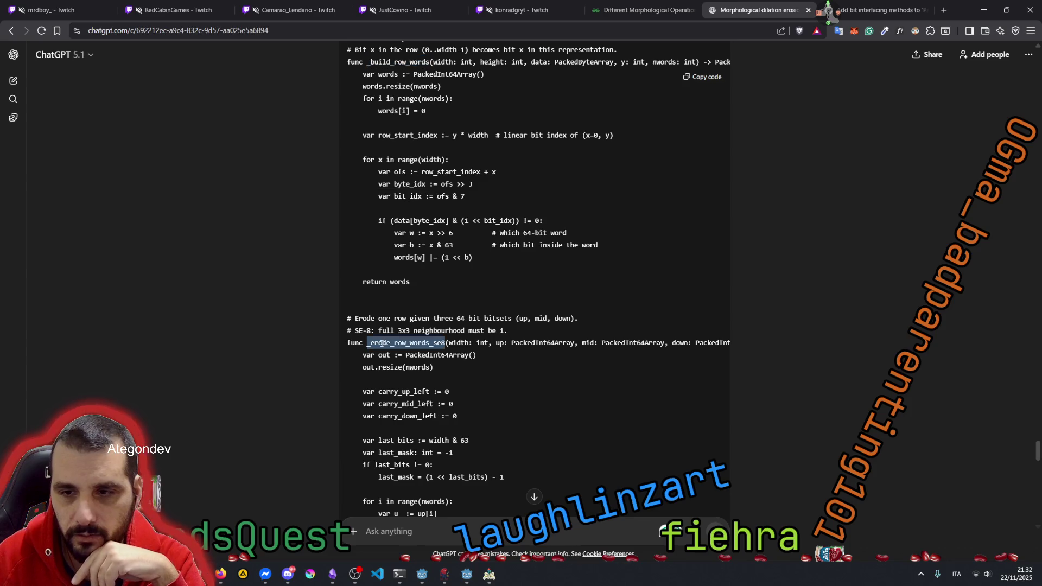
scroll(437, 292, down, 6)
scroll(437, 292, down, 5)
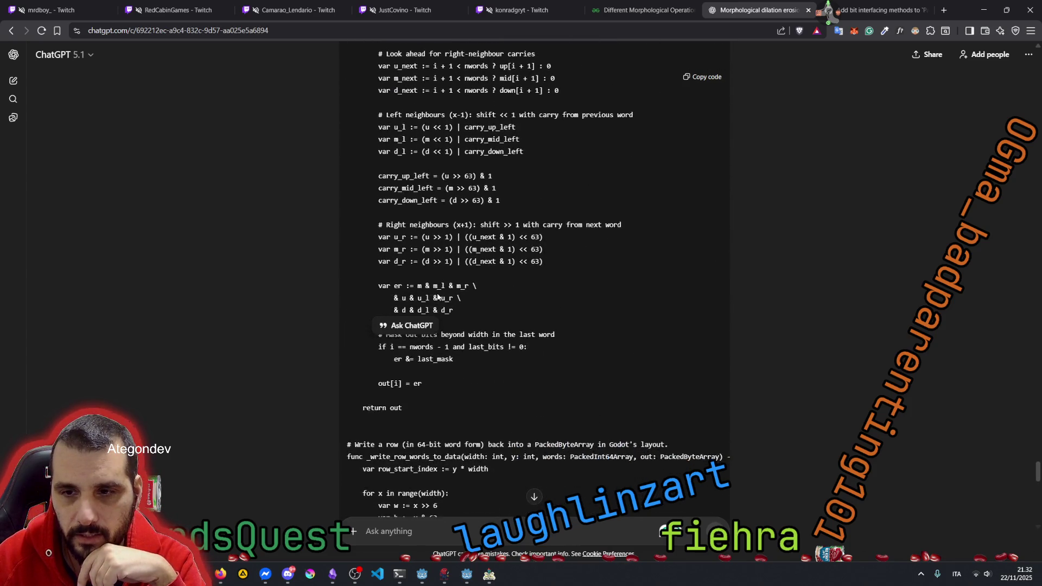
double_click(383, 354)
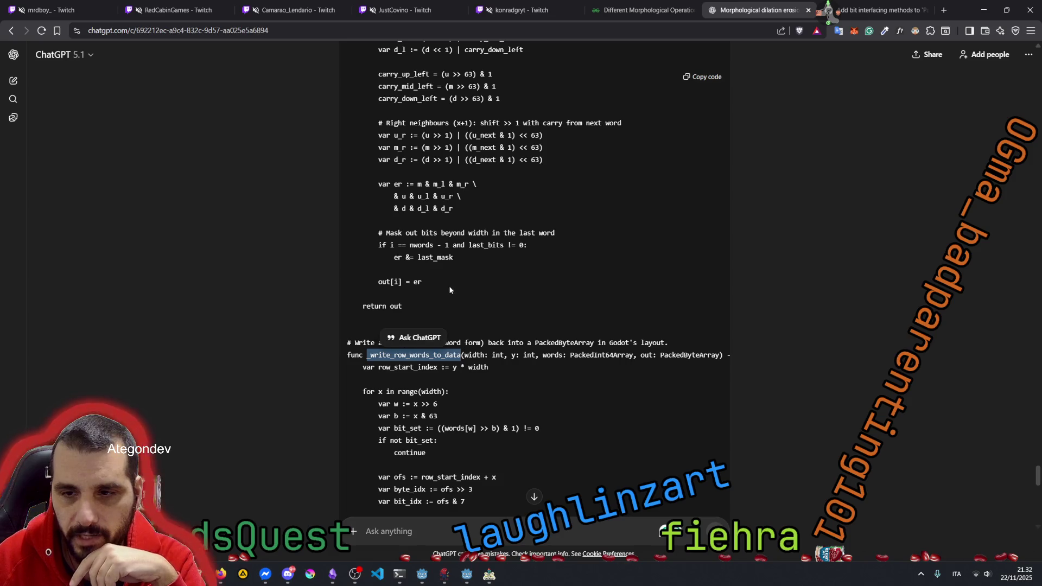
scroll(448, 285, down, 5)
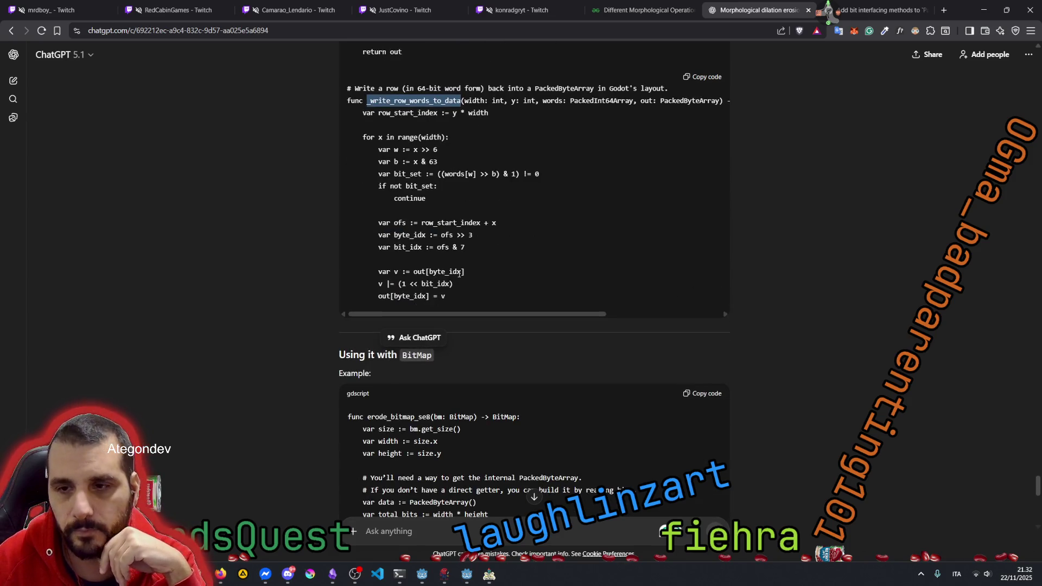
scroll(459, 269, down, 3)
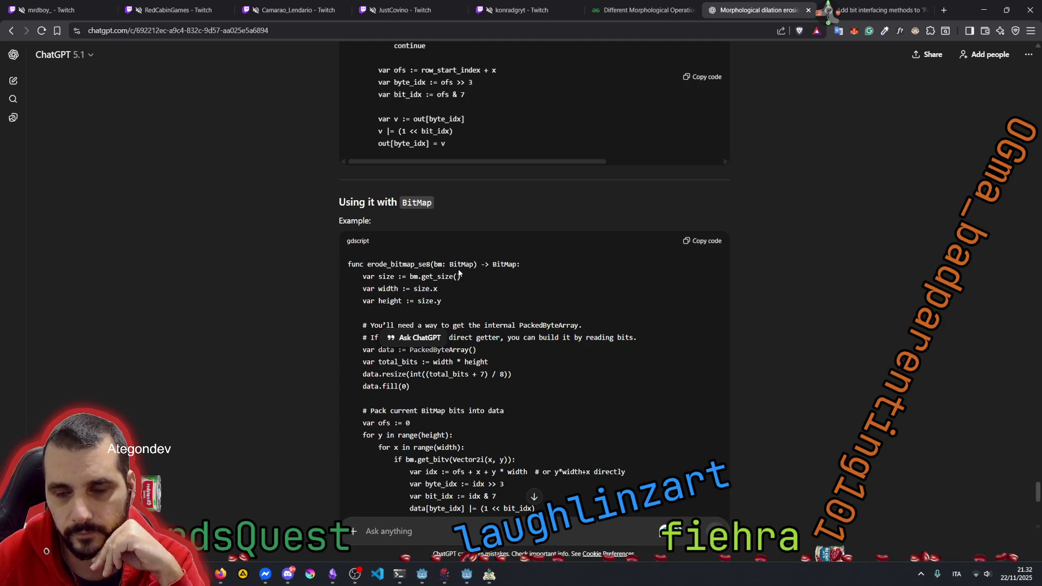
scroll(459, 273, down, 3)
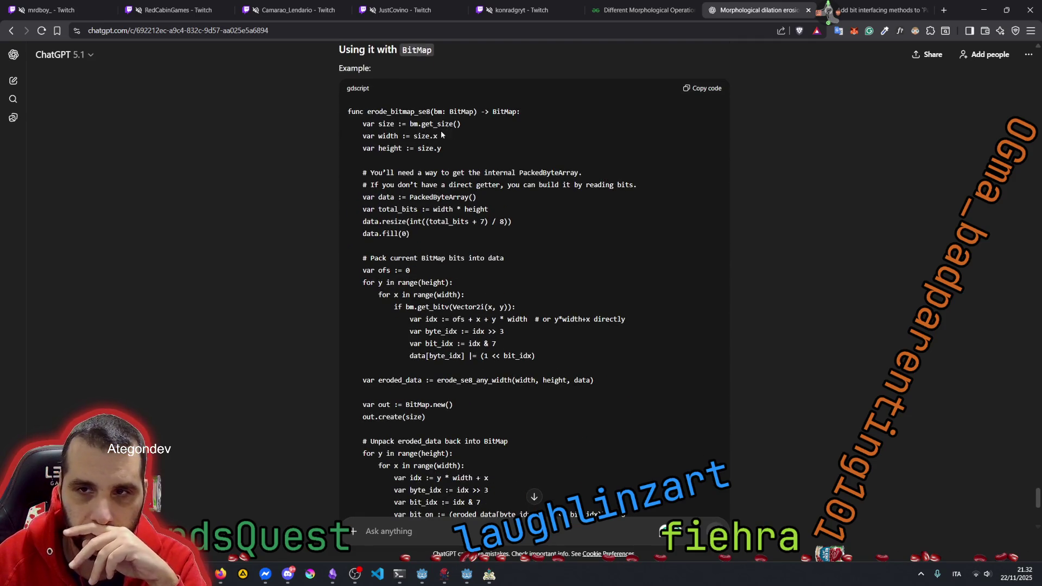
scroll(441, 134, up, 2)
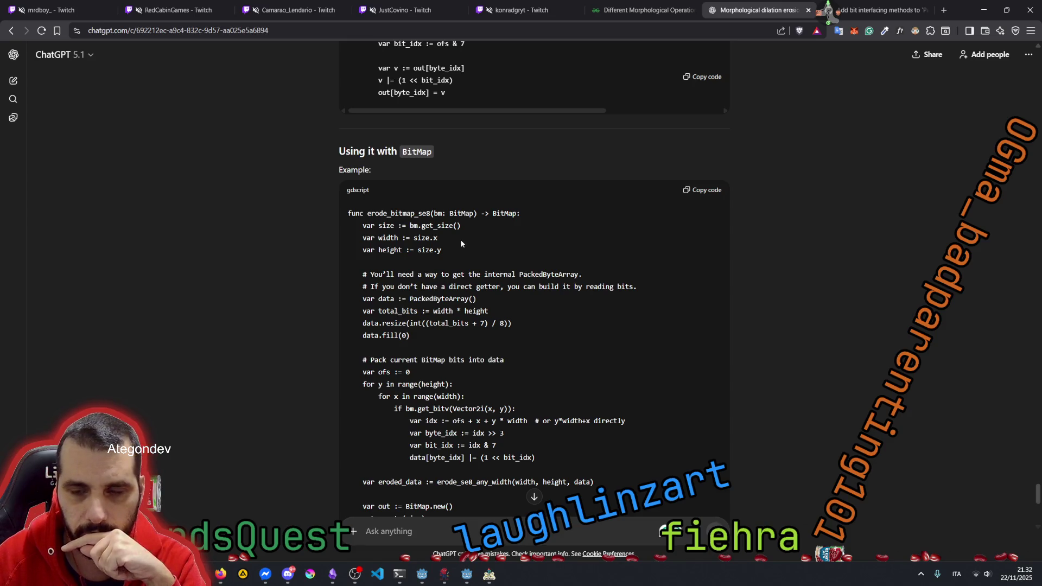
scroll(462, 243, down, 2)
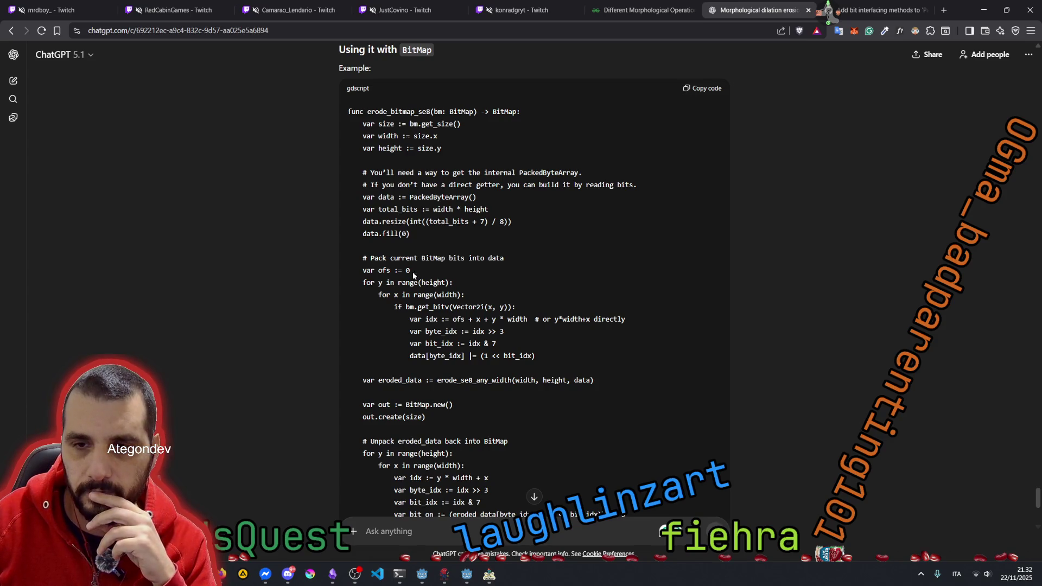
drag(369, 282, 437, 308)
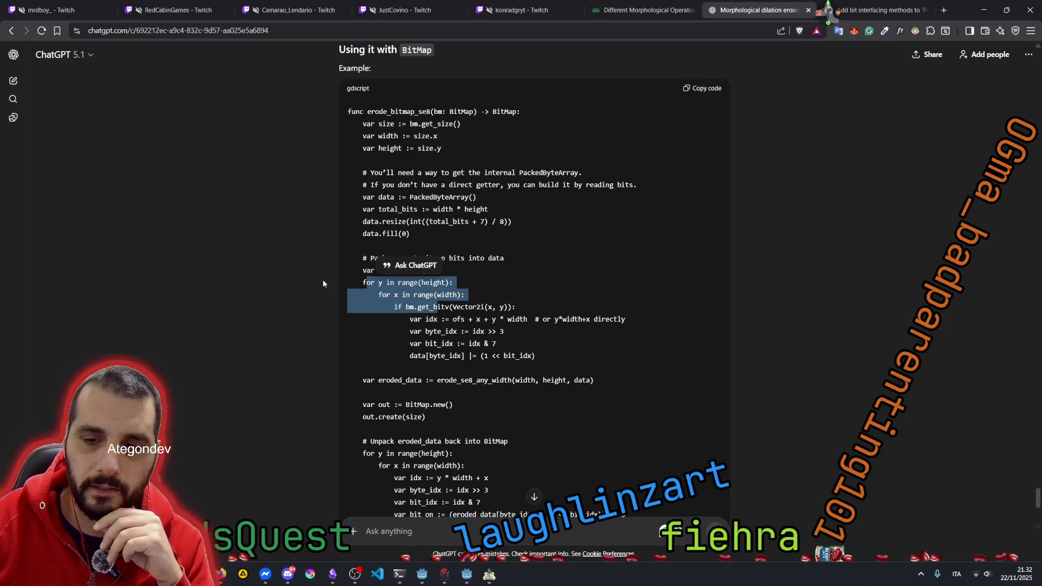
scroll(317, 280, down, 2)
click(471, 219)
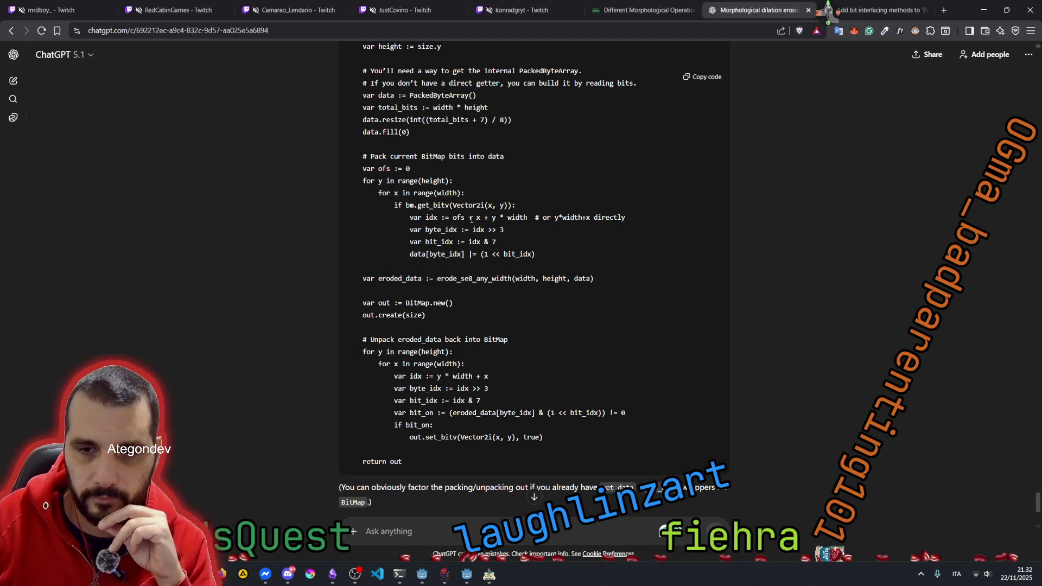
double_click(432, 95)
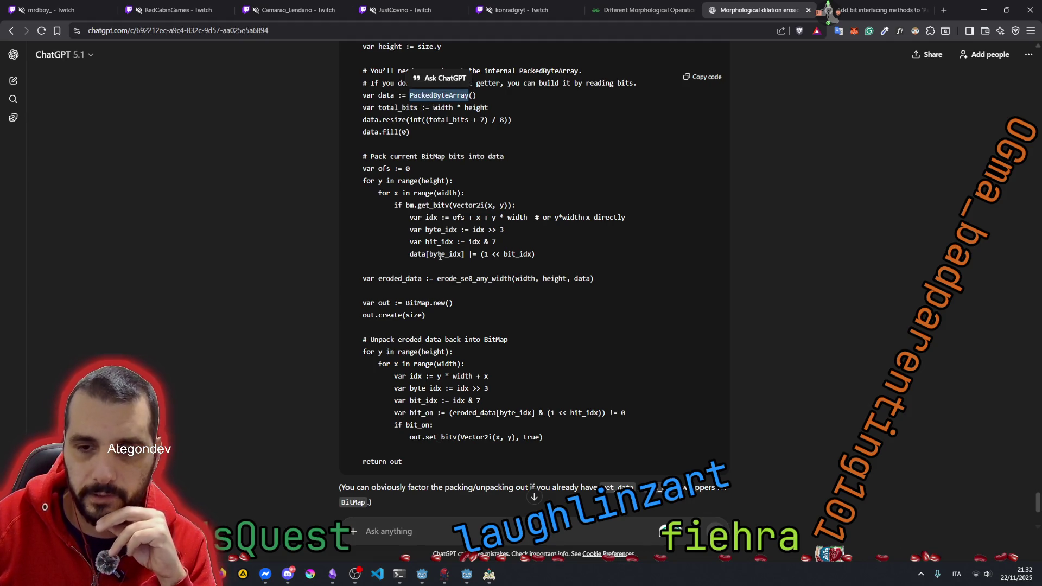
scroll(440, 256, down, 1)
scroll(440, 255, down, 1)
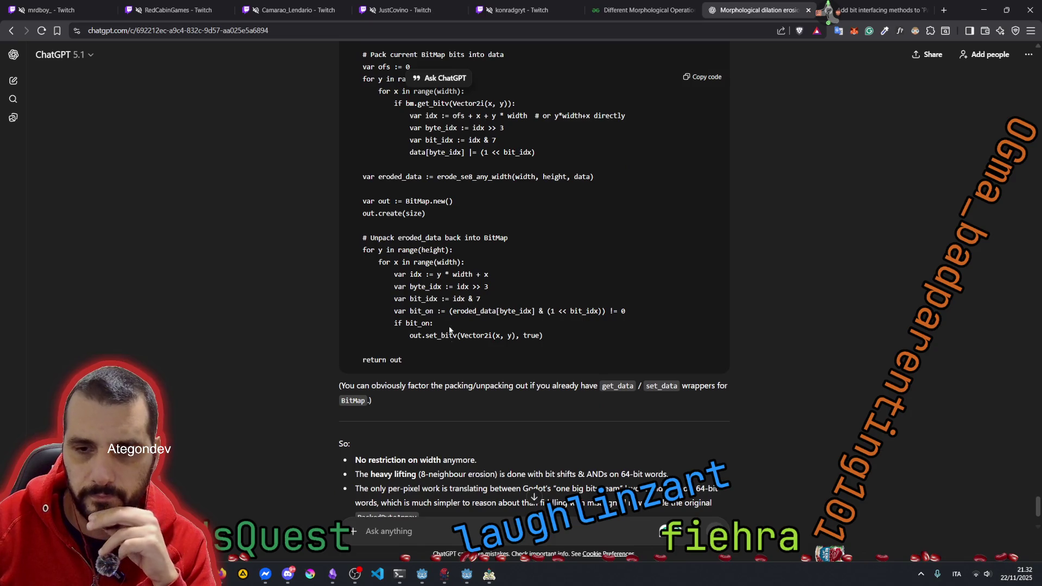
scroll(563, 370, down, 2)
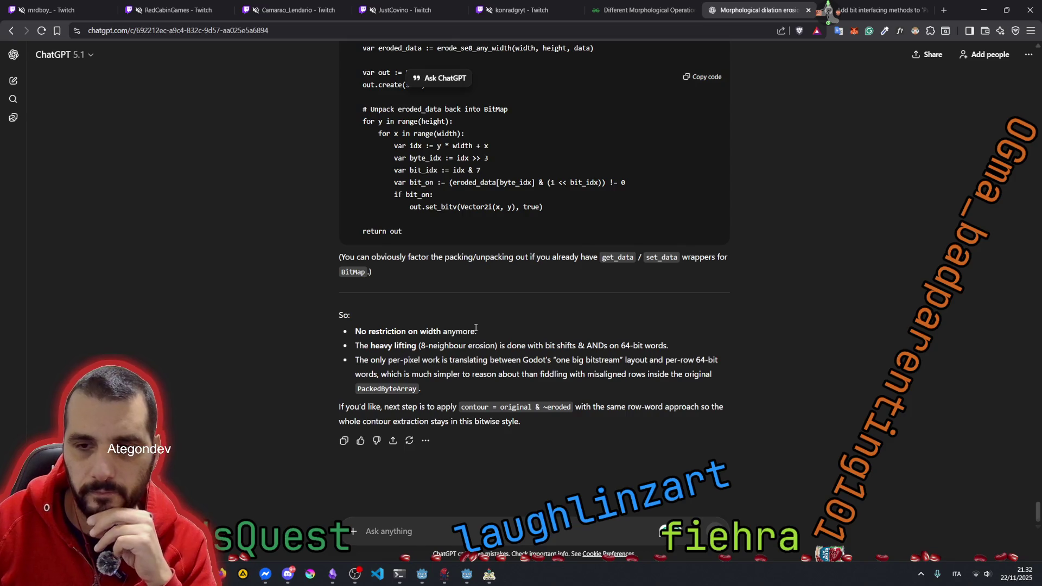
drag(500, 345, 663, 345)
click(630, 354)
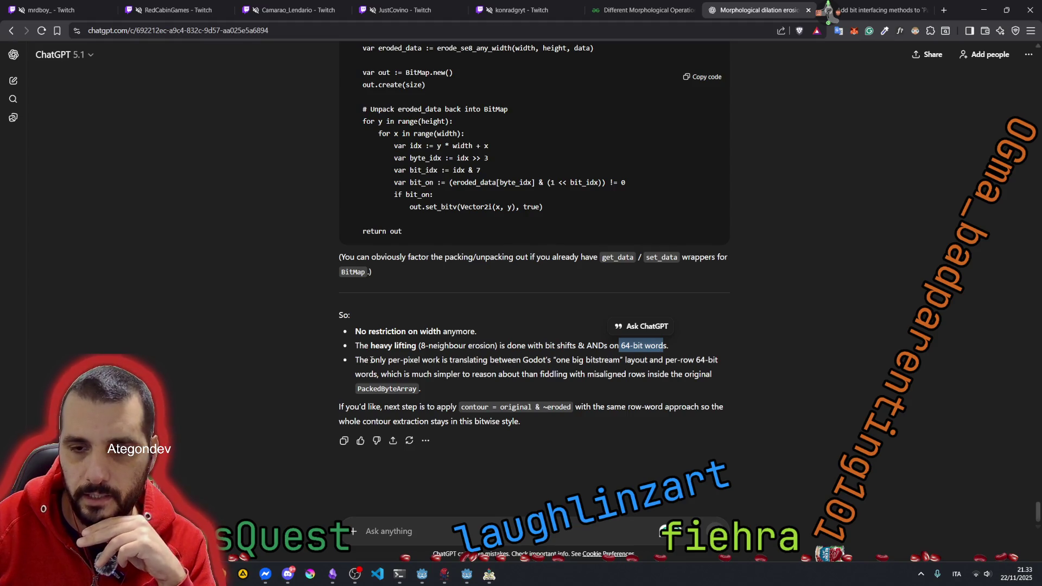
drag(449, 359, 623, 362)
click(631, 358)
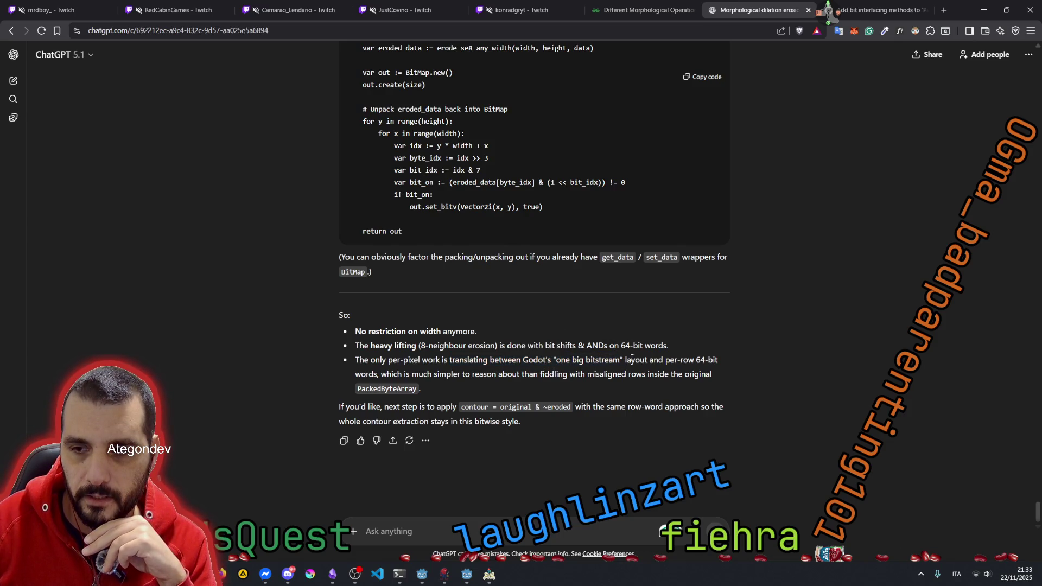
drag(663, 360, 714, 360)
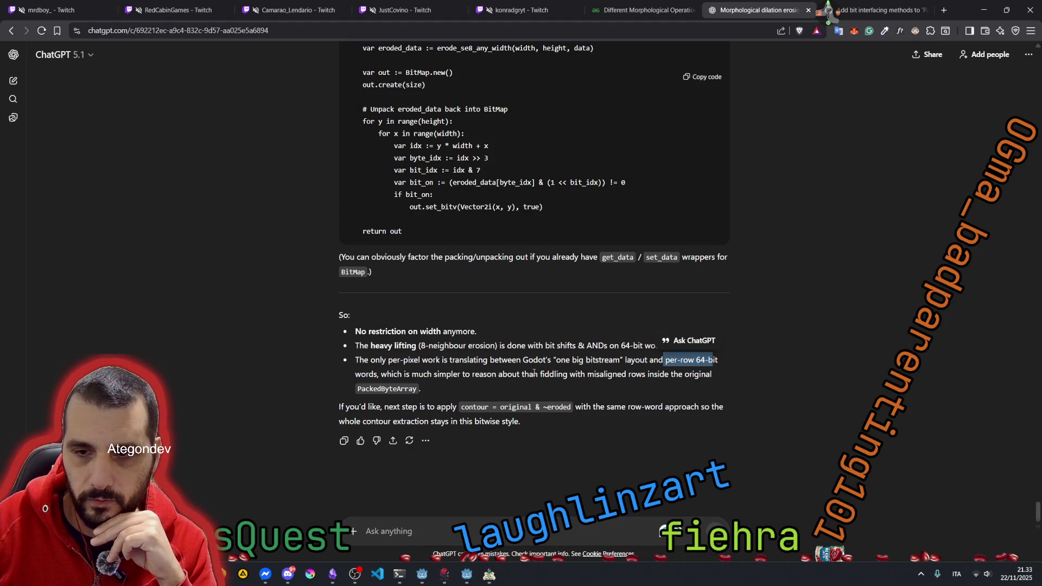
mouse_move(386, 374)
mouse_down()
mouse_move(646, 374)
mouse_move(416, 389)
mouse_up()
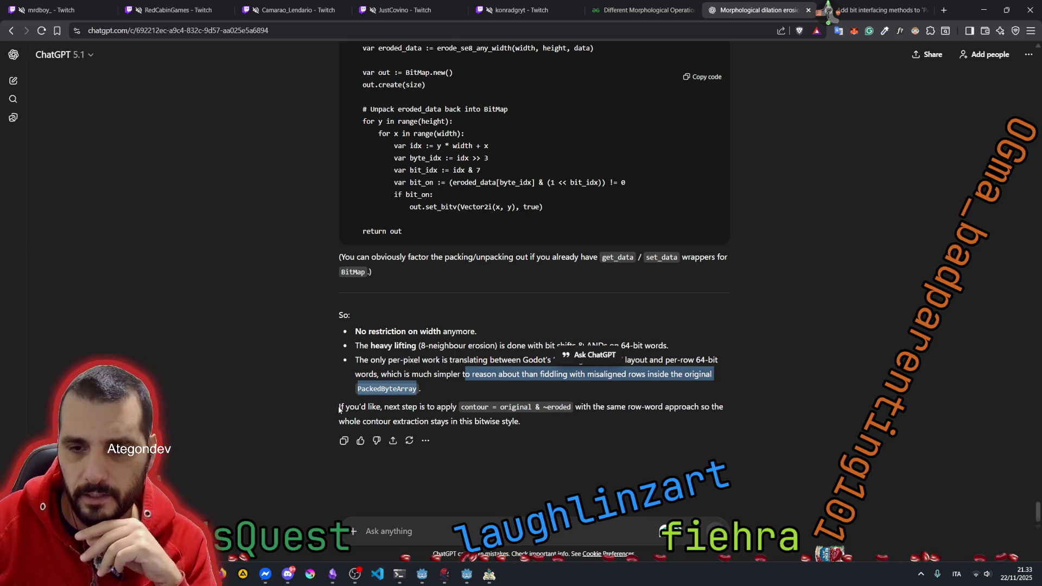
drag(339, 407, 542, 407)
click(483, 368)
drag(542, 407, 690, 407)
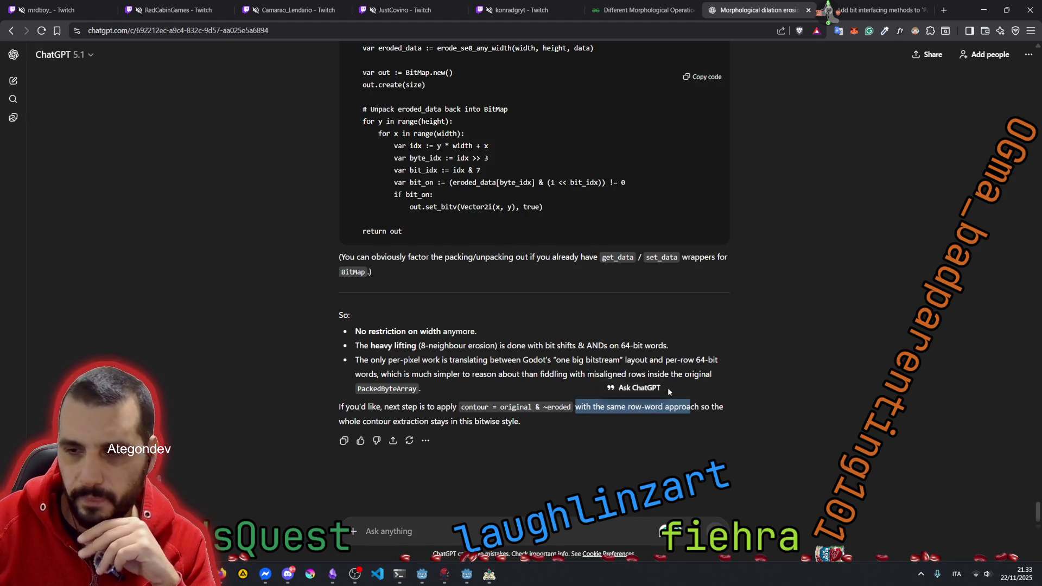
click(668, 391)
scroll(496, 365, up, 10)
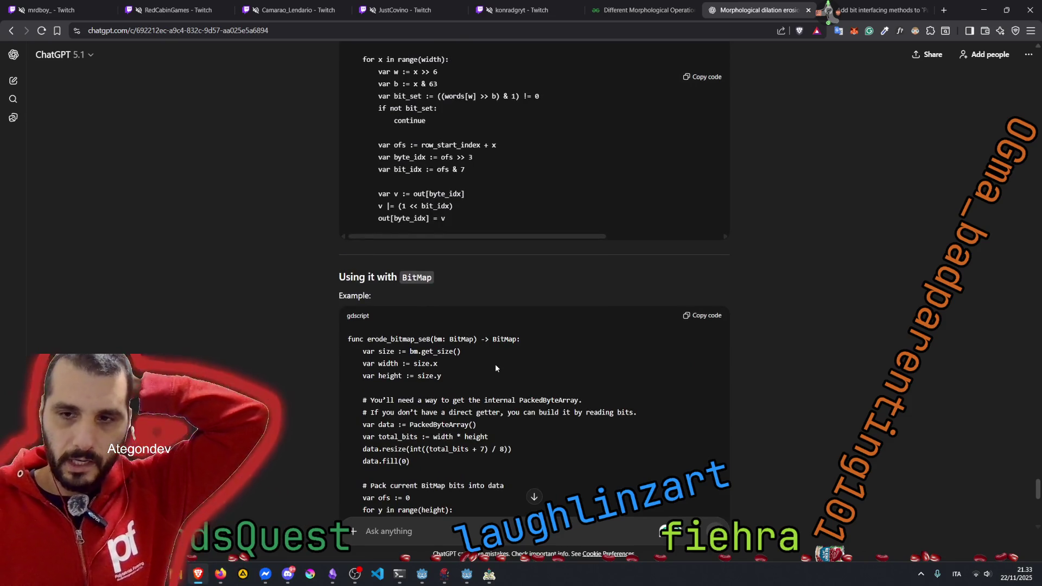
scroll(495, 369, up, 6)
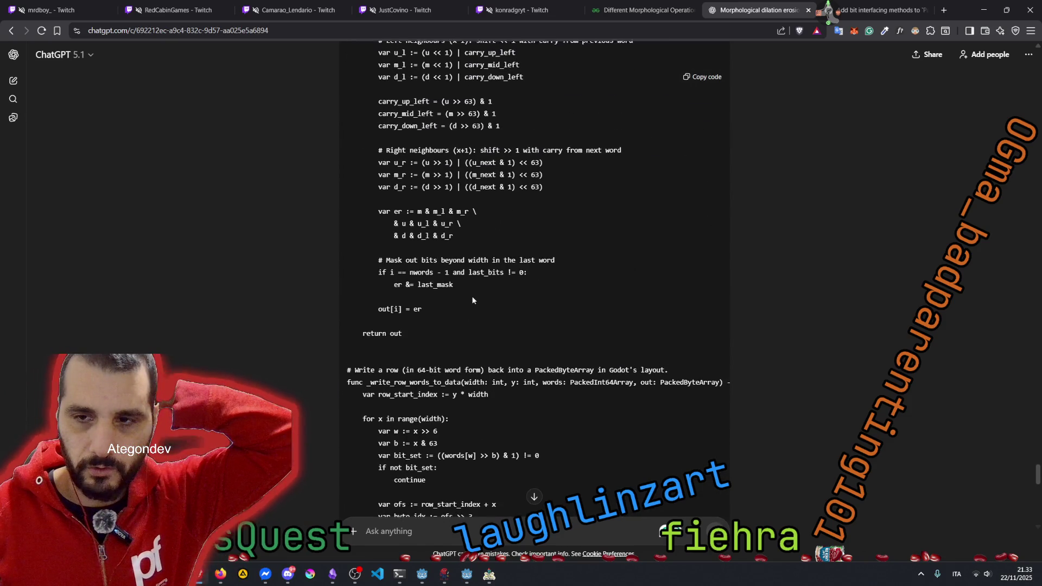
scroll(472, 297, up, 2)
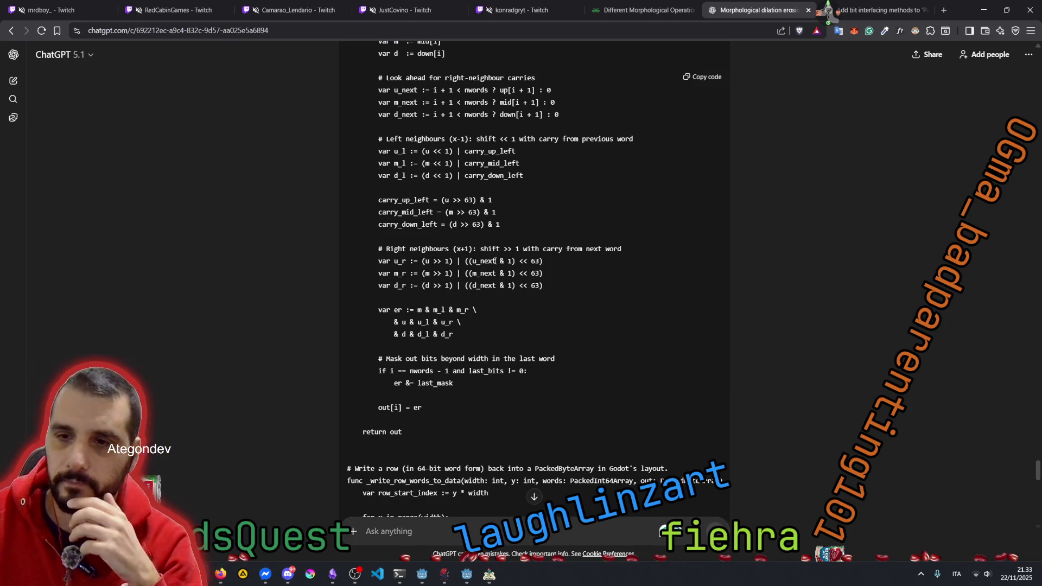
scroll(503, 247, up, 4)
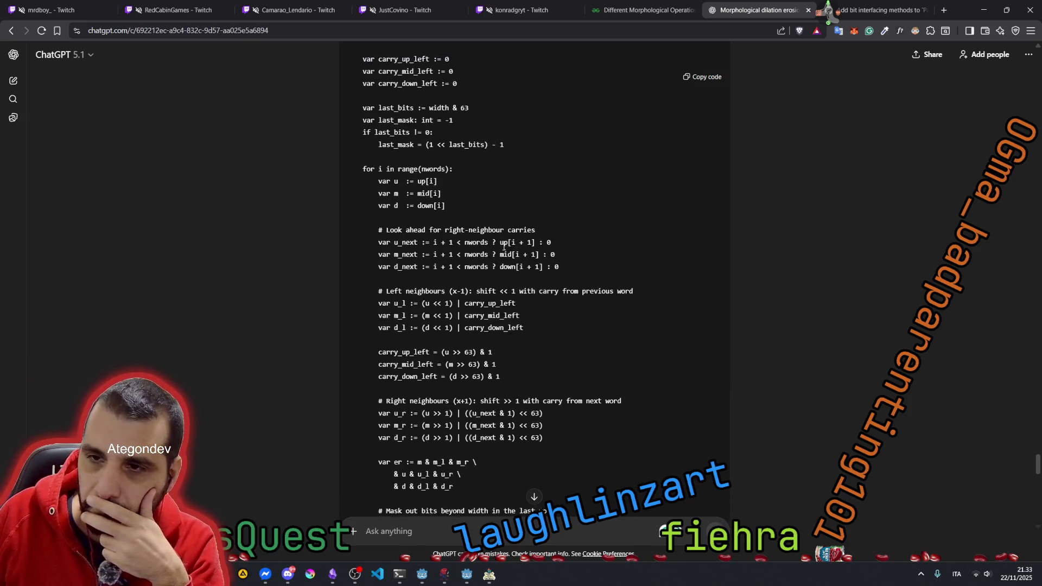
scroll(500, 264, up, 2)
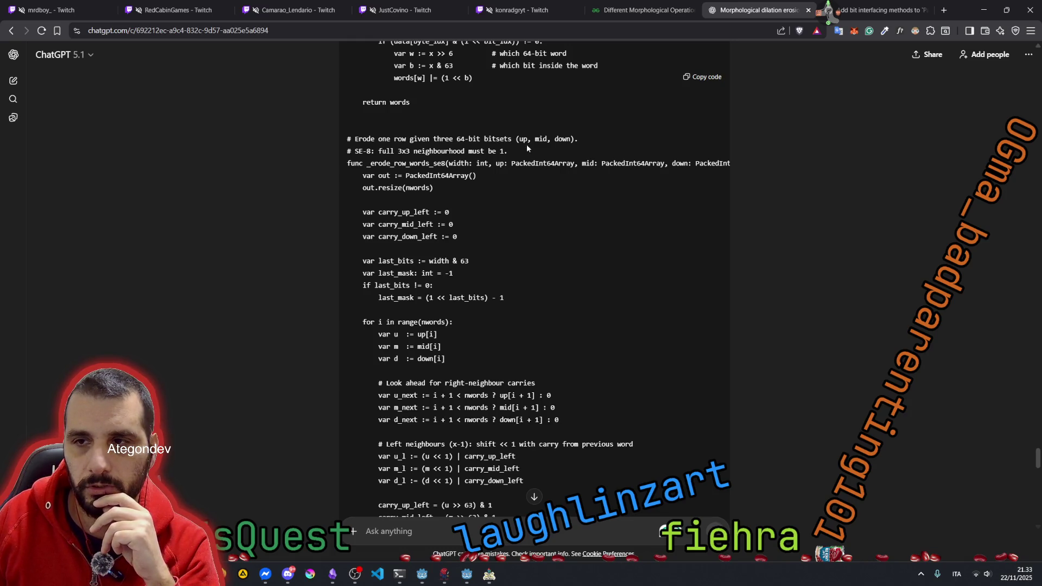
drag(519, 140, 577, 140)
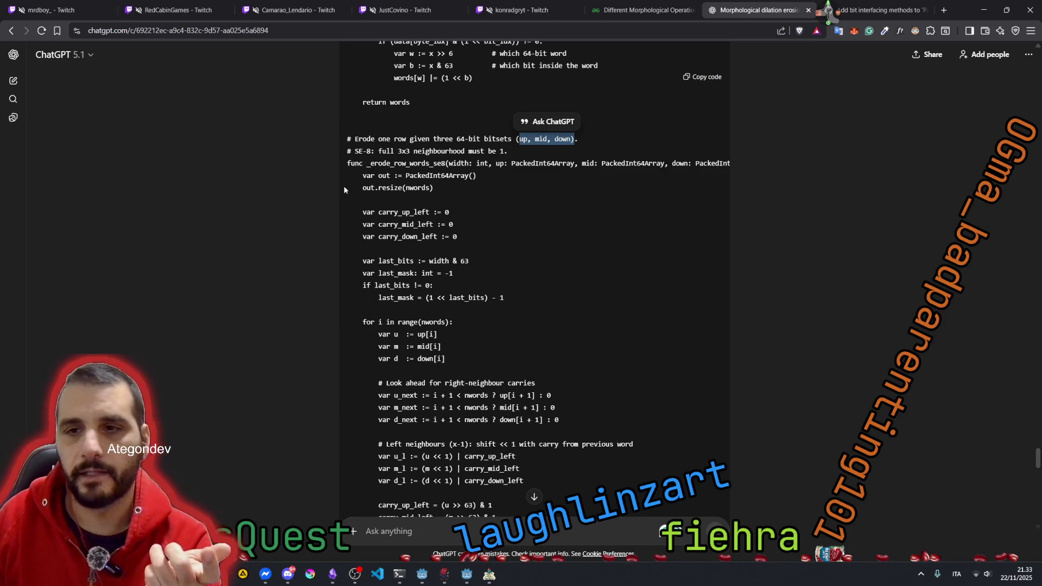
scroll(344, 189, up, 2)
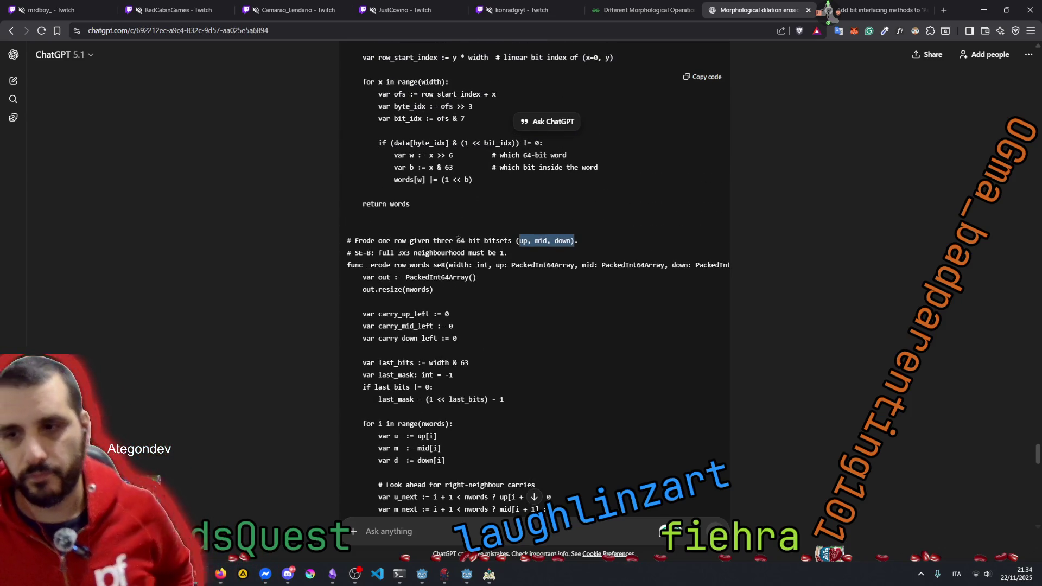
mouse_move(456, 240)
mouse_down()
mouse_move(524, 240)
mouse_move(513, 240)
mouse_up()
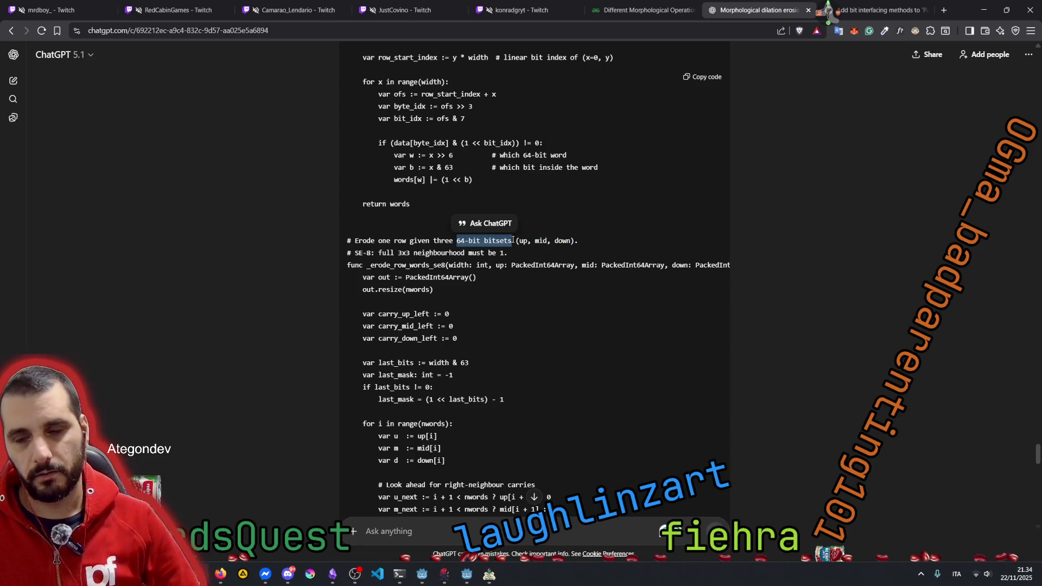
scroll(444, 239, up, 3)
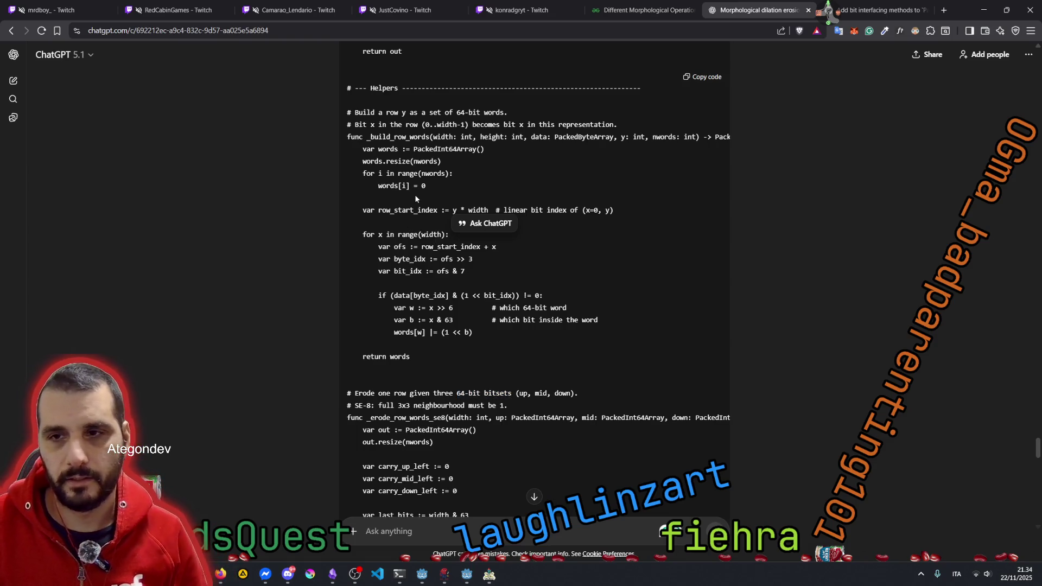
click(446, 172)
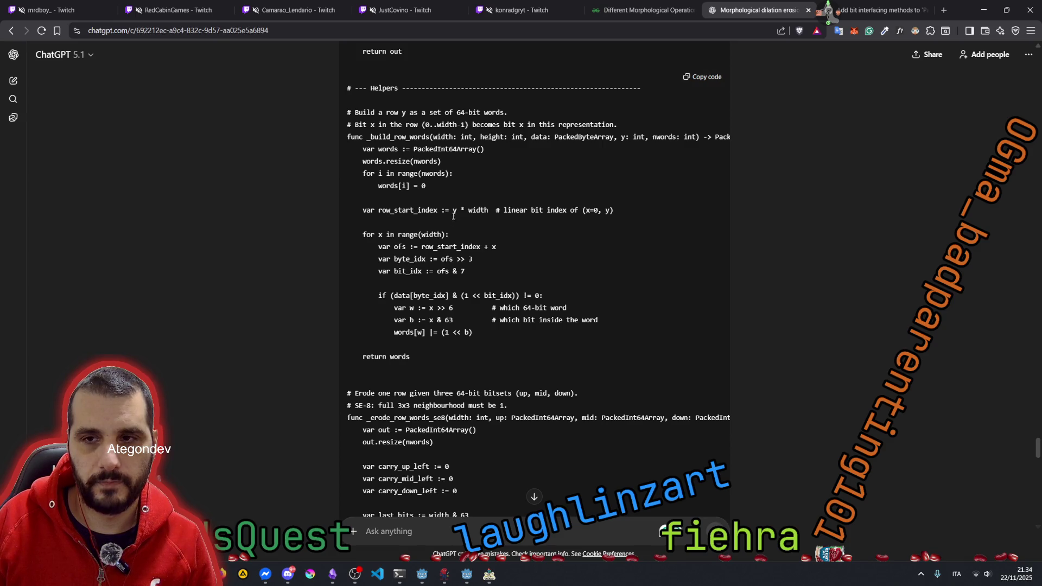
scroll(453, 216, up, 6)
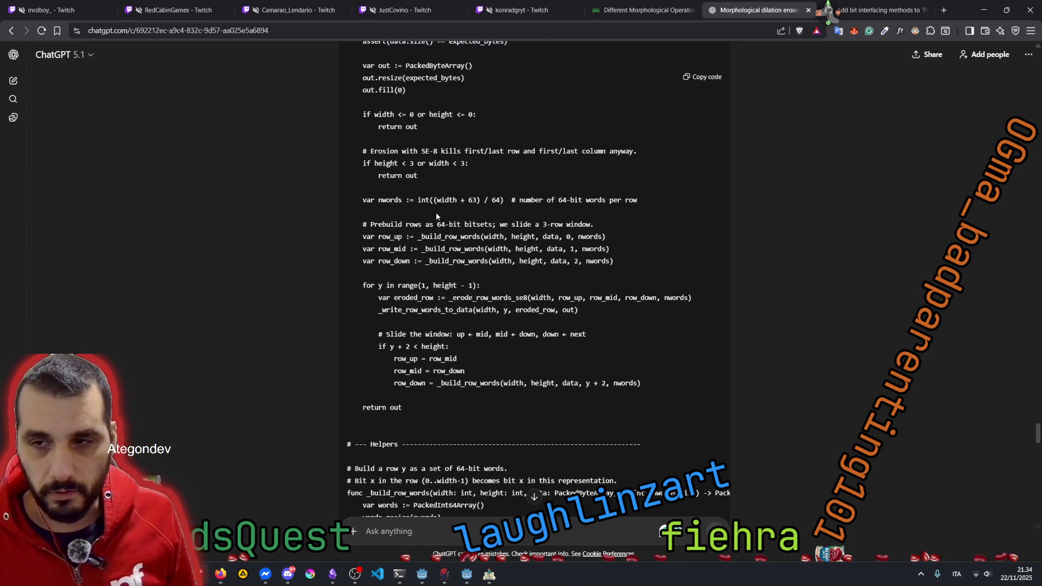
scroll(436, 216, up, 1)
scroll(439, 209, up, 2)
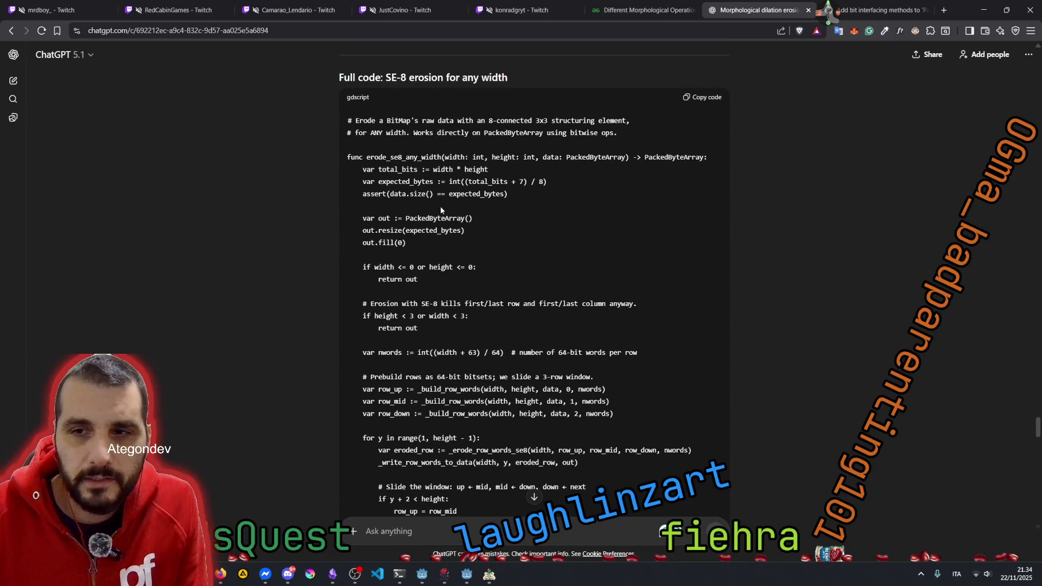
scroll(426, 259, down, 1)
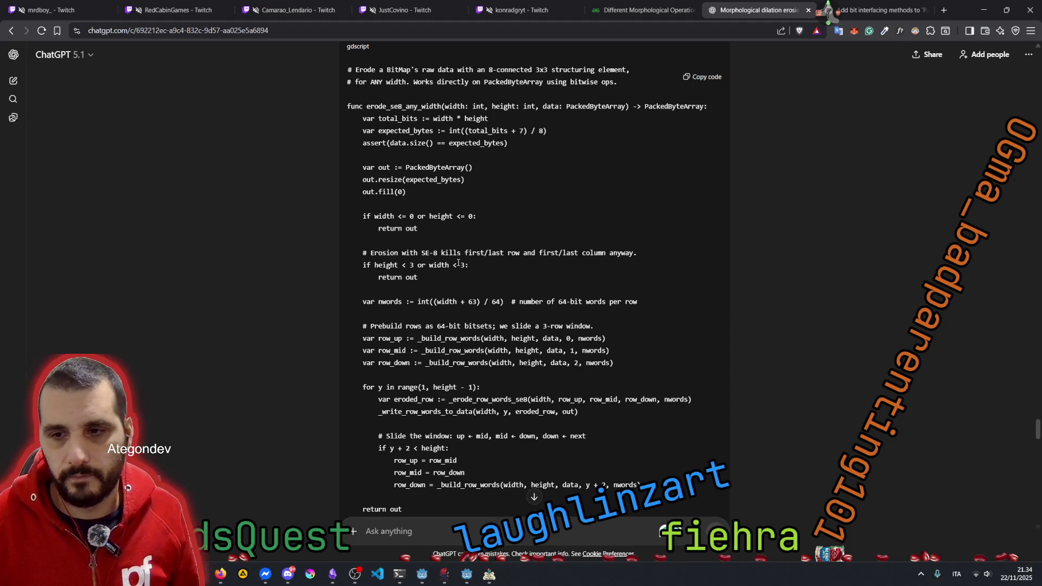
scroll(454, 263, down, 1)
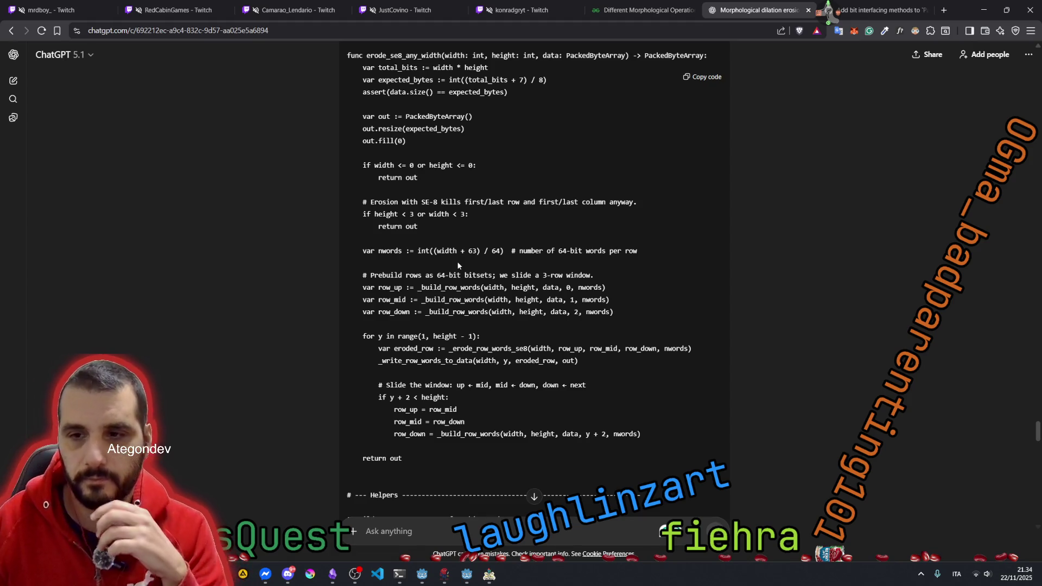
double_click(578, 287)
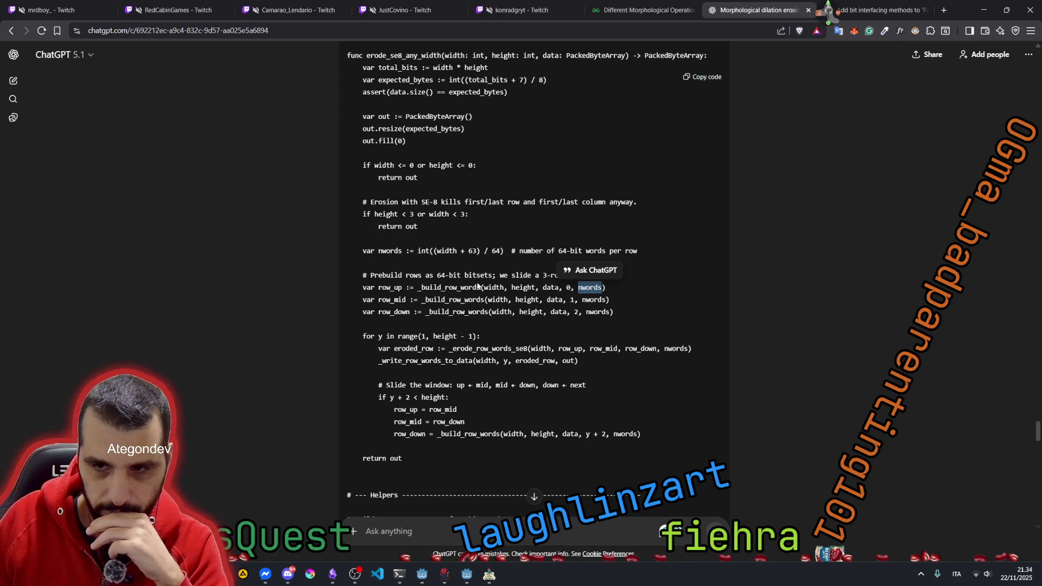
click(428, 273)
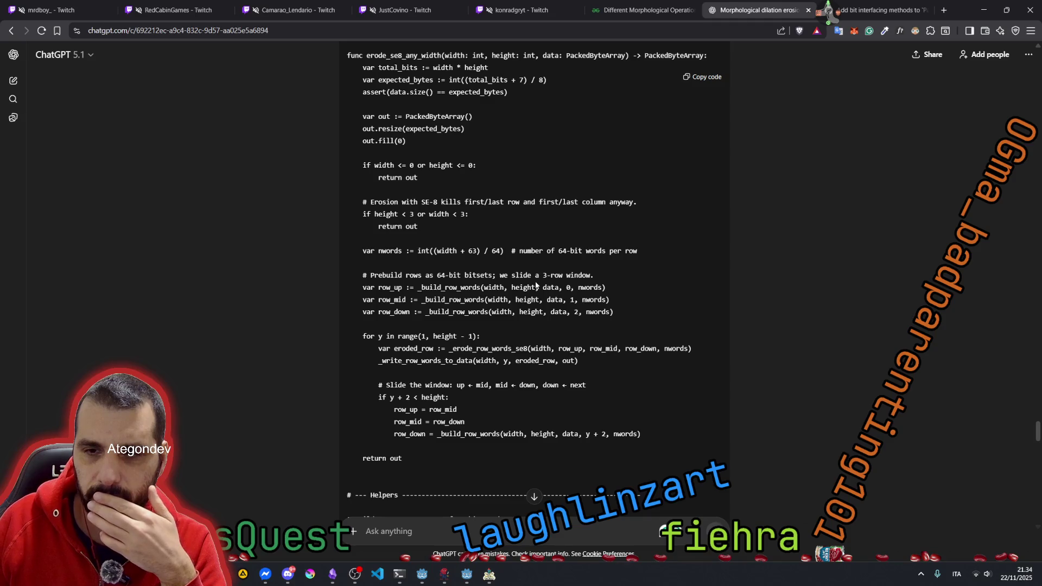
scroll(508, 291, up, 2)
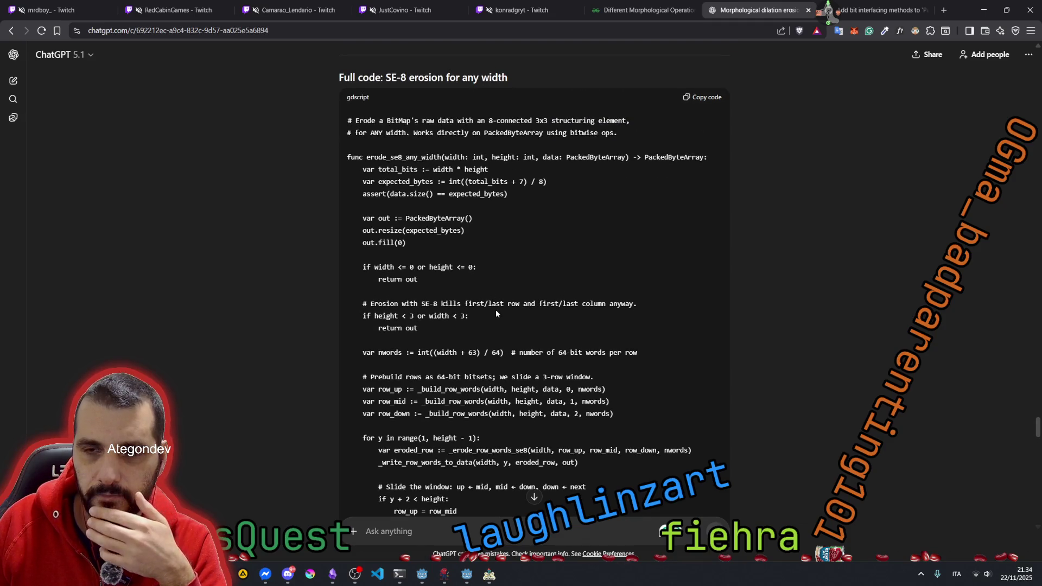
scroll(495, 309, up, 2)
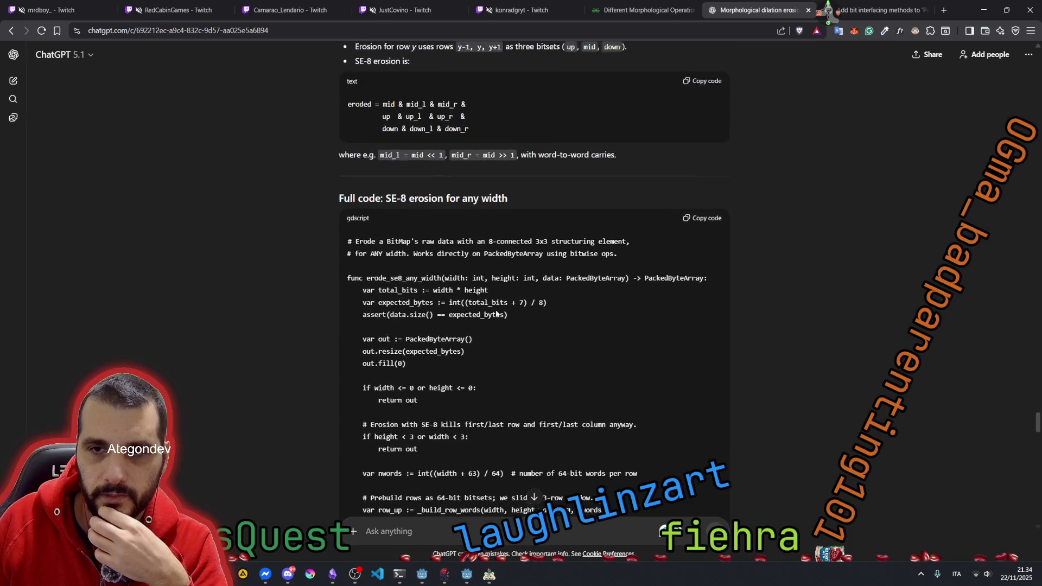
scroll(496, 309, down, 15)
click(390, 534)
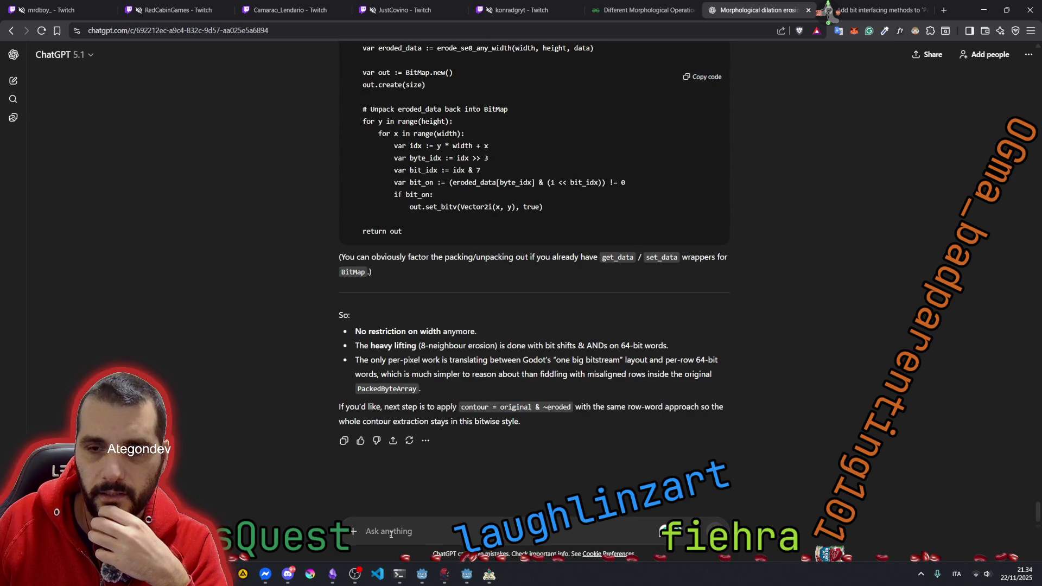
text(can you explain )
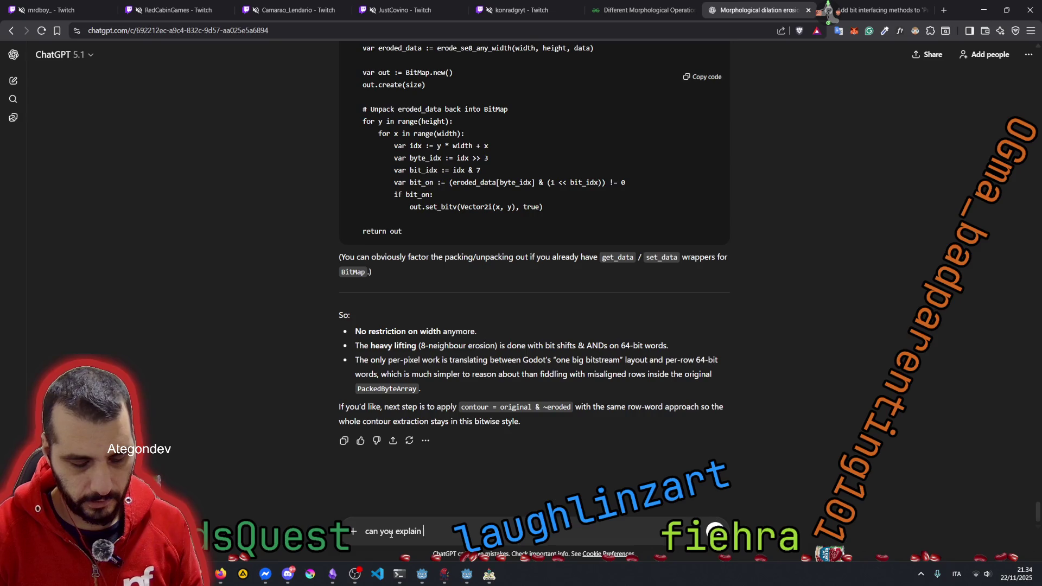
text(why hav)
text(64b)
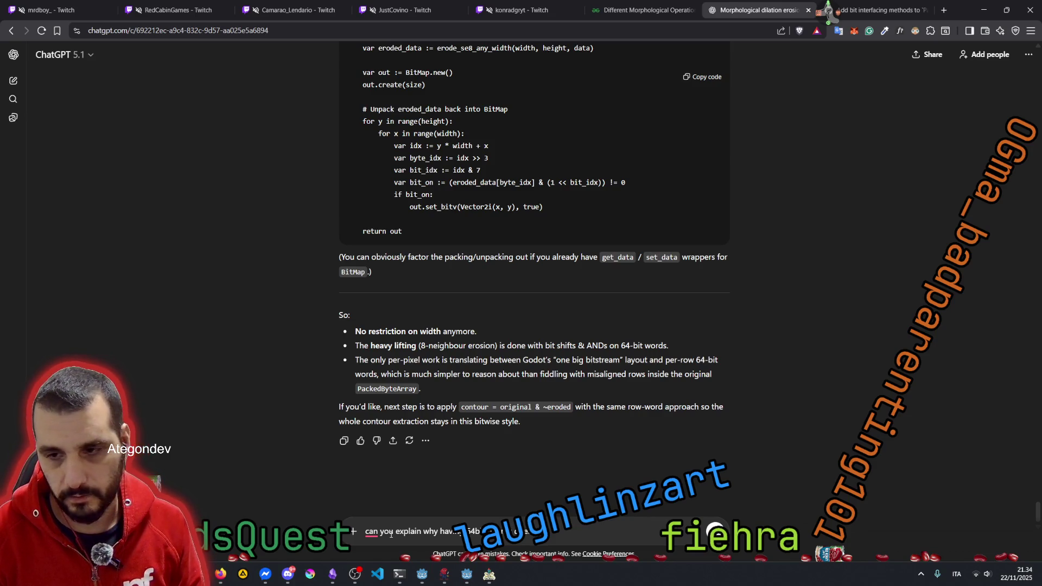
text( ate a misa)
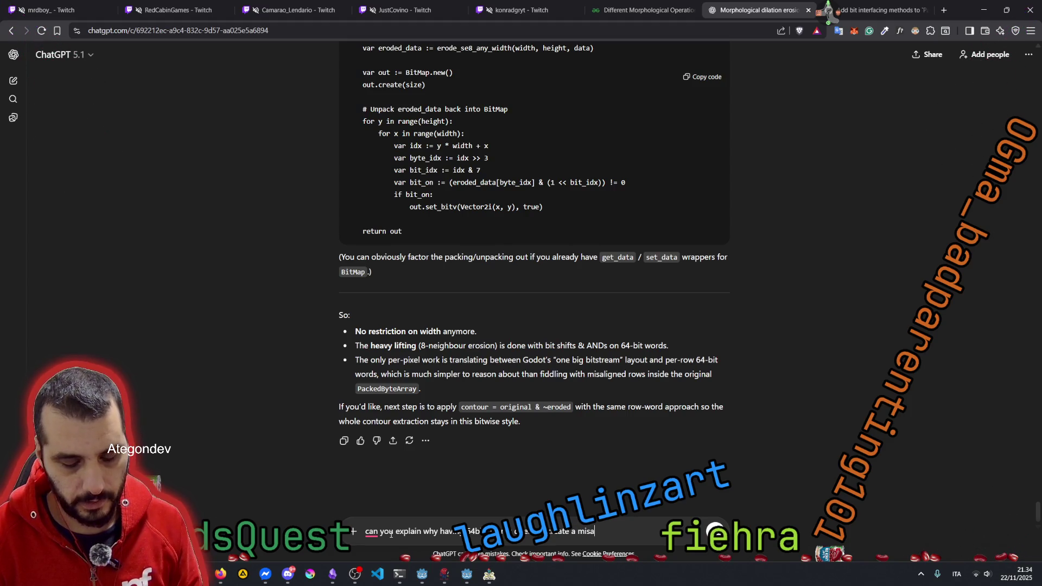
text(lignment?)
key(Return)
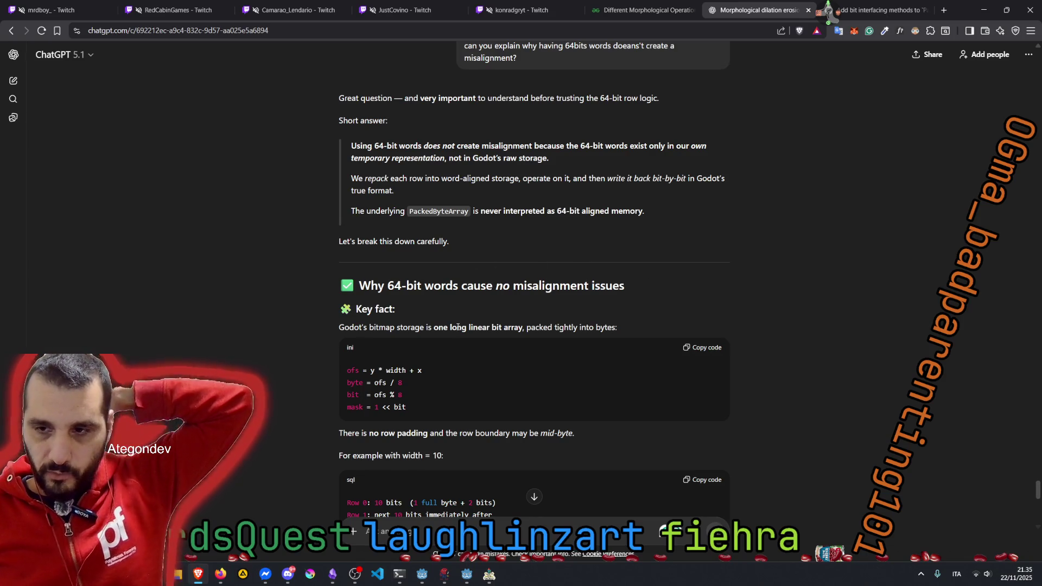
drag(451, 327, 615, 327)
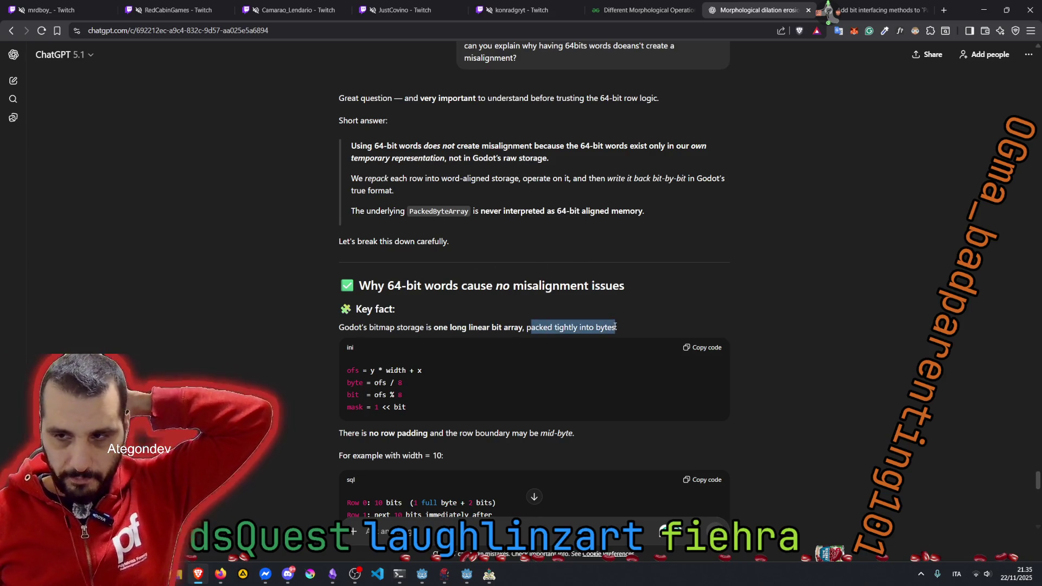
scroll(537, 320, down, 3)
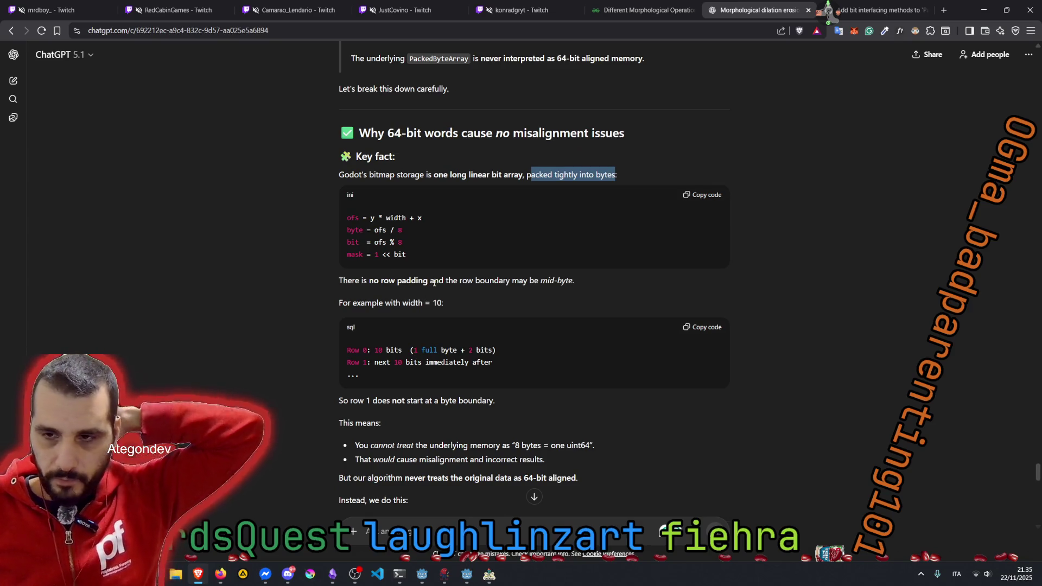
drag(434, 282, 585, 284)
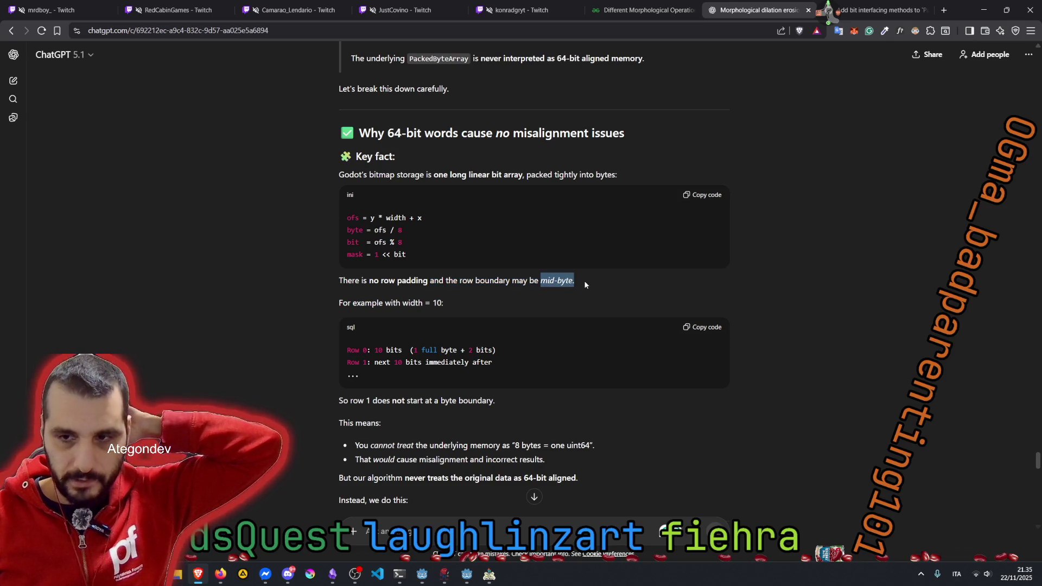
click(520, 286)
drag(352, 304, 425, 303)
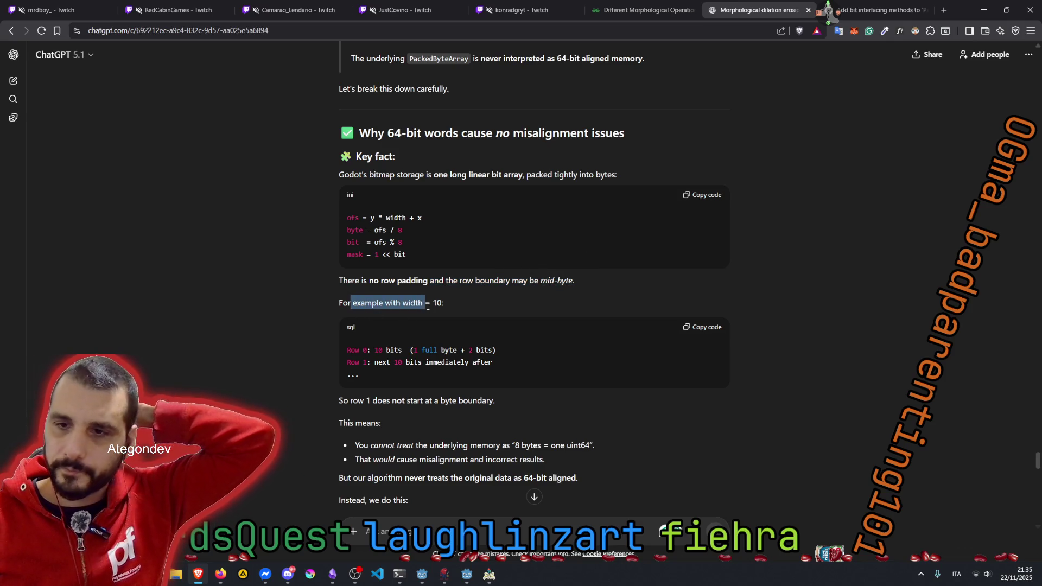
scroll(454, 301, down, 1)
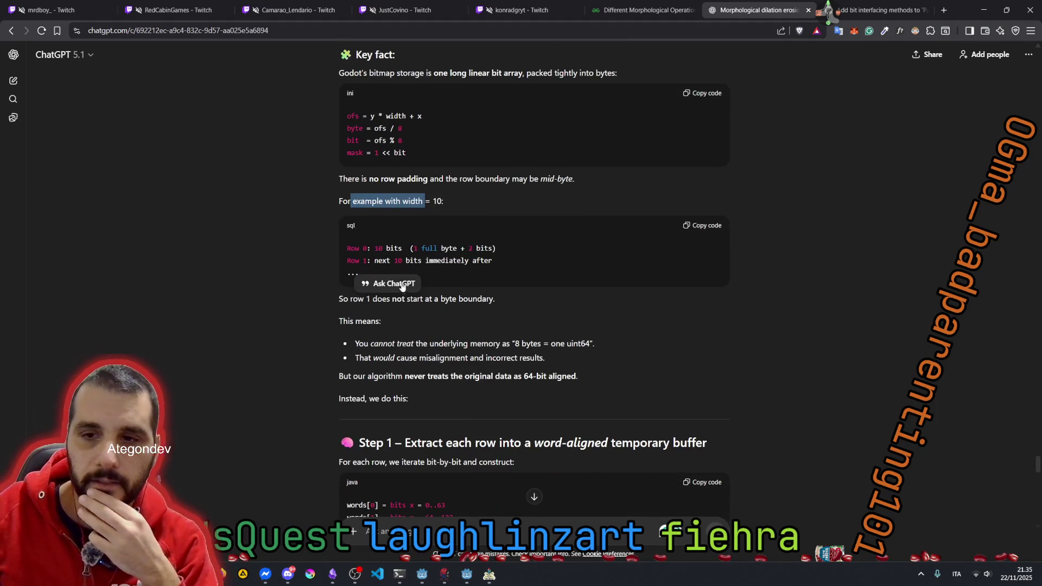
click(425, 199)
double_click(436, 201)
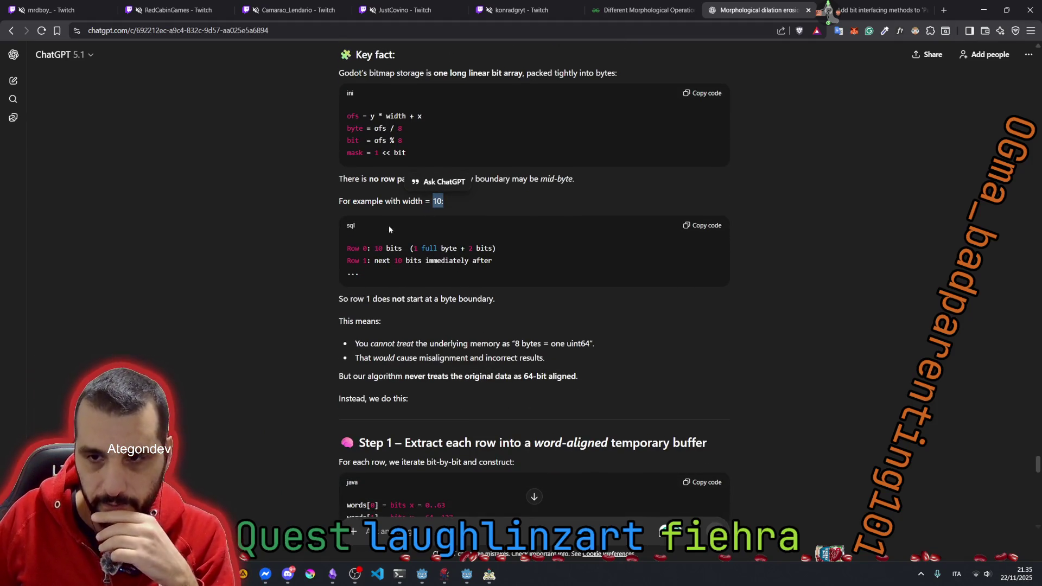
click(434, 202)
drag(418, 249, 487, 248)
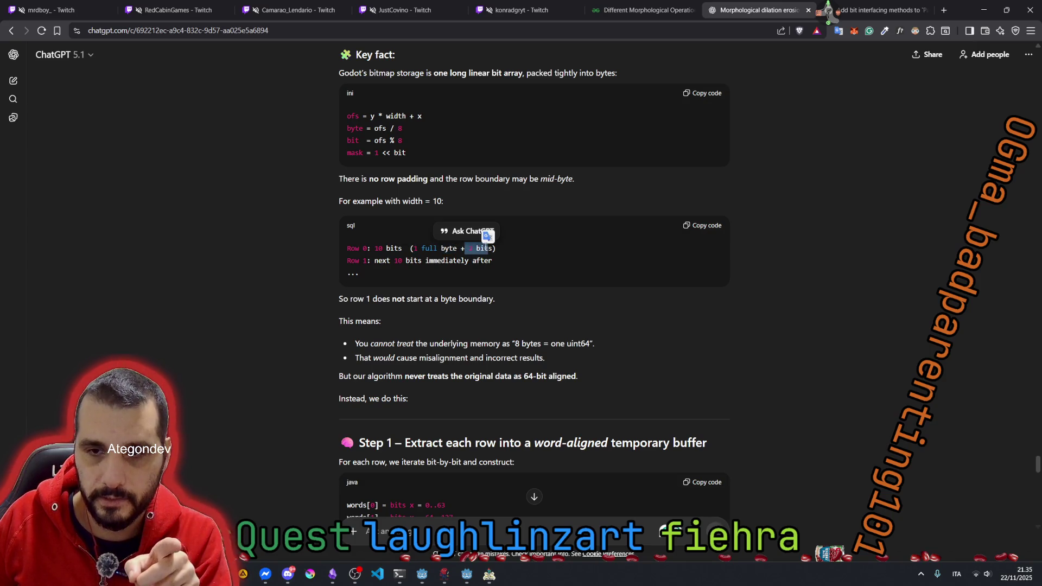
click(376, 262)
click(412, 262)
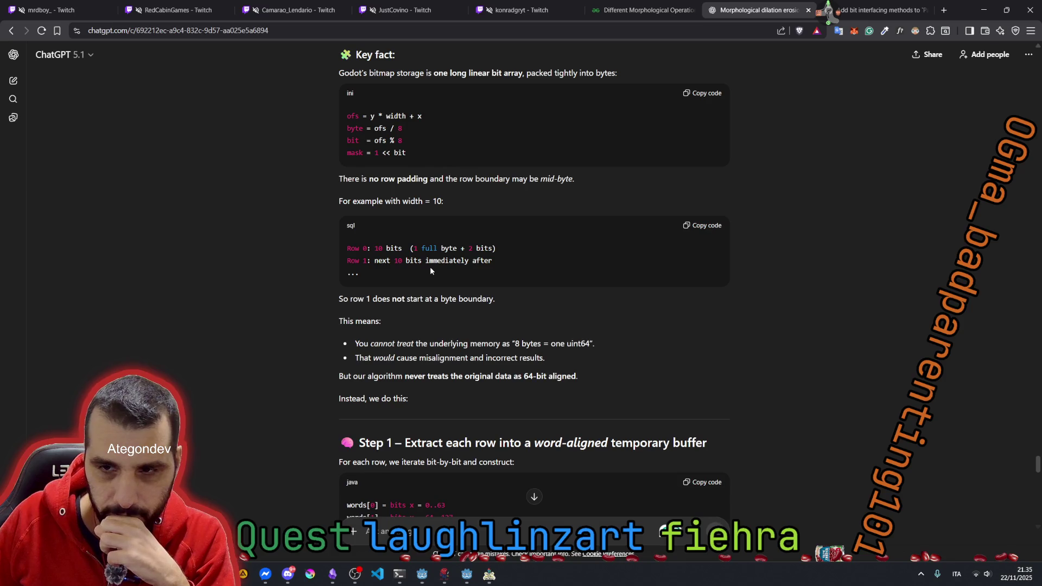
double_click(413, 260)
click(395, 261)
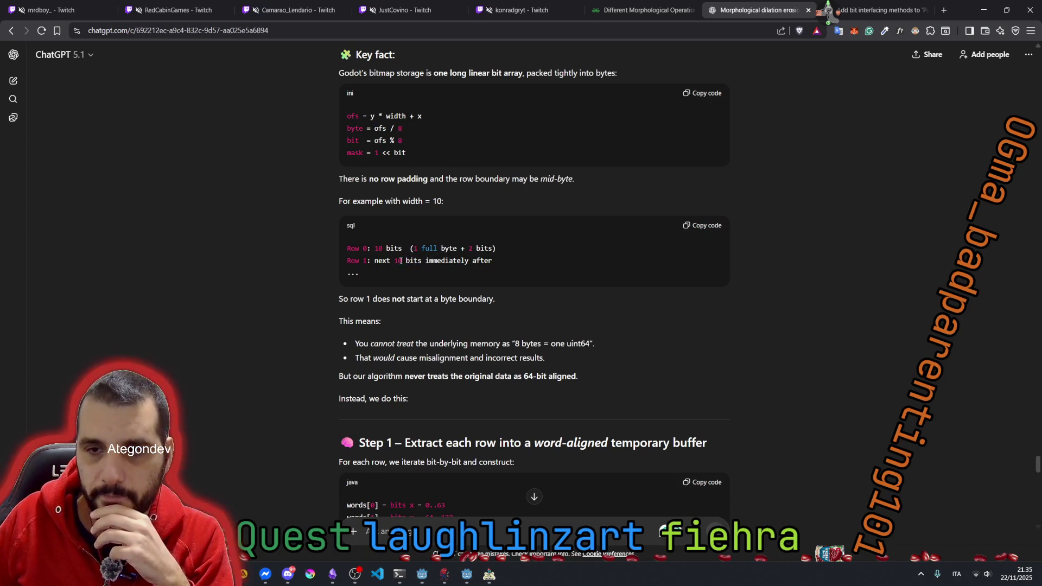
double_click(447, 261)
double_click(481, 261)
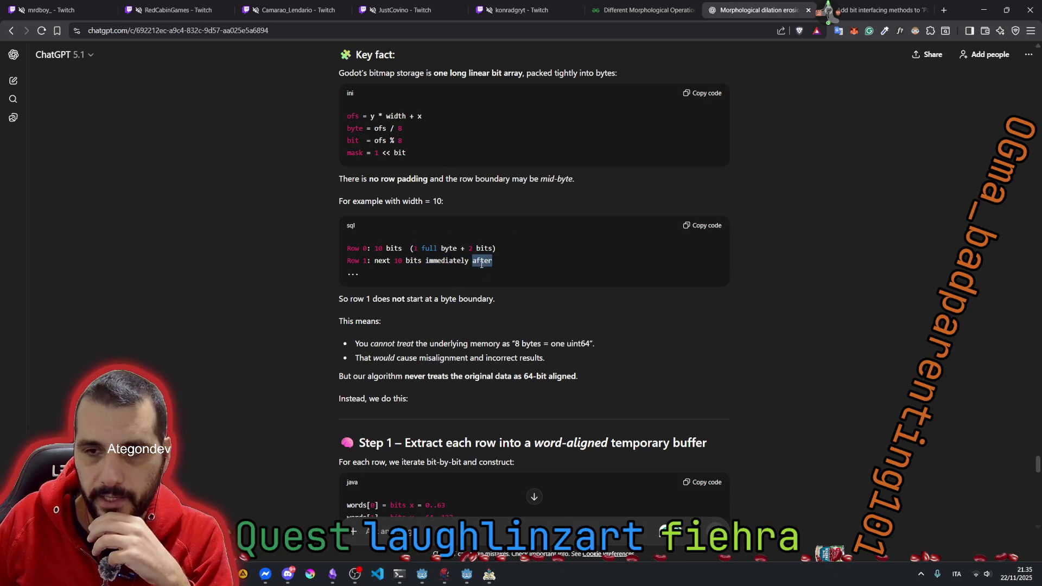
click(436, 259)
drag(468, 249, 495, 249)
click(386, 298)
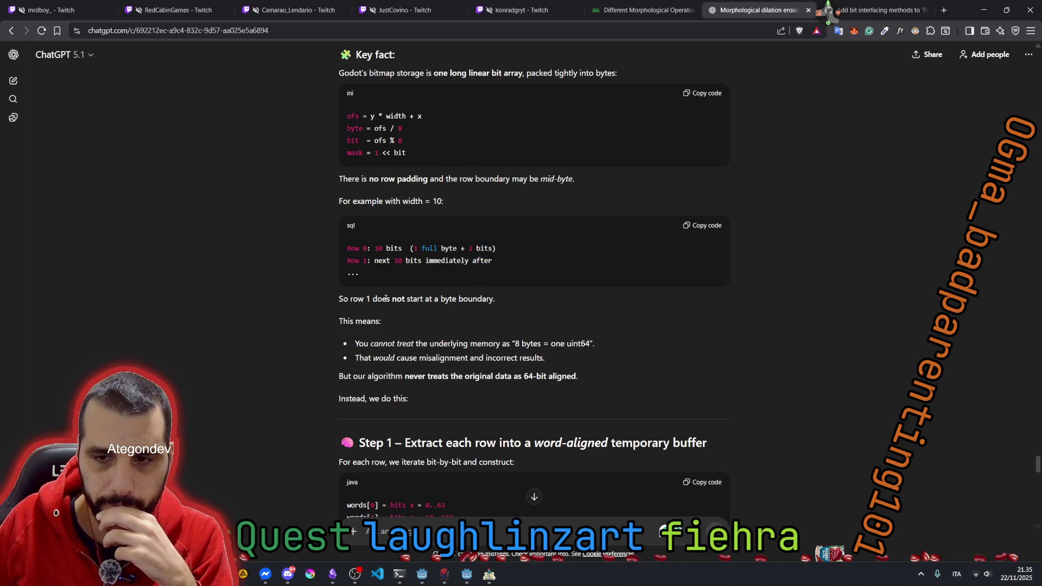
drag(377, 298, 477, 299)
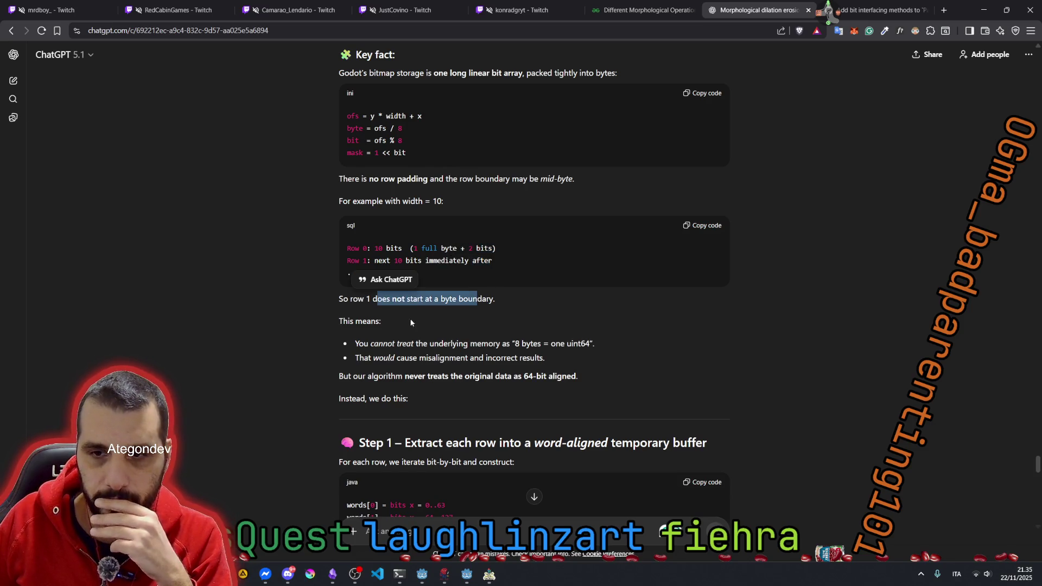
click(367, 300)
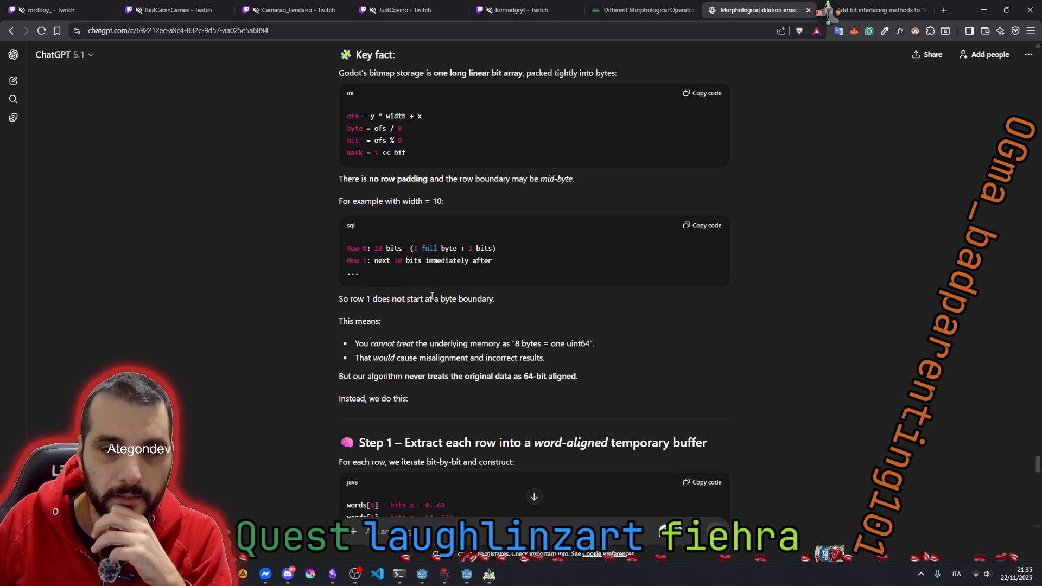
drag(440, 298, 495, 298)
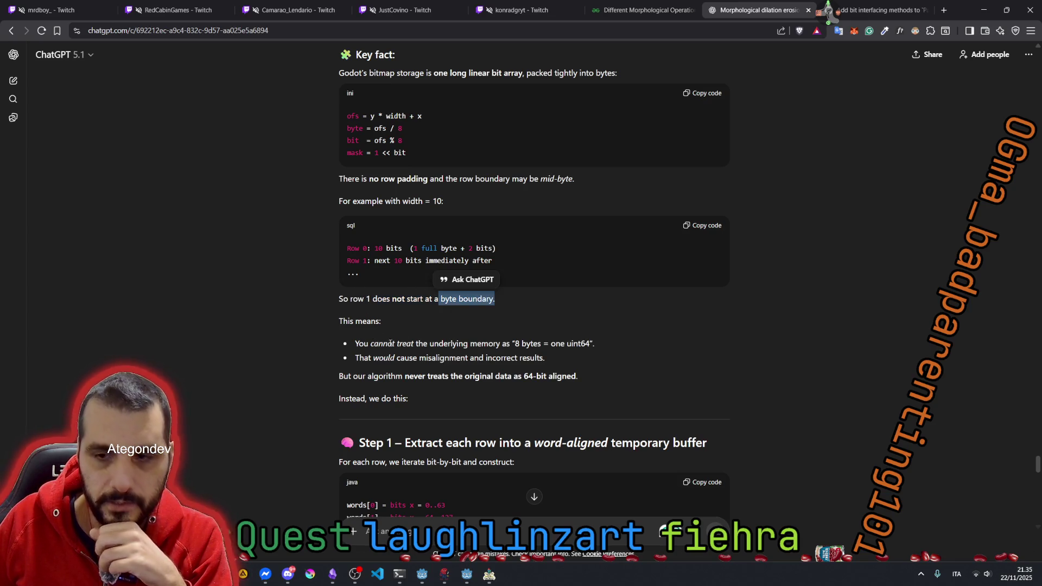
drag(422, 343, 522, 343)
click(554, 346)
double_click(576, 343)
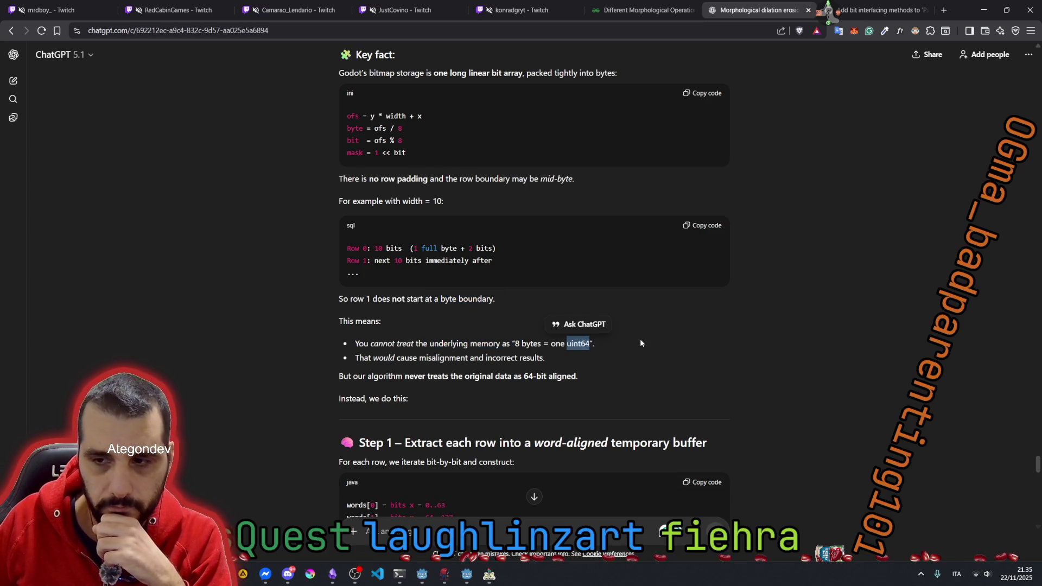
scroll(639, 339, down, 2)
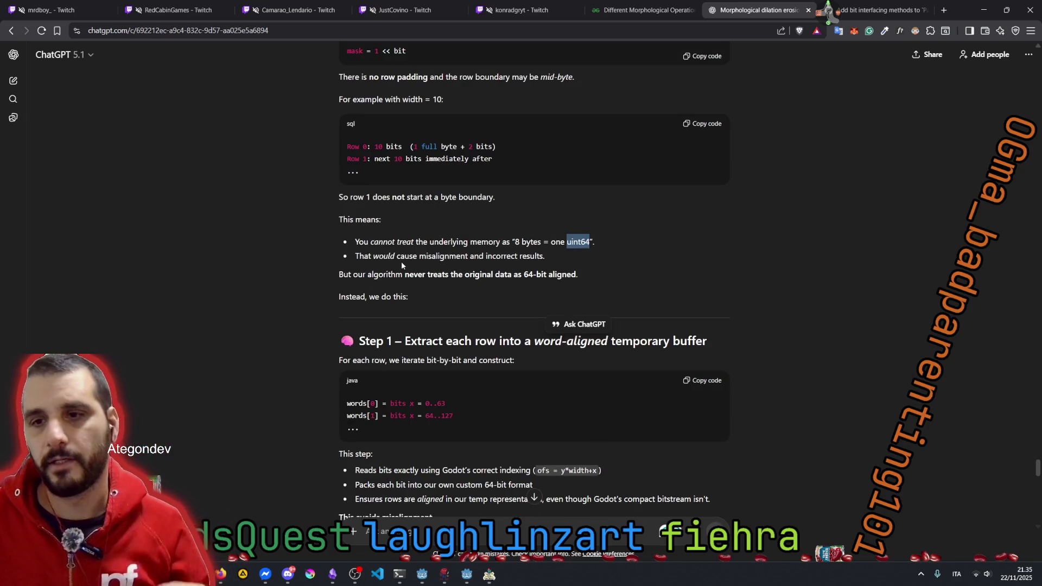
double_click(462, 255)
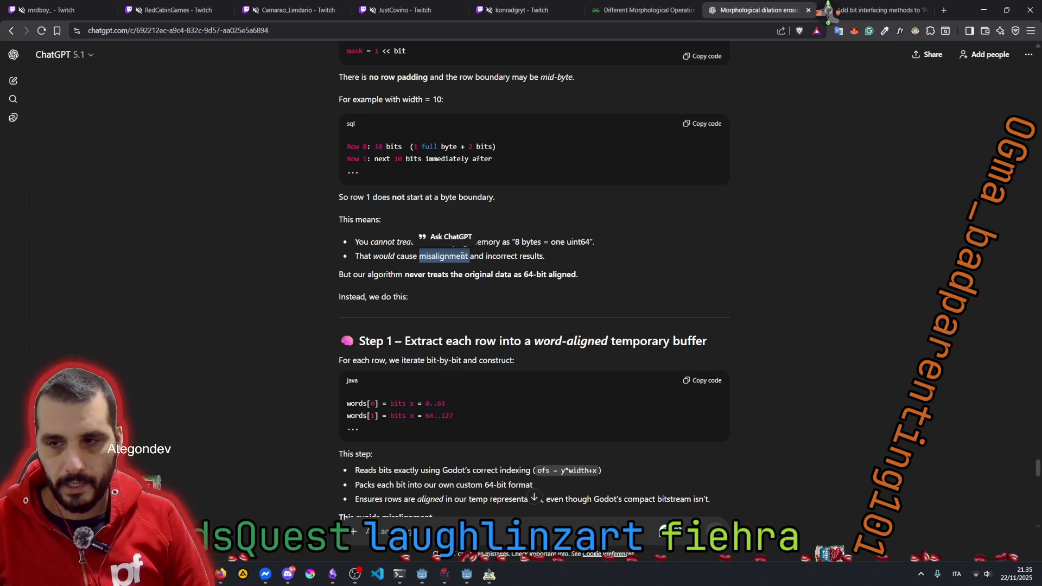
double_click(536, 258)
double_click(384, 274)
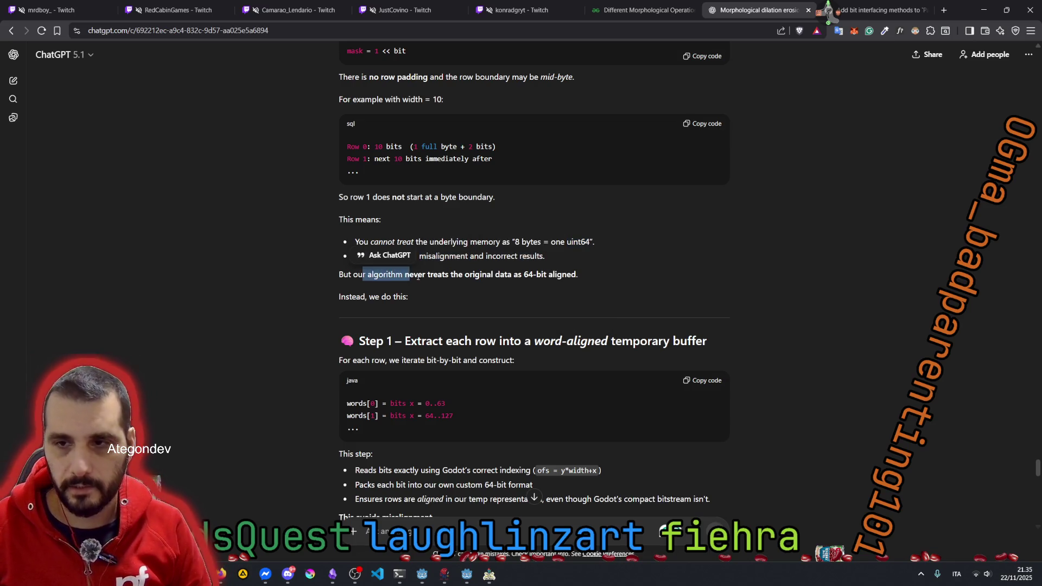
click(451, 276)
drag(513, 274, 569, 272)
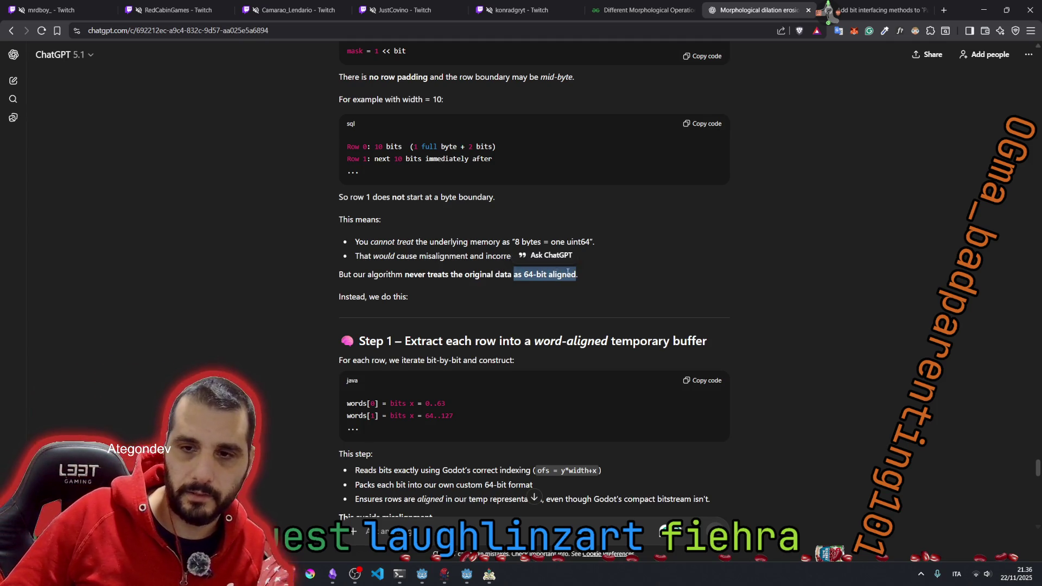
click(409, 233)
scroll(409, 234, down, 3)
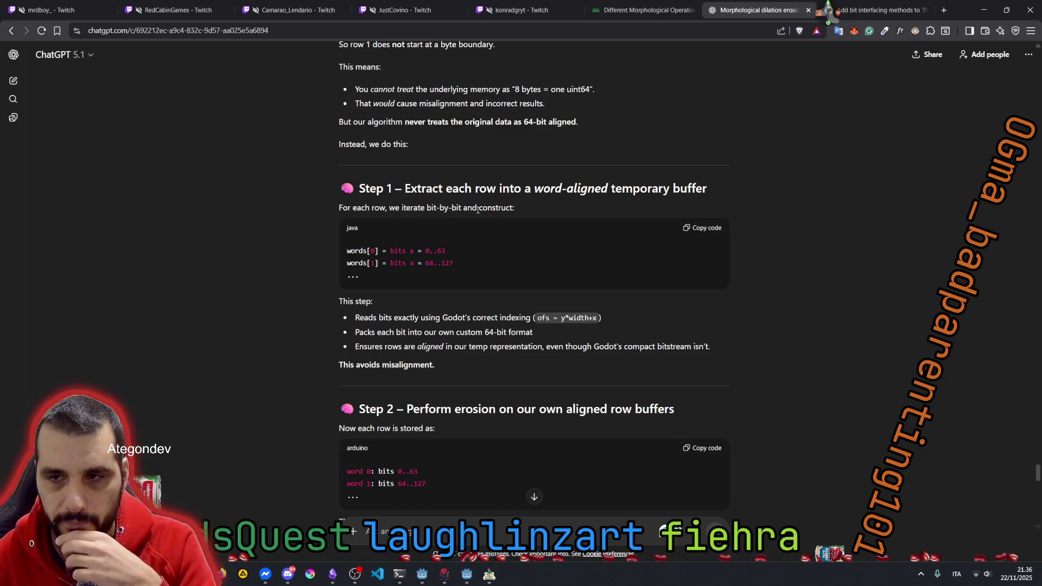
drag(464, 207, 506, 208)
double_click(391, 252)
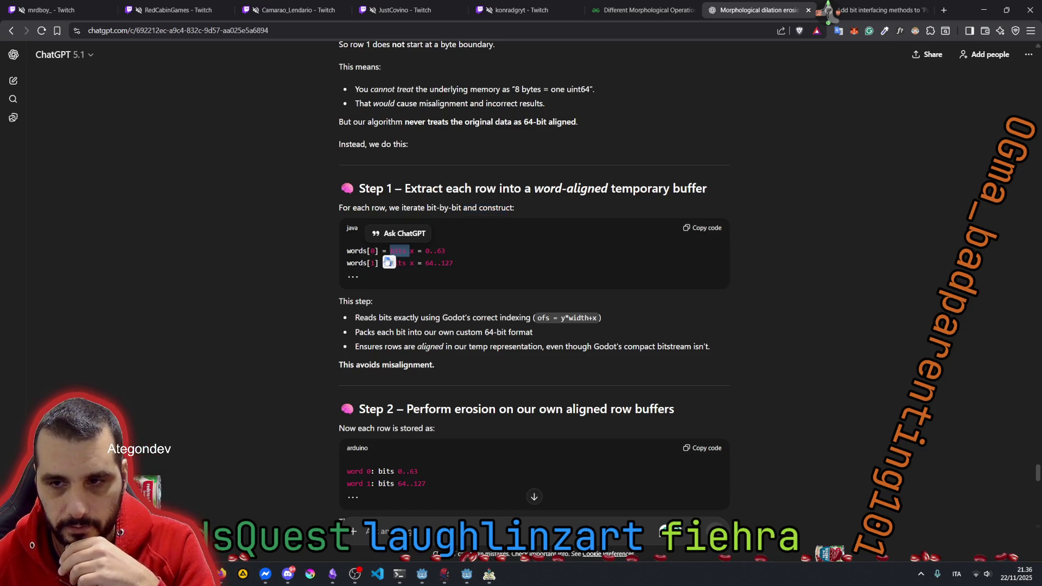
click(380, 249)
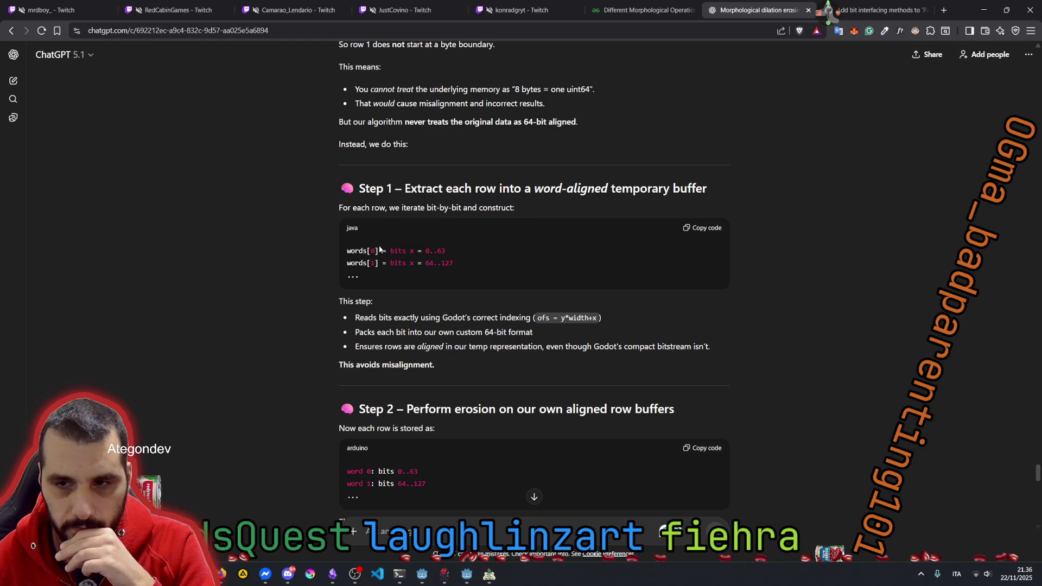
scroll(422, 320, down, 3)
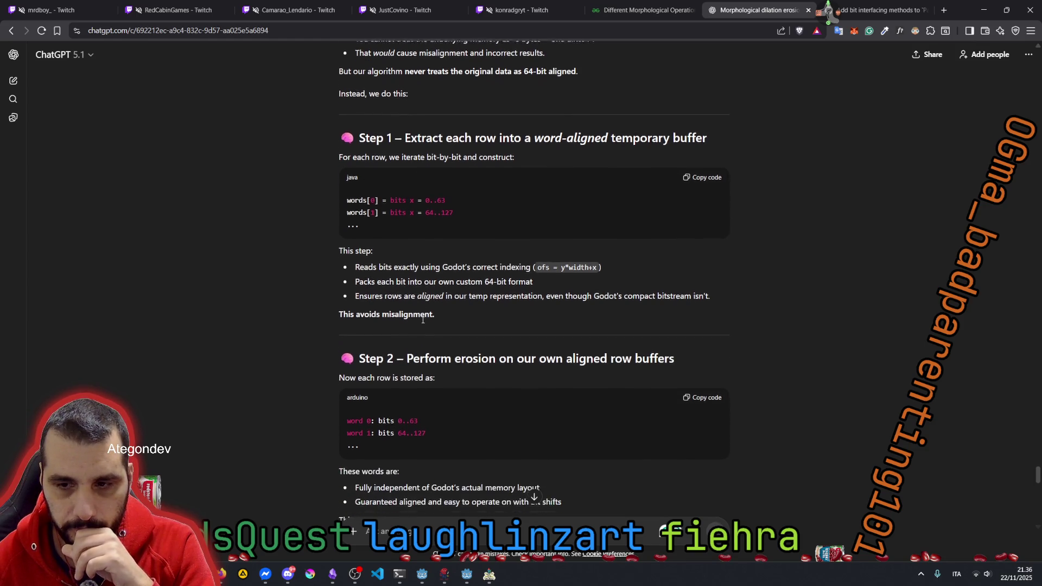
scroll(422, 318, down, 8)
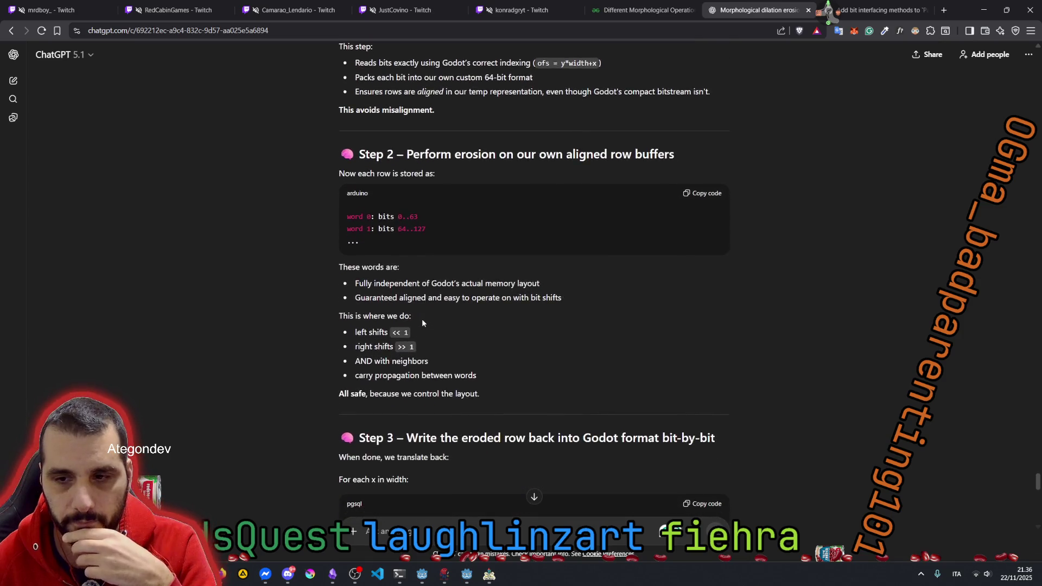
scroll(427, 465, down, 1)
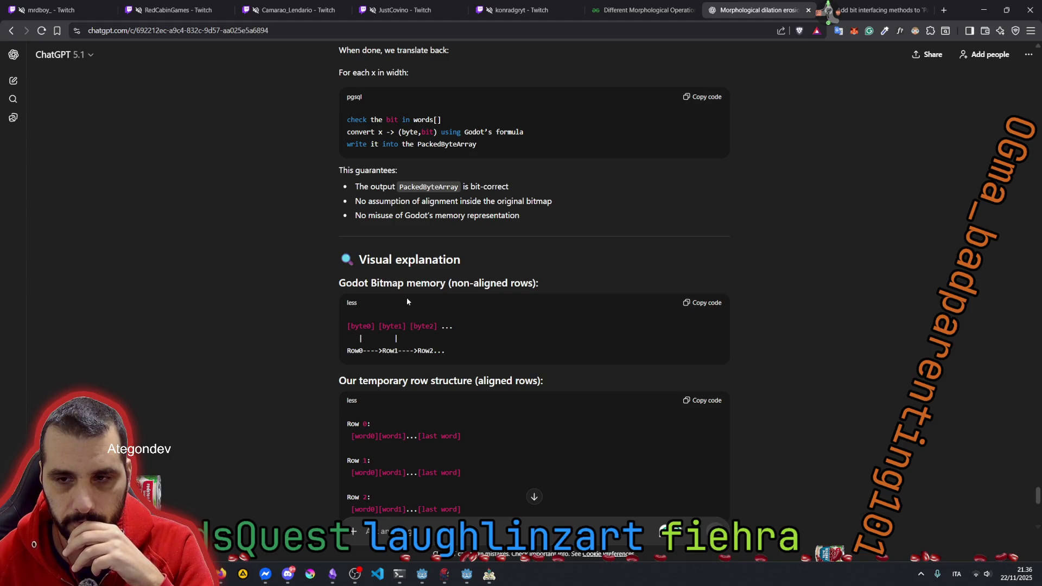
scroll(443, 314, down, 2)
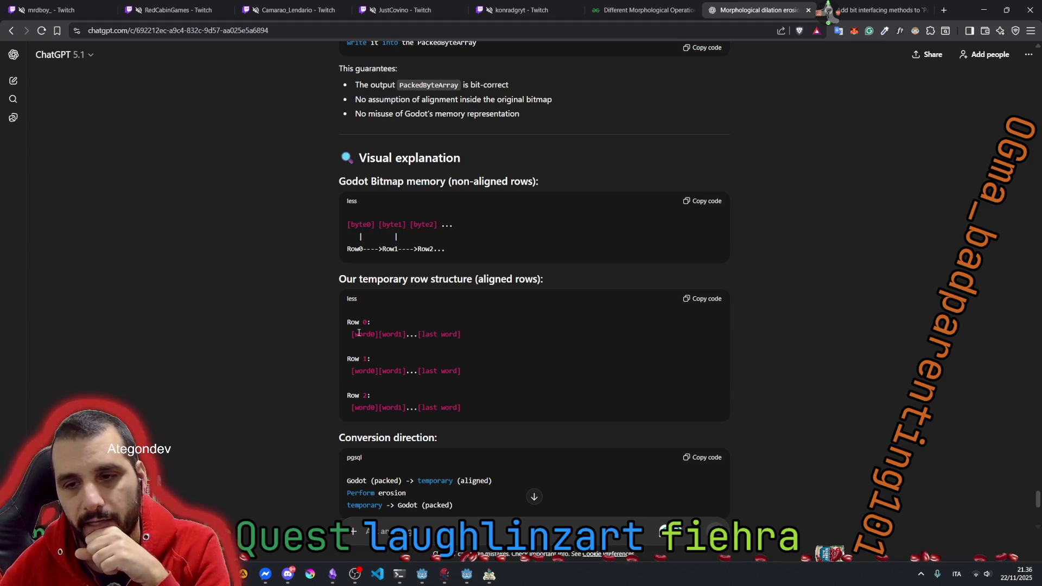
drag(355, 333, 441, 339)
double_click(447, 334)
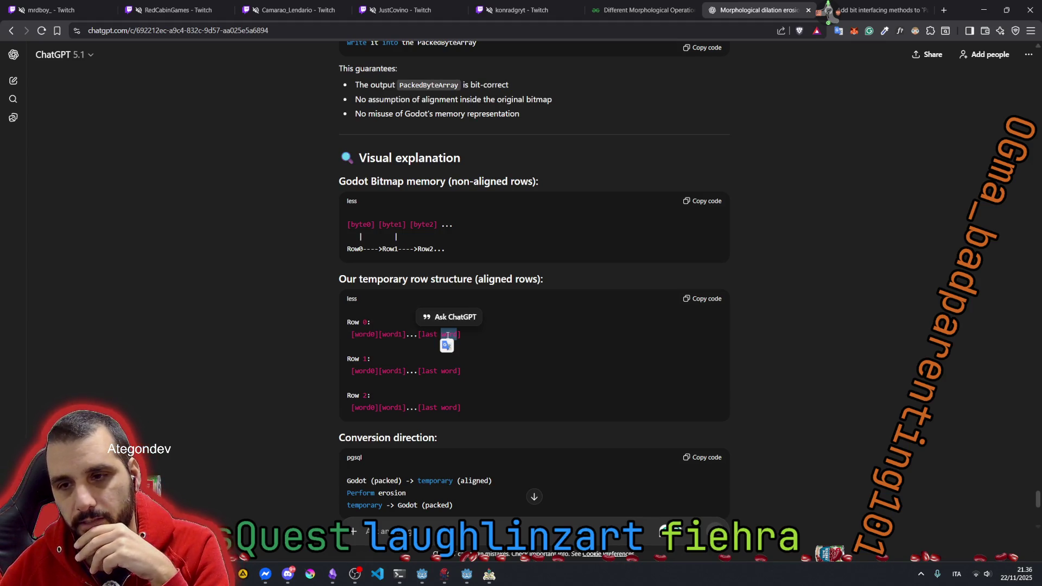
drag(352, 334, 490, 329)
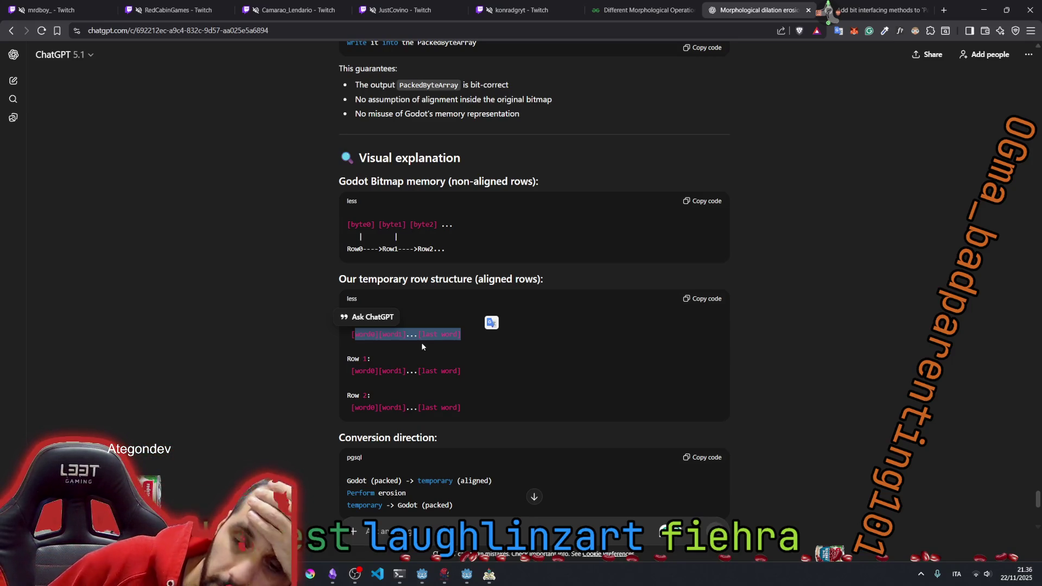
click(364, 331)
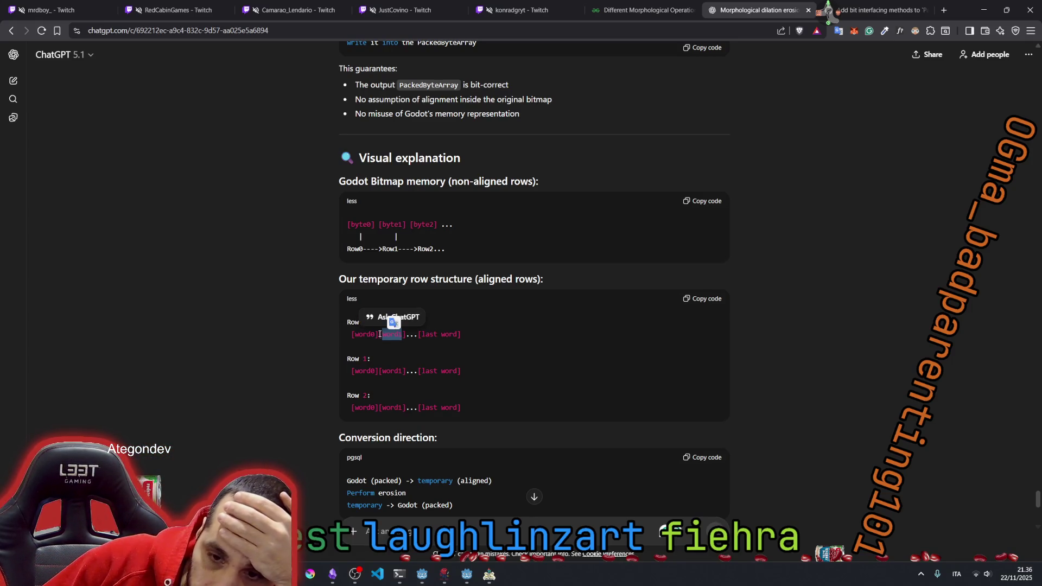
double_click(364, 334)
double_click(392, 333)
click(436, 335)
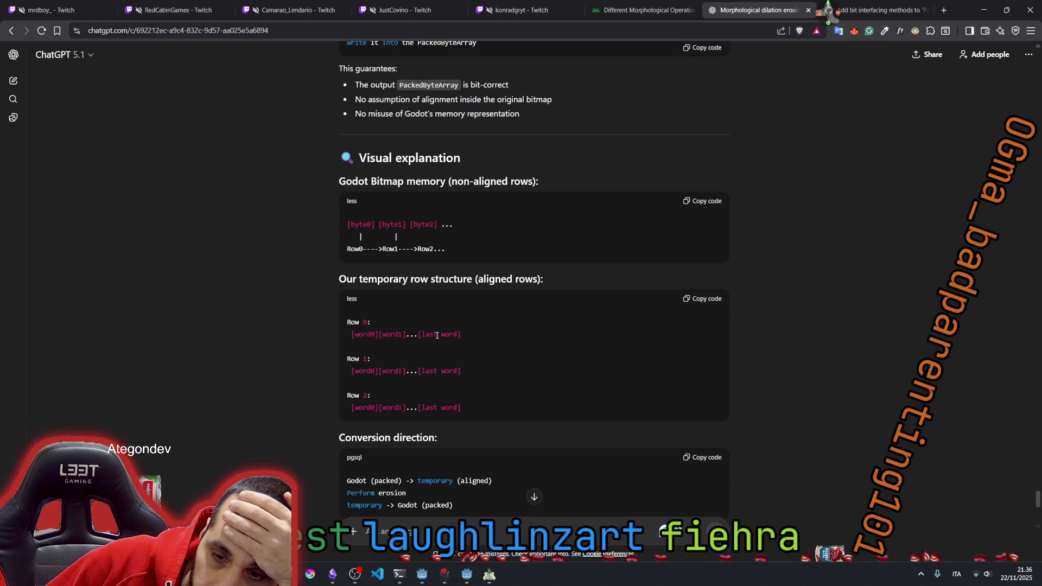
double_click(363, 333)
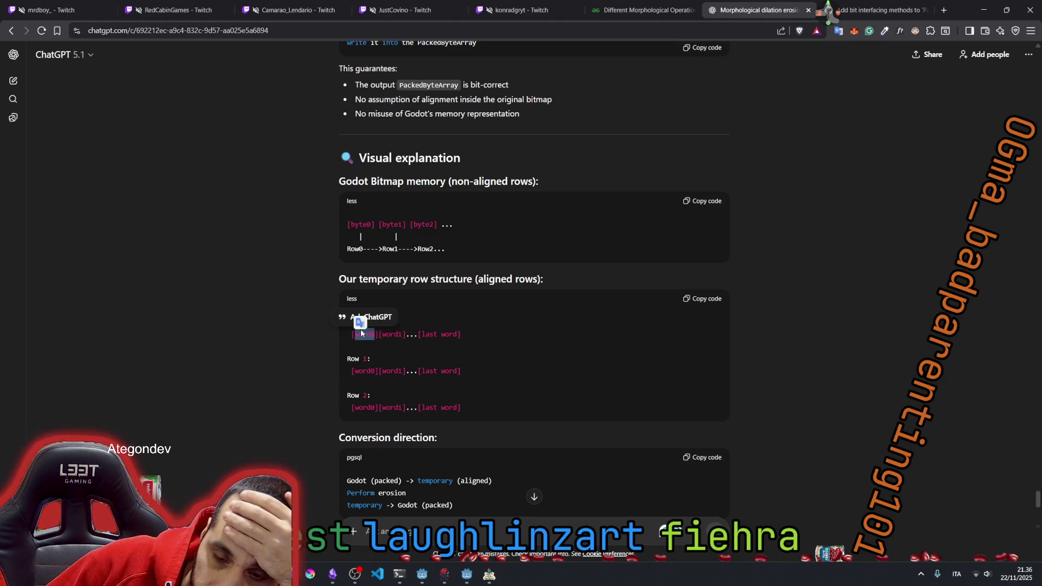
double_click(386, 335)
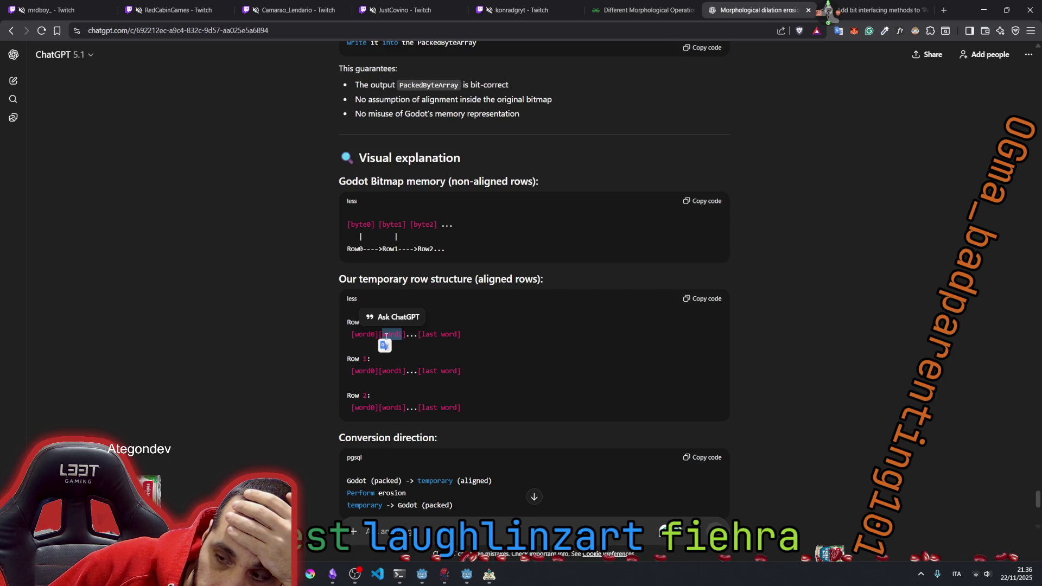
scroll(385, 335, down, 2)
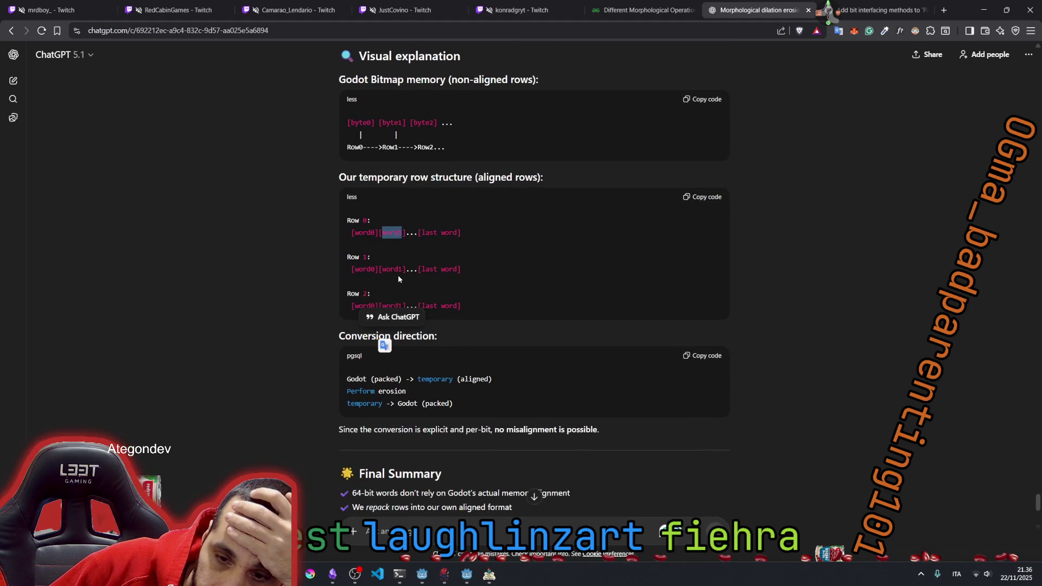
scroll(398, 279, down, 6)
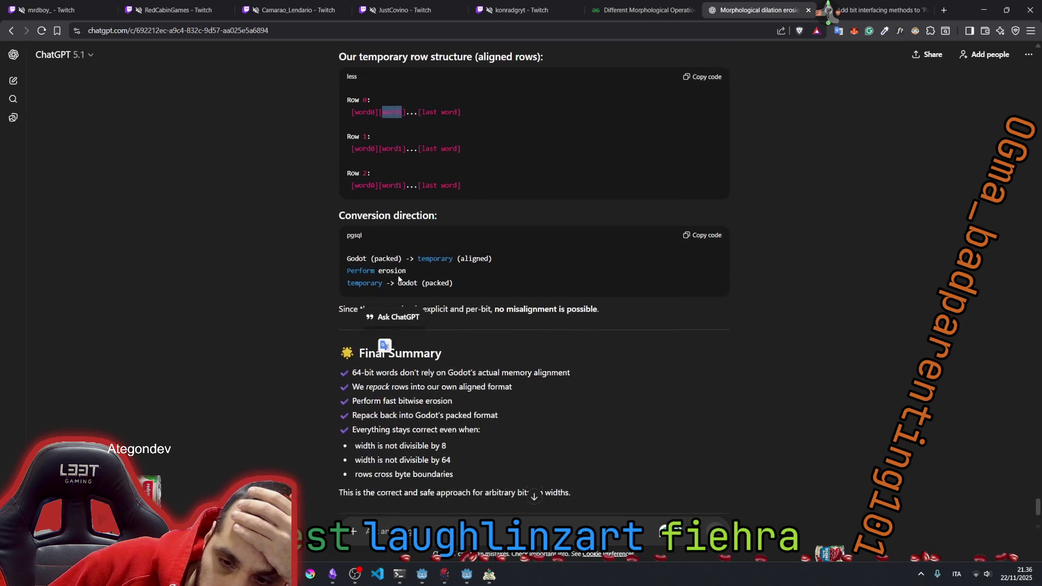
click(433, 529)
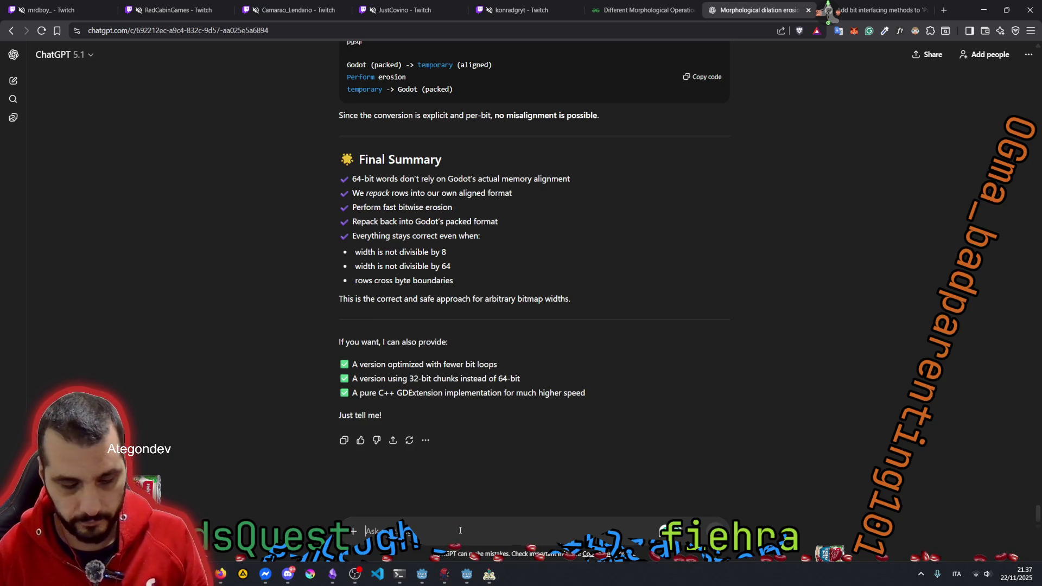
Step: Send a follow-up objecting that word construction still uses a slow nested x/y loop
text(but to constr)
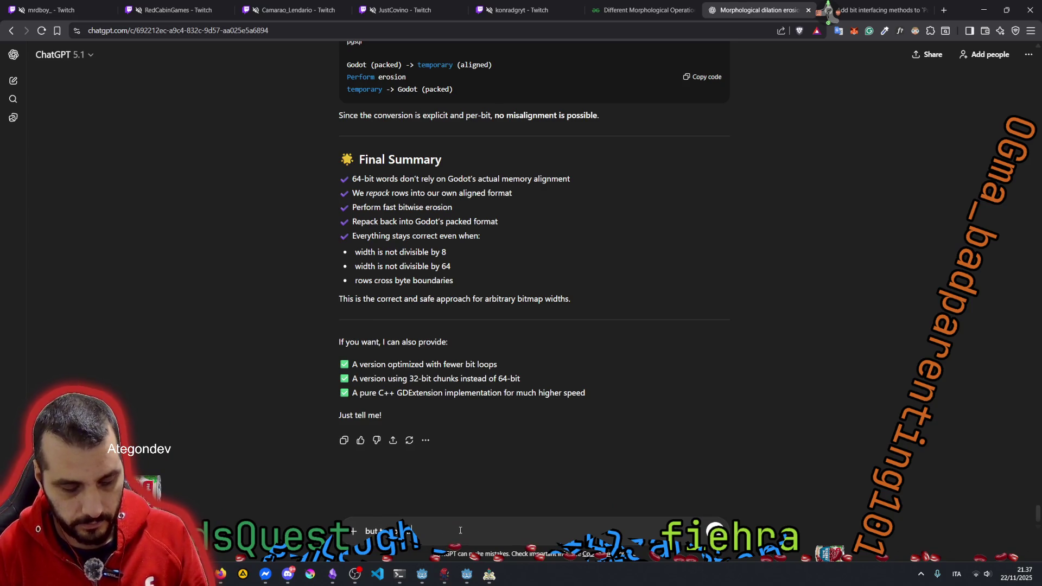
text(uct the words, )
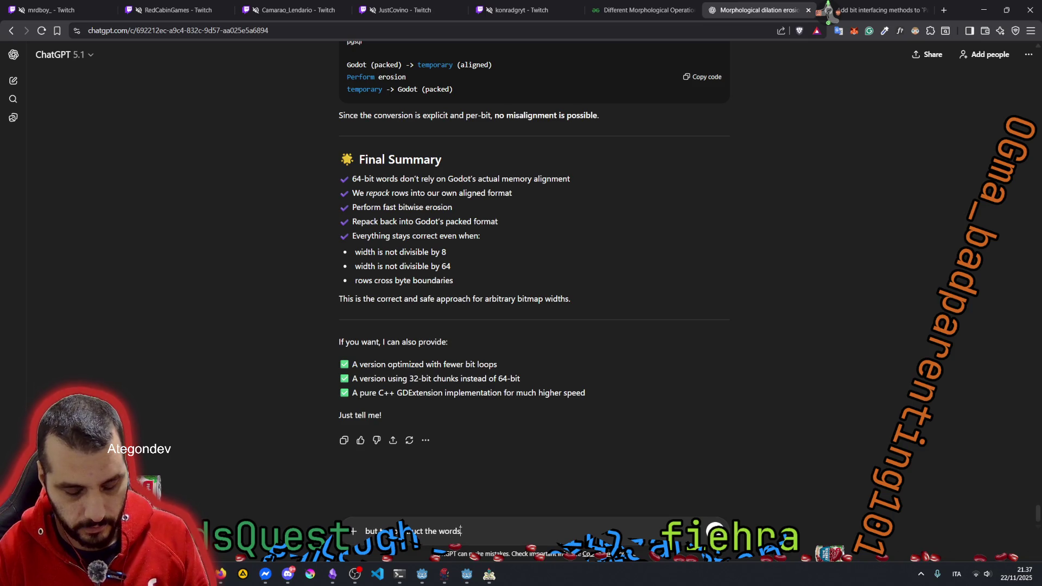
text(we are )
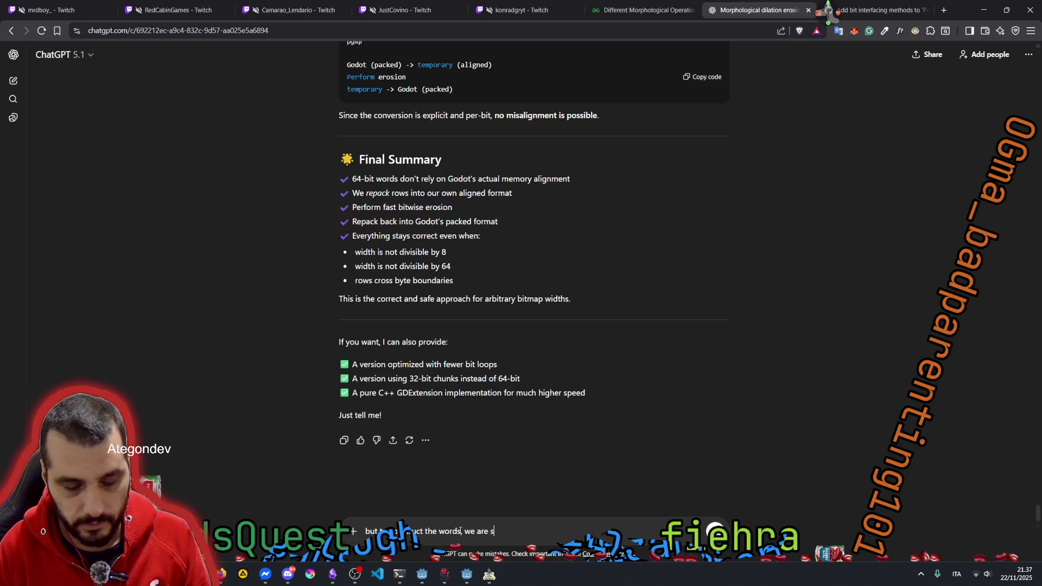
text(still using a sl)
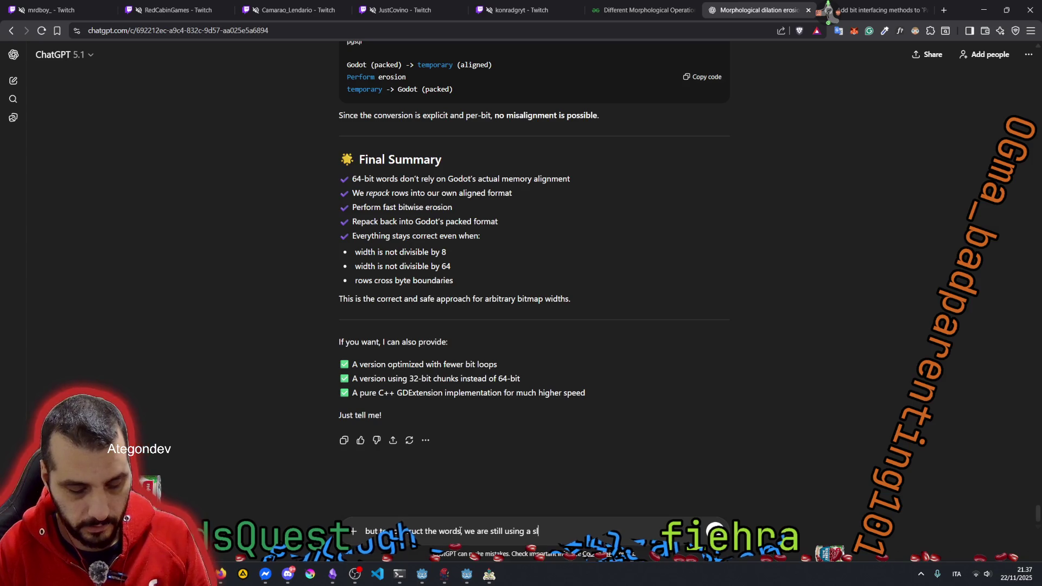
text(ow for x in )
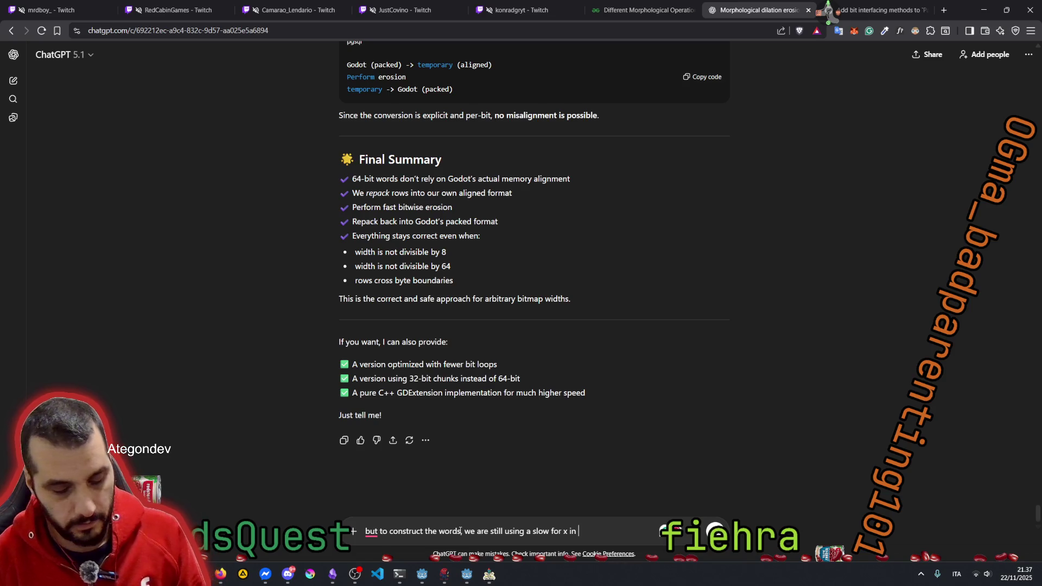
text(size.x )
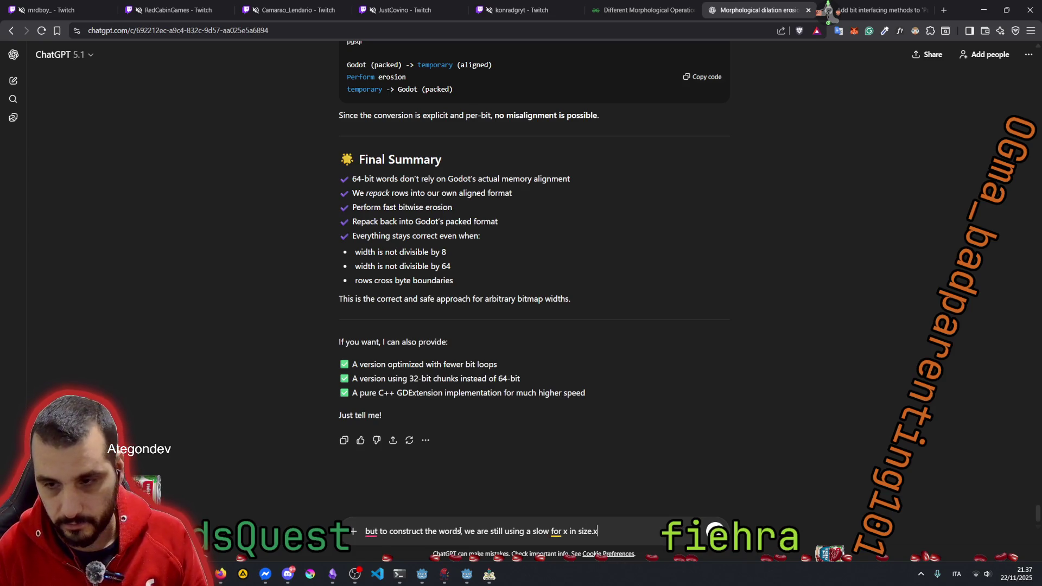
text(-> f)
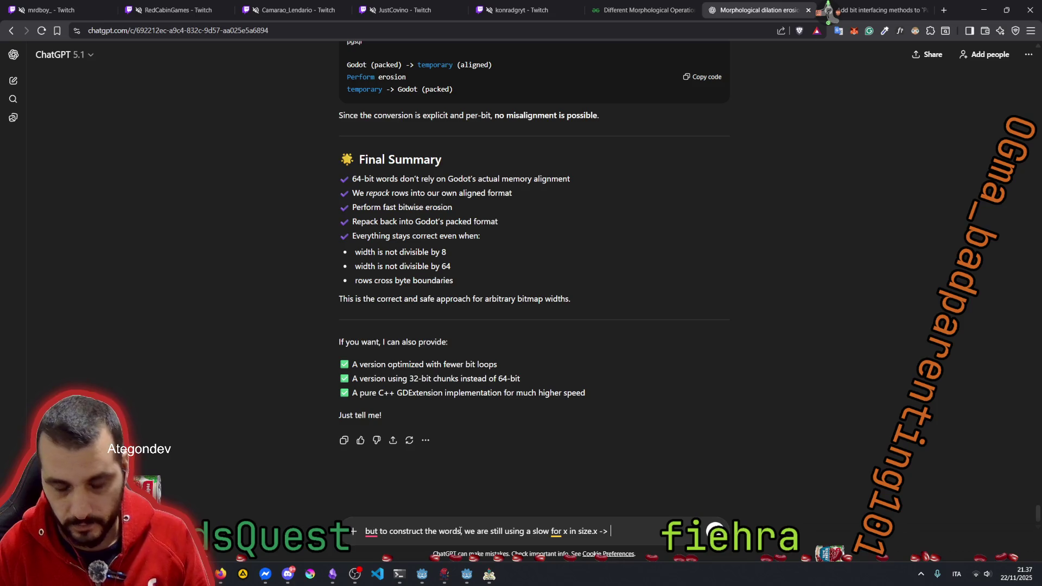
text(or y in size.y)
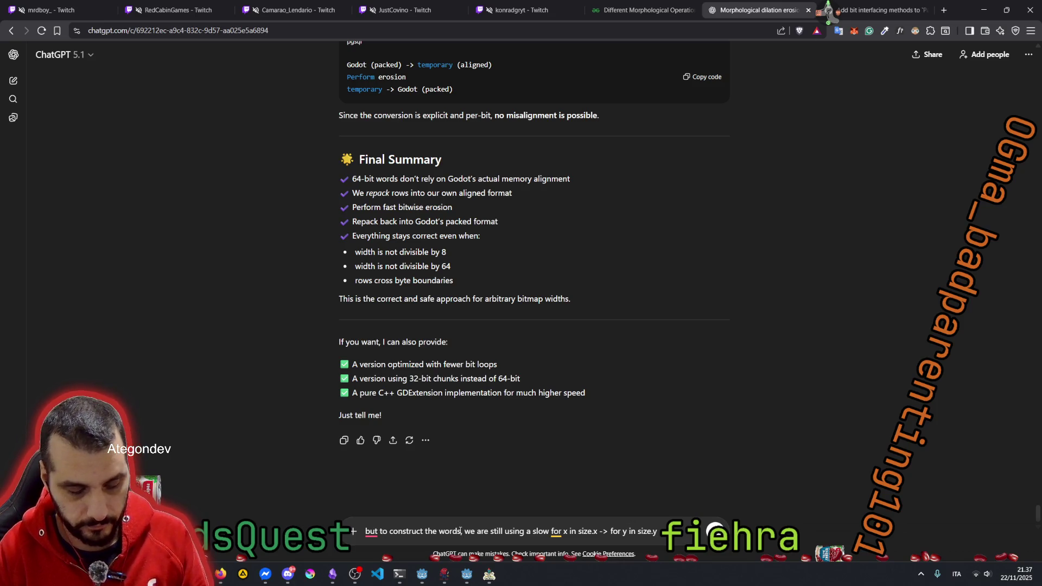
text( loop)
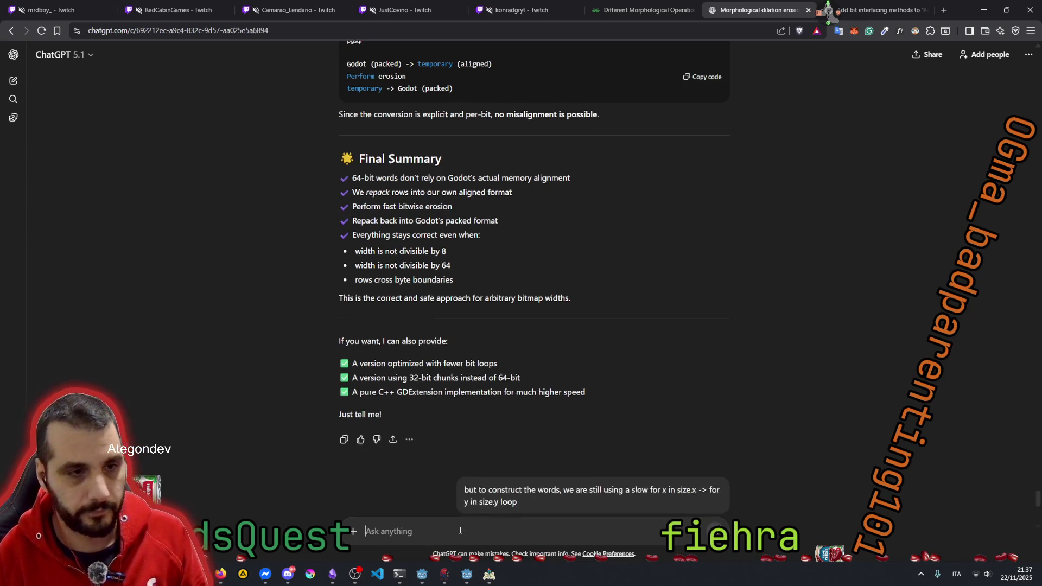
key(Return)
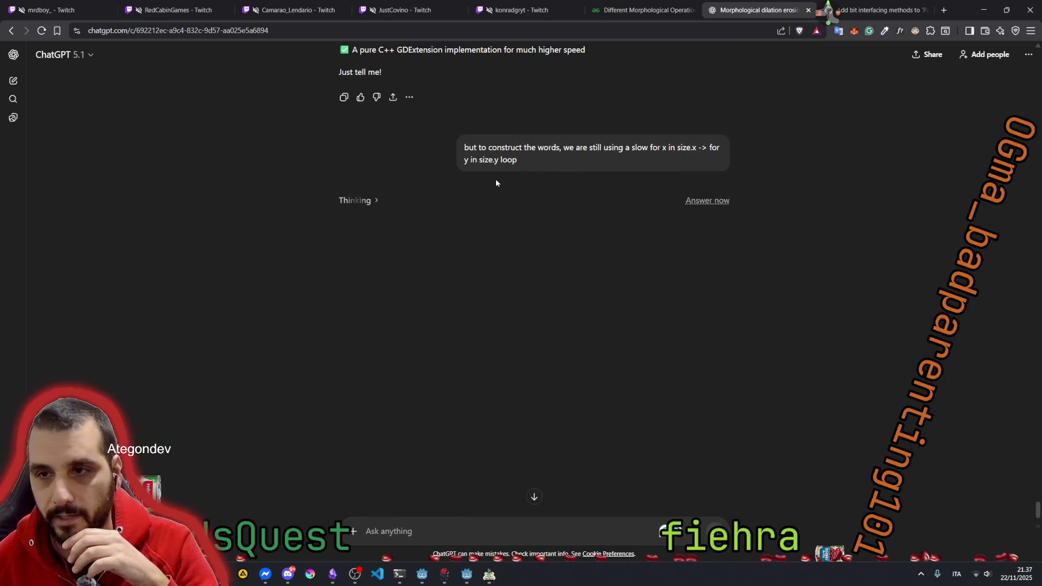
Step: Highlight the sent loop question while ChatGPT thinks and replies about misalignment
triple_click(480, 150)
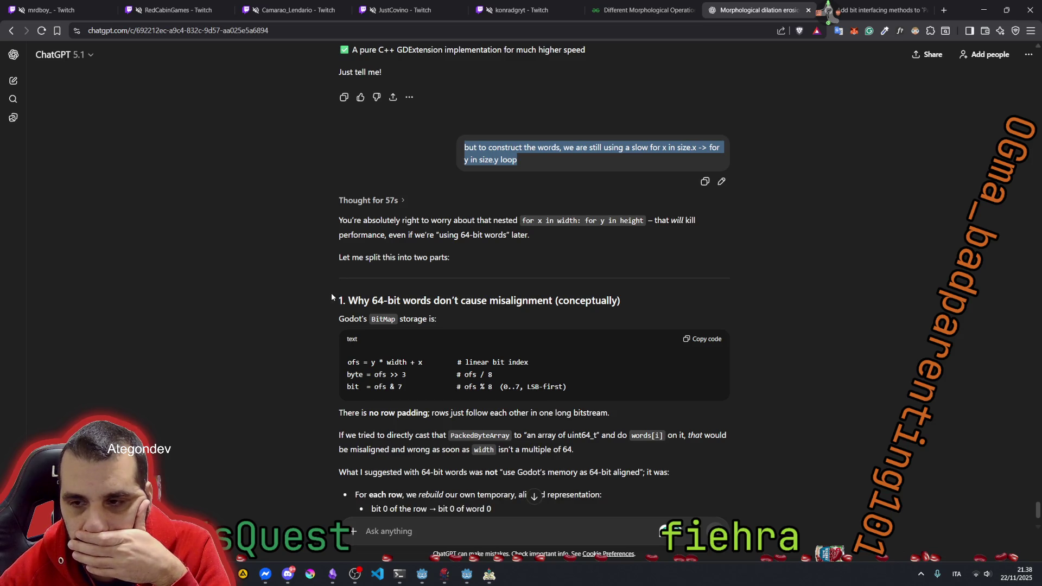
scroll(332, 292, down, 2)
drag(399, 190, 483, 200)
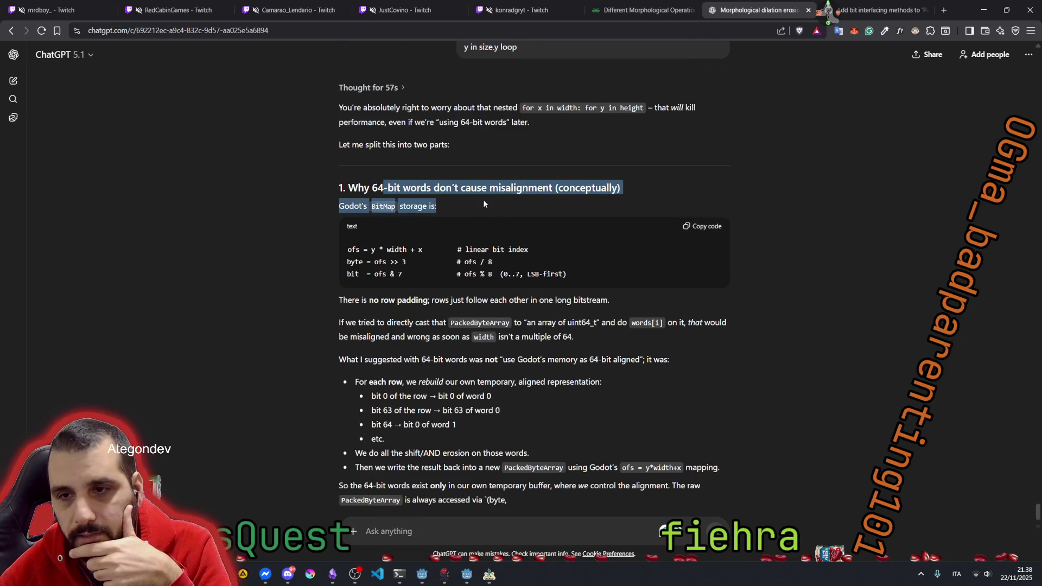
click(316, 298)
scroll(312, 323, down, 2)
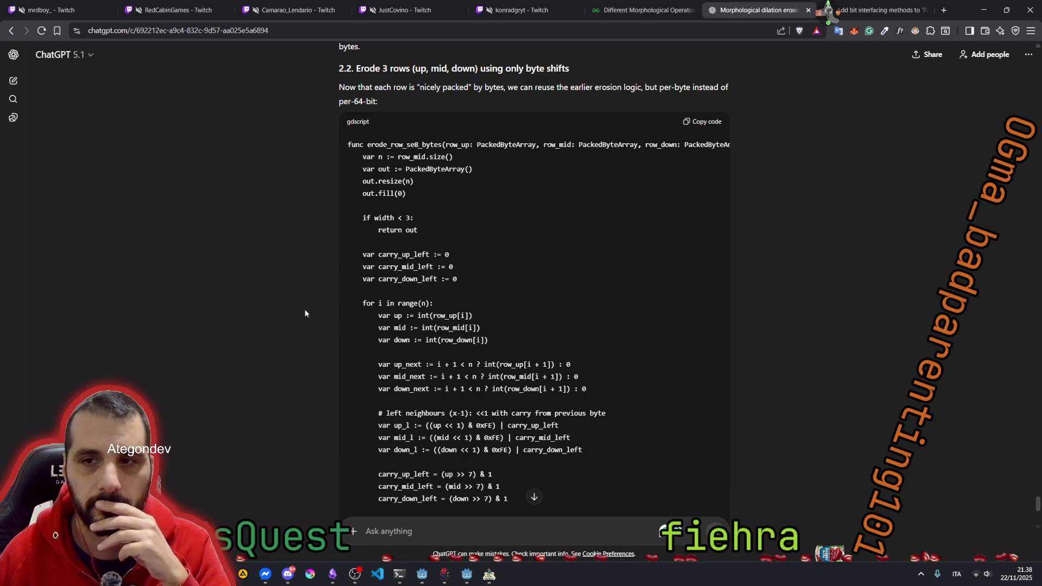
scroll(305, 313, up, 1)
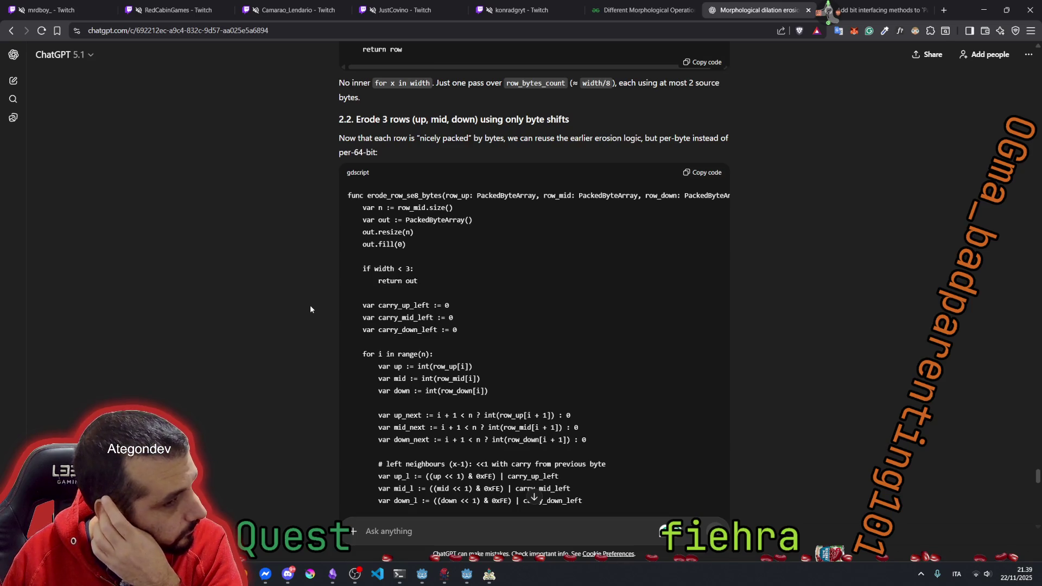
scroll(533, 331, down, 3)
Step: Draft a question asking whether adding padding to the existing unpadded data would be better
click(534, 496)
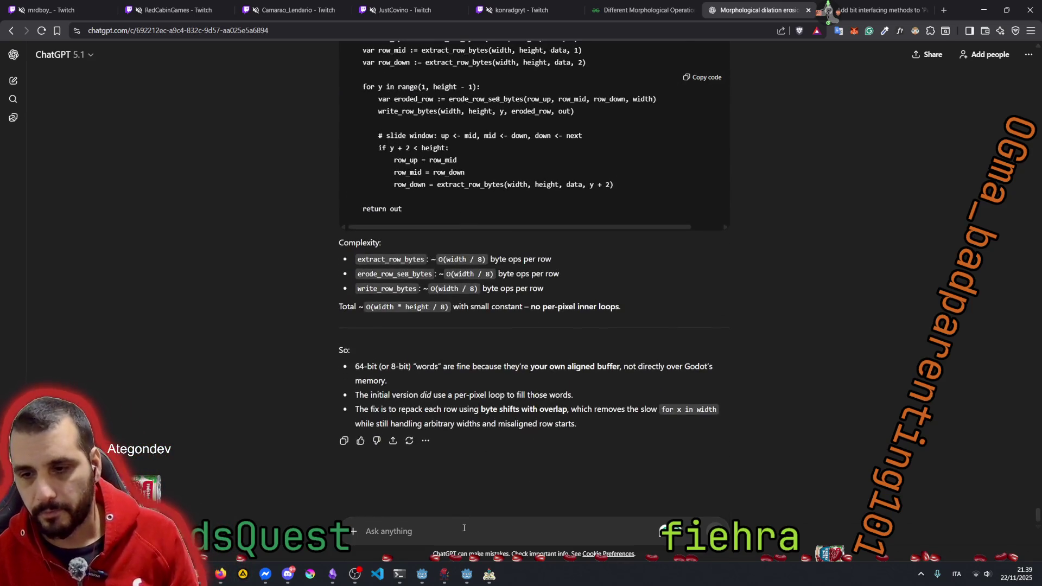
text(wouldn't )
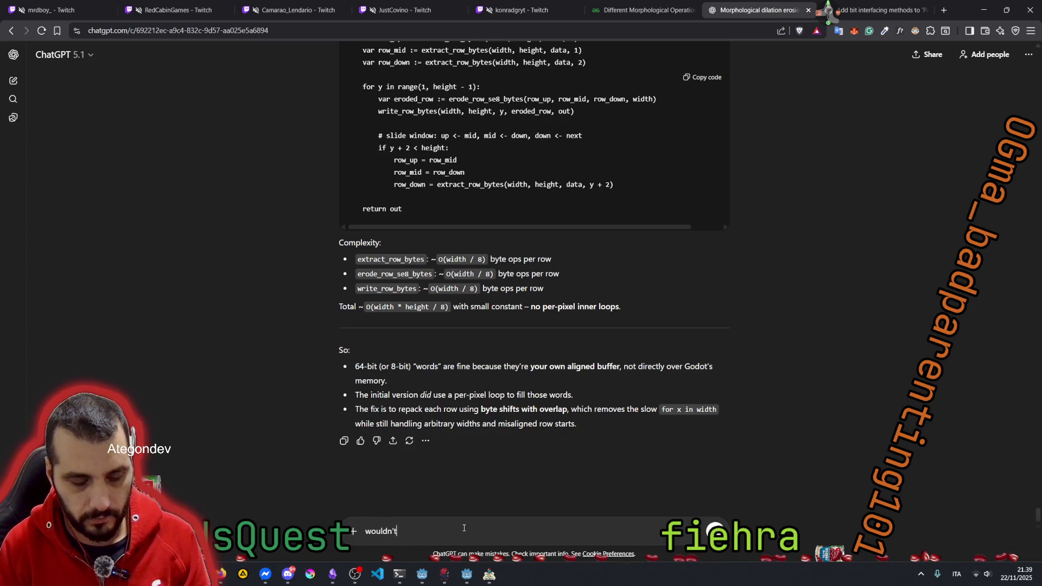
text(be better to )
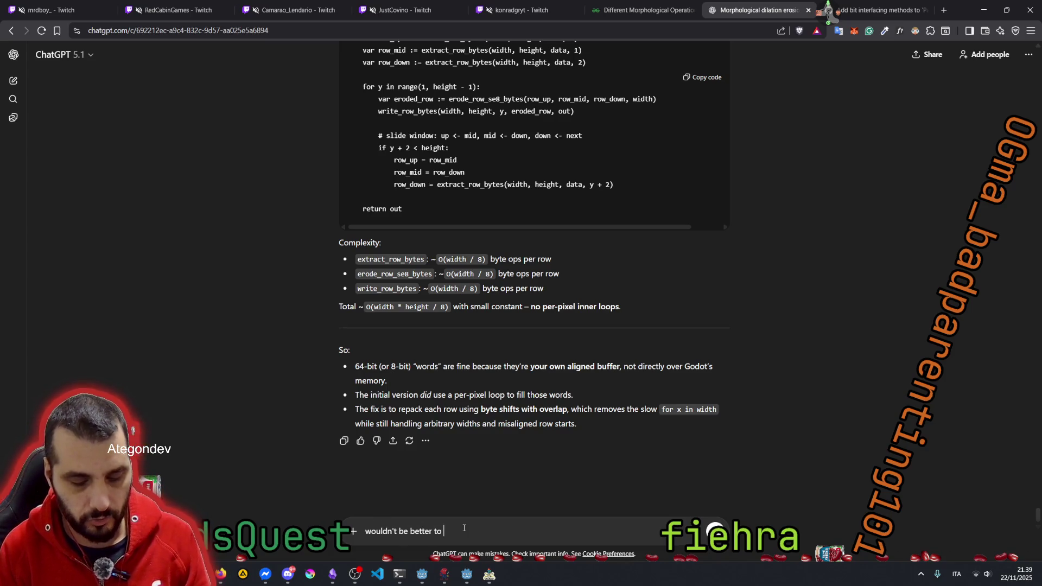
text(ju)
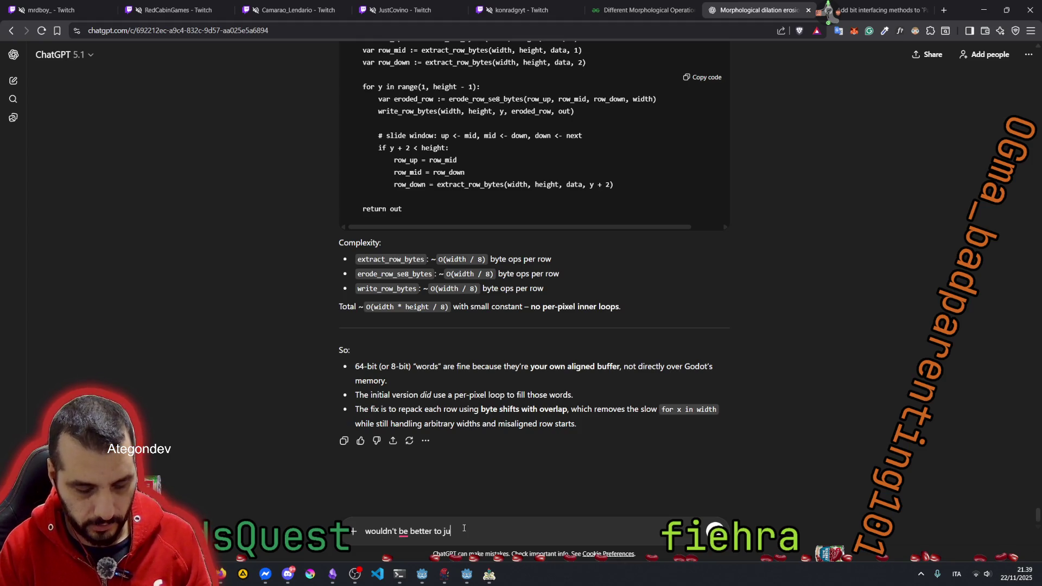
text(st pa)
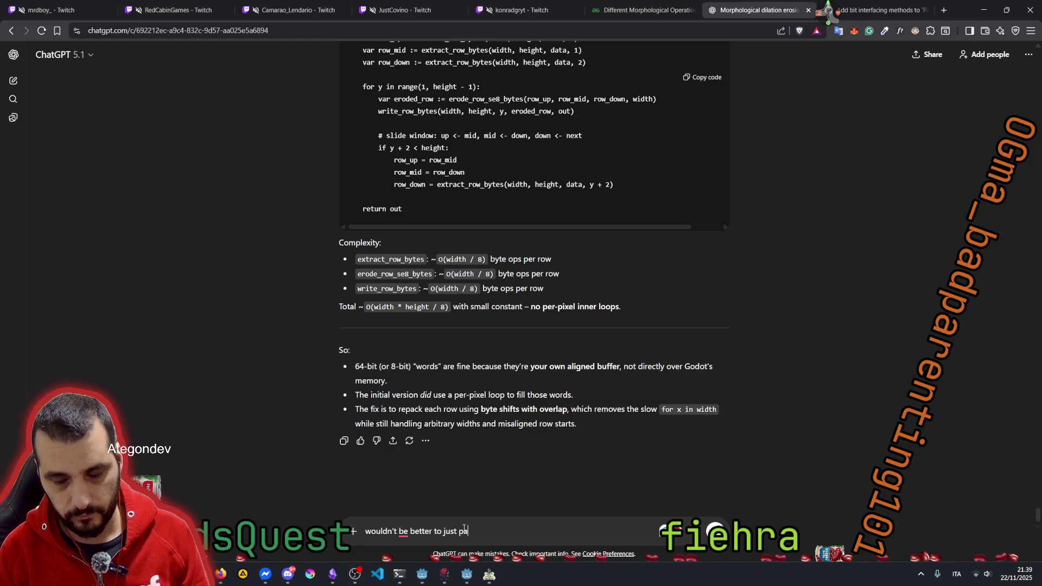
key(BackSpace)
key(BackSpace)
text(add)
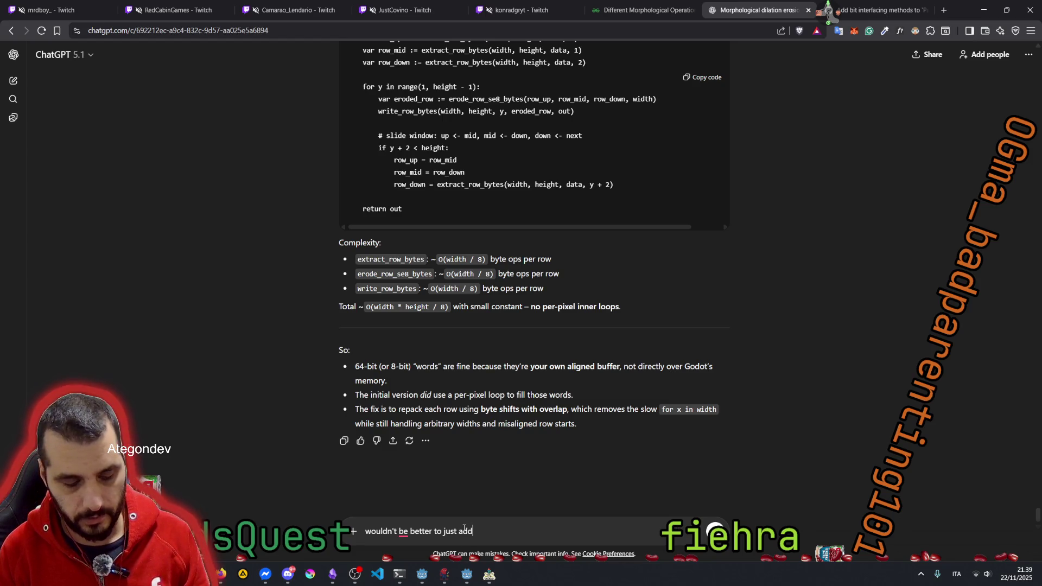
text( padding to the e)
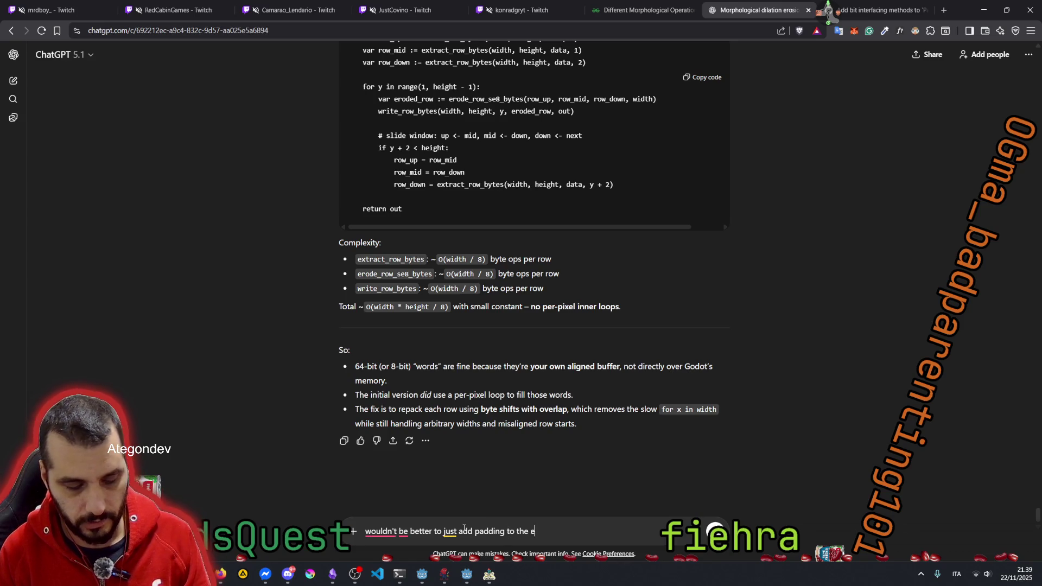
text(xisting un)
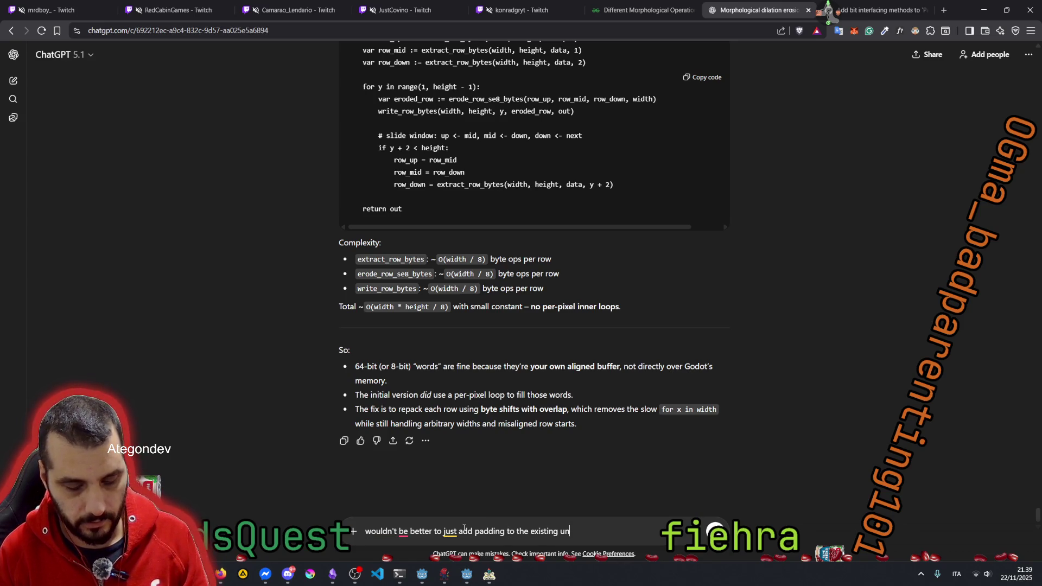
text(padedd)
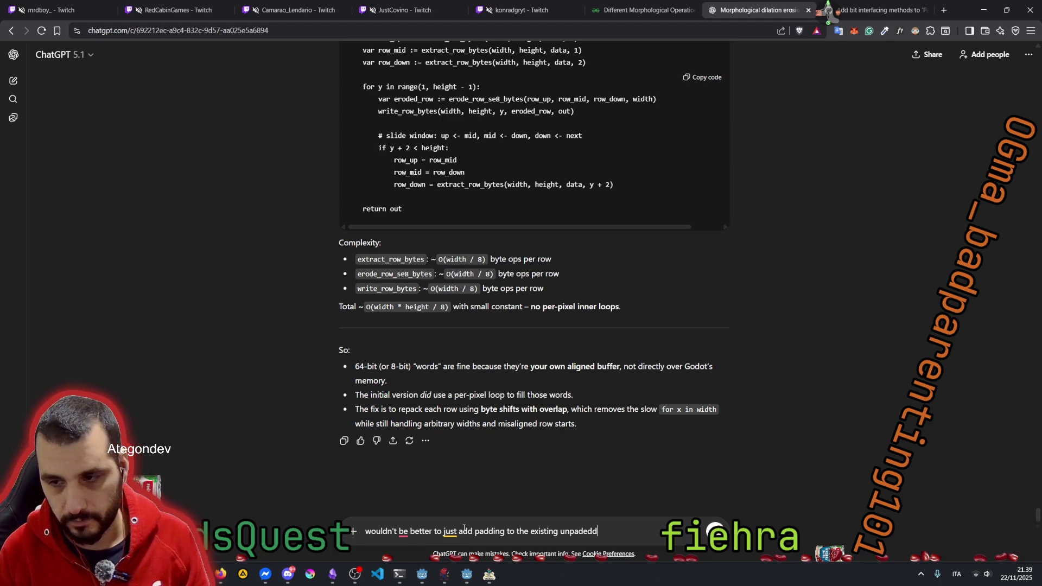
key(BackSpace)
text( data)
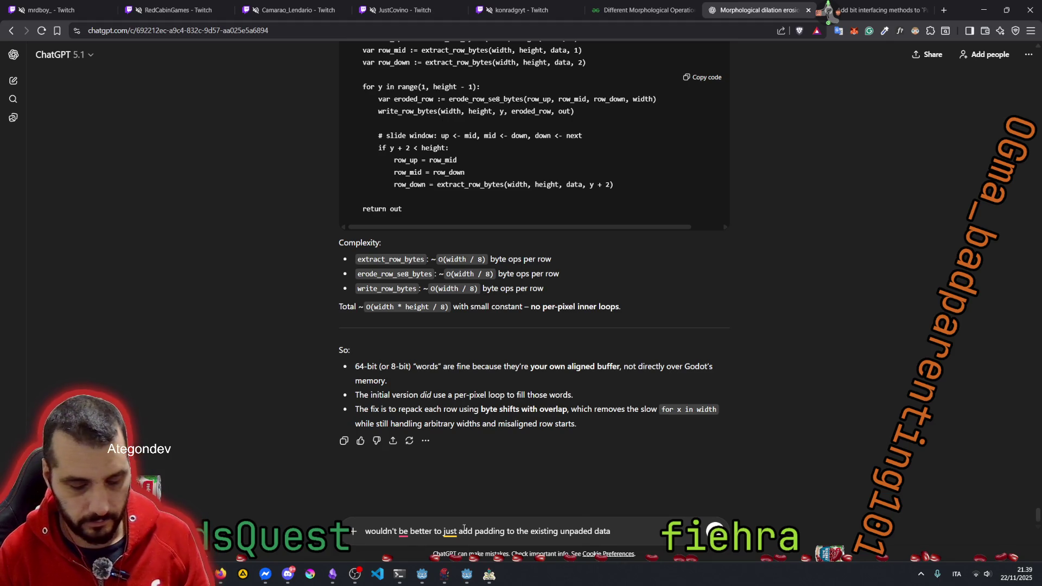
text( of the)
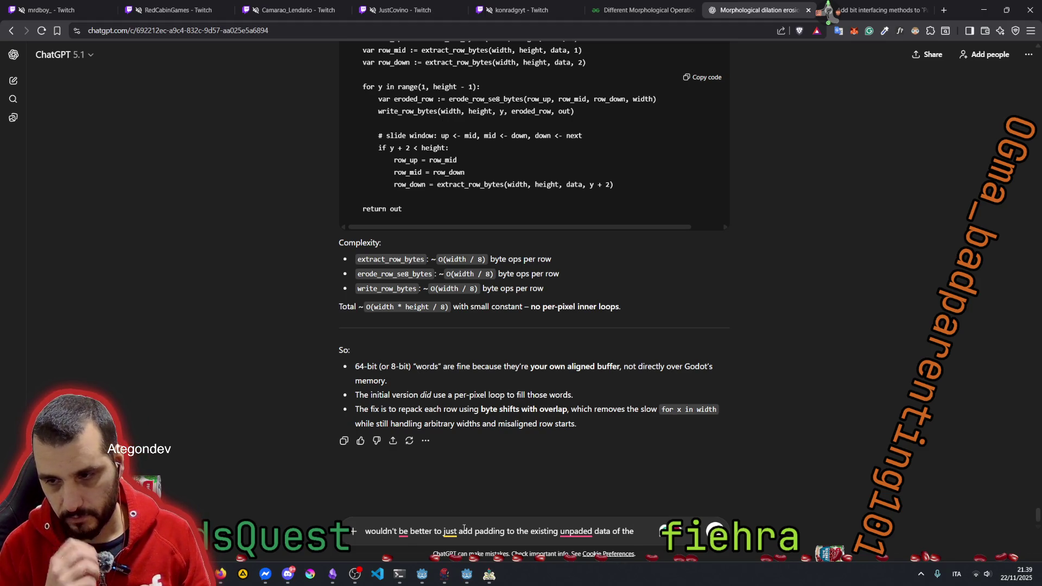
key(ctrl+Left)
key(ctrl+Left)
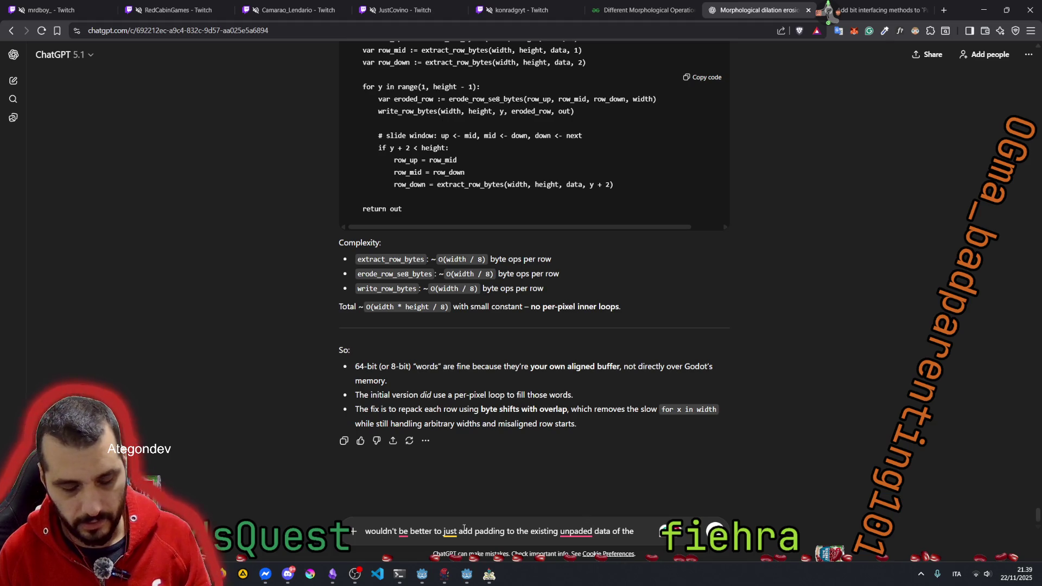
text(d)
key(End)
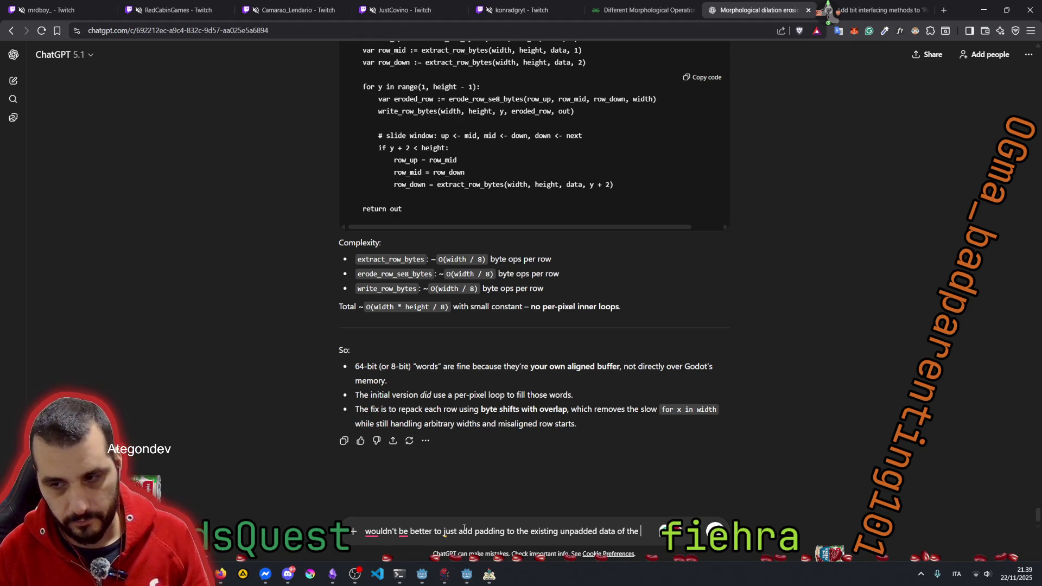
key(BackSpace)
key(BackSpace)
key(BackSpace)
text(?)
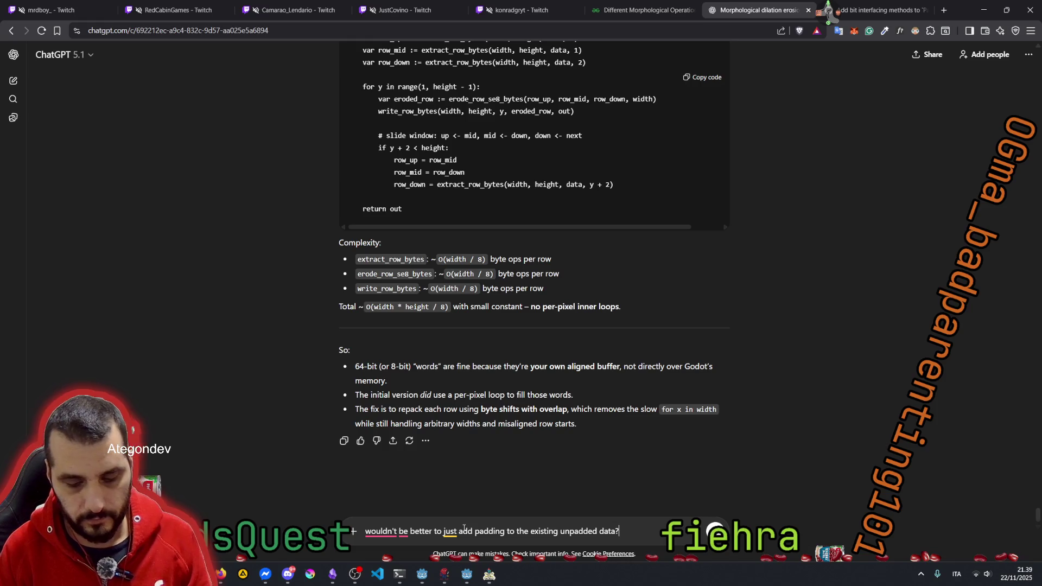
text( Something)
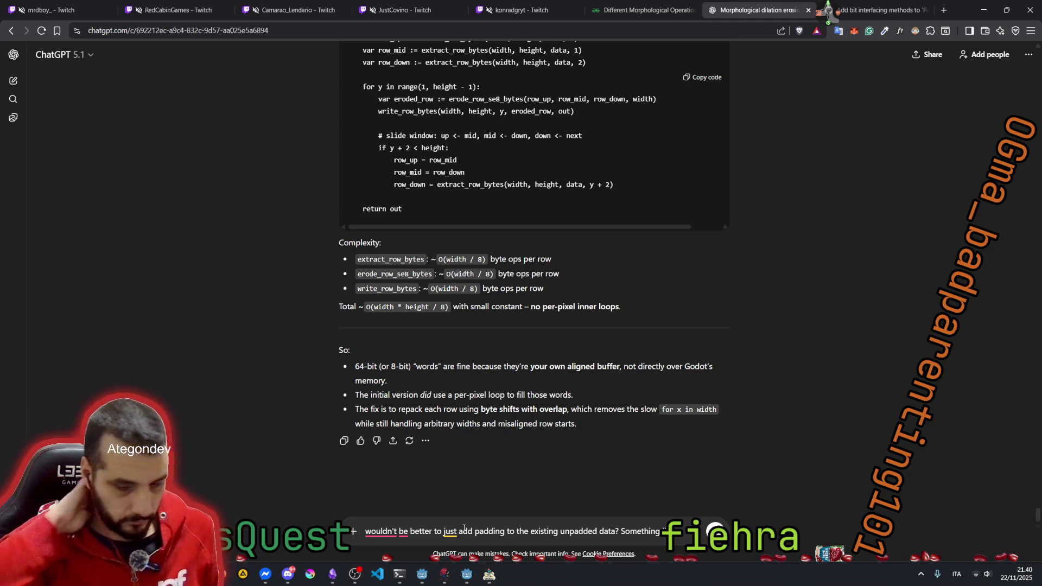
key(ctrl+BackSpace)
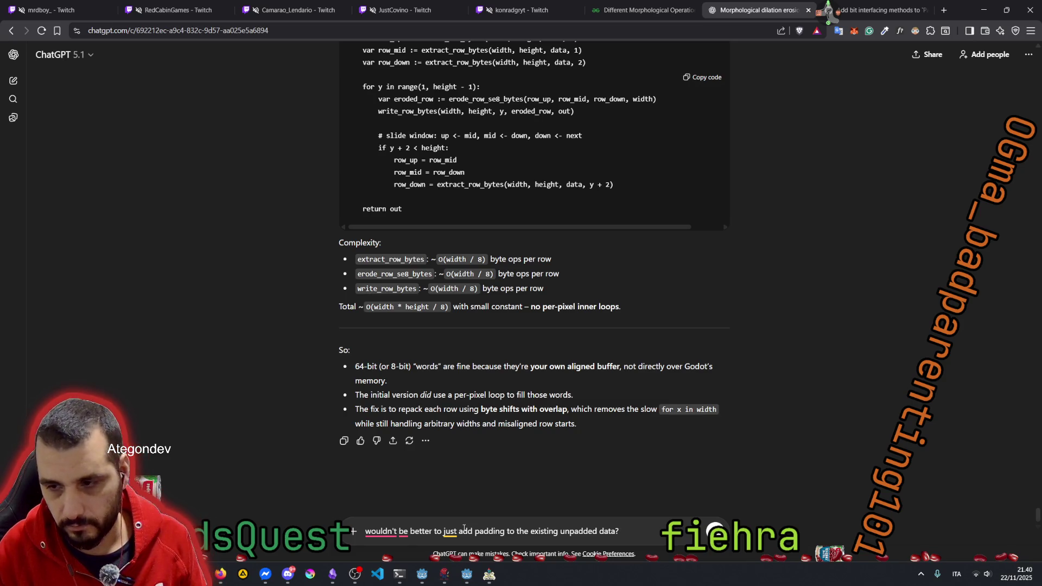
Step: Continue the draft with 'How would a static func', fixing typos, then go to Godot
text(How woiu)
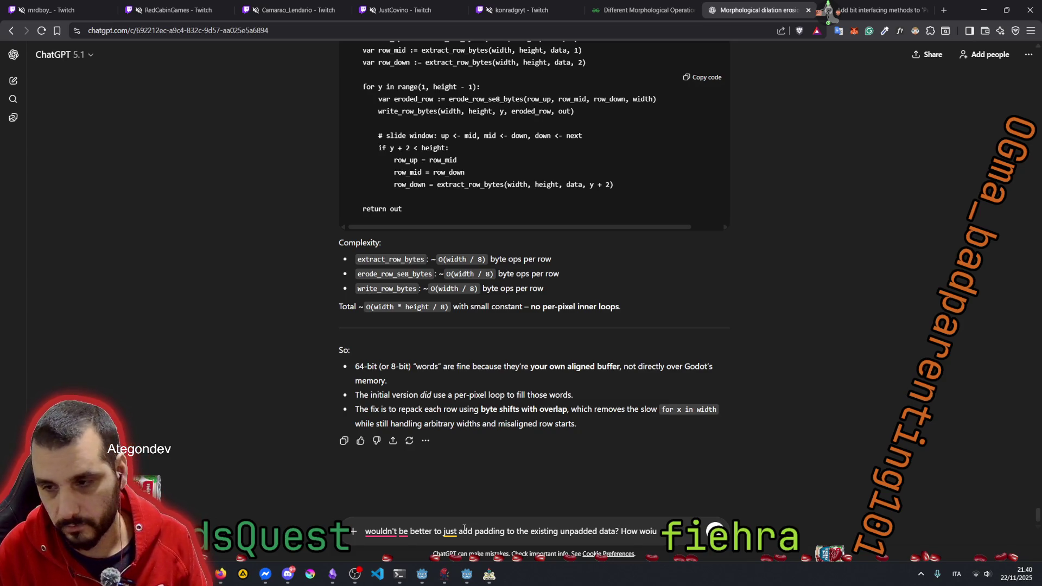
key(BackSpace)
key(BackSpace)
key(BackSpace)
text(ould)
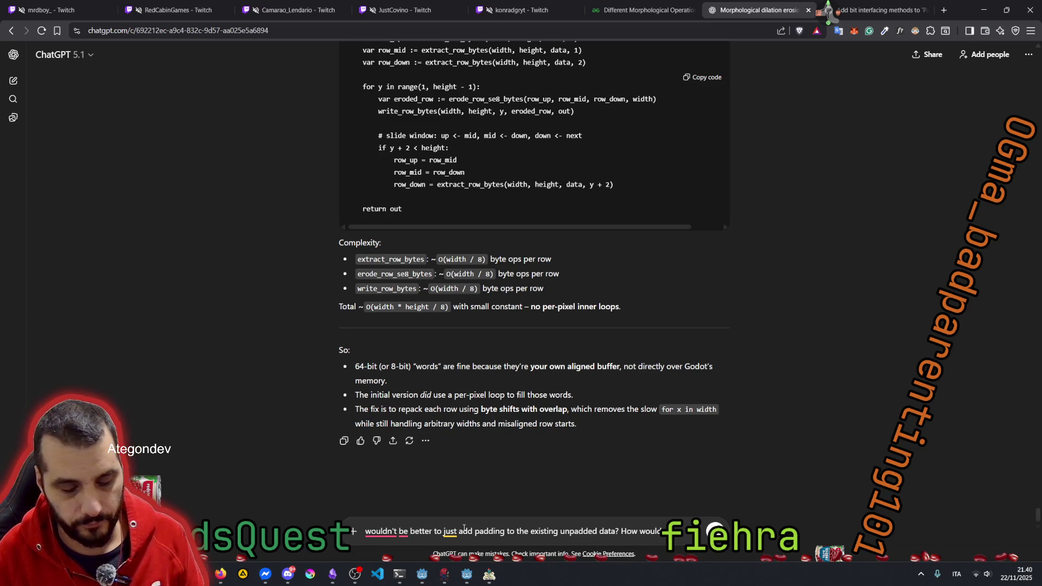
text( a func)
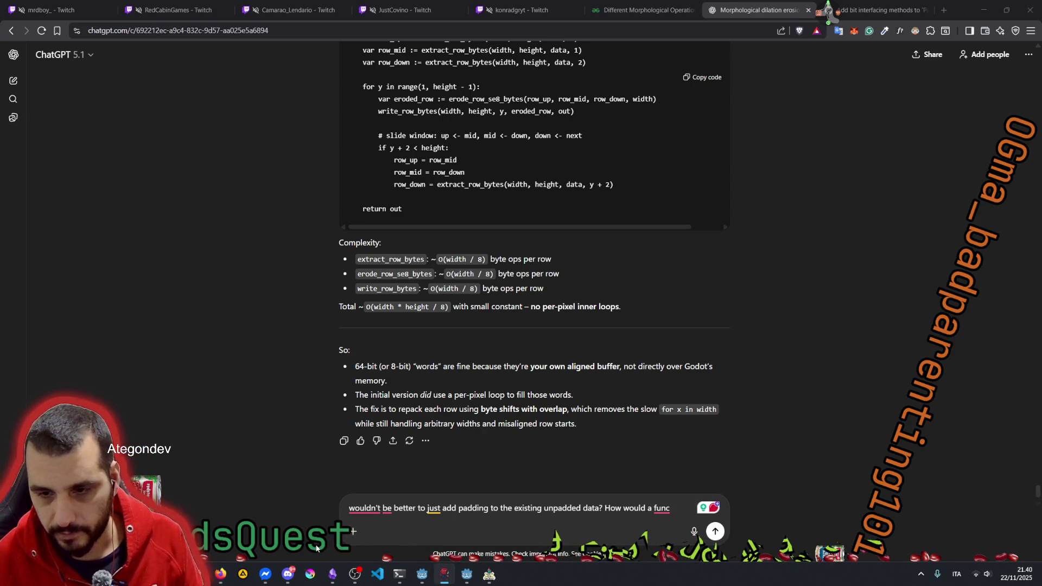
click(661, 510)
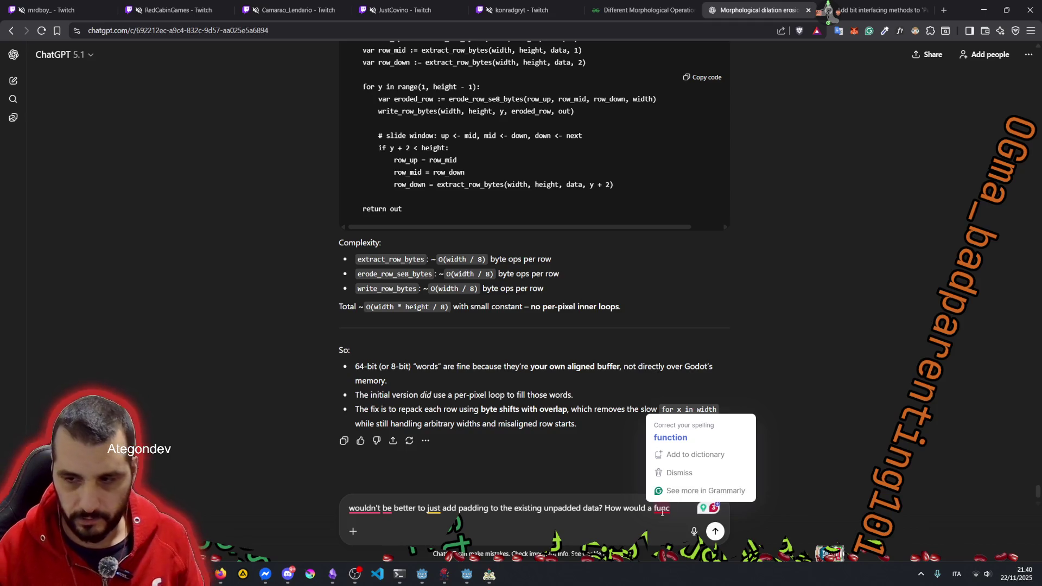
text(static)
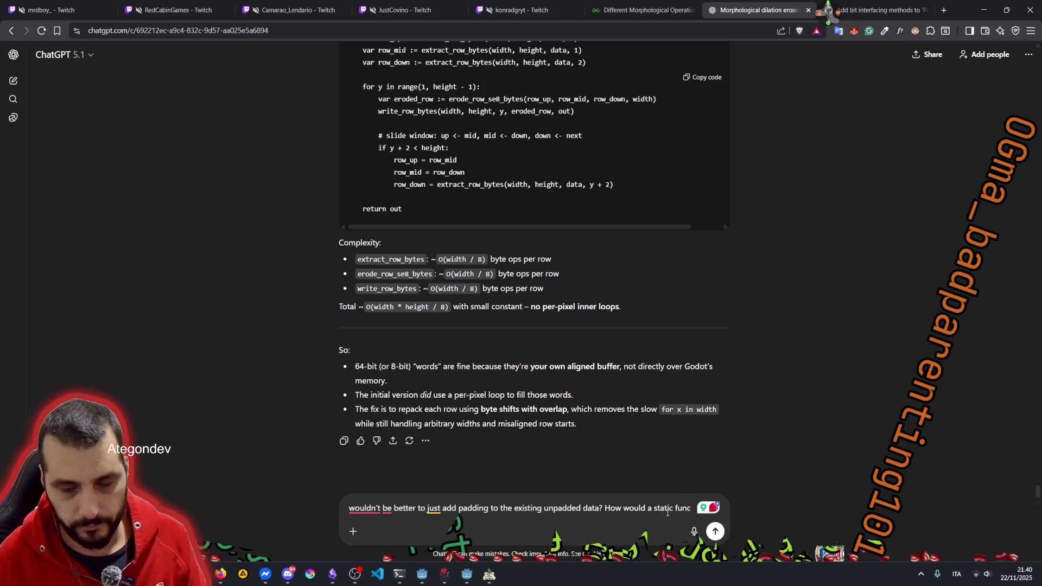
key(alt+Tab)
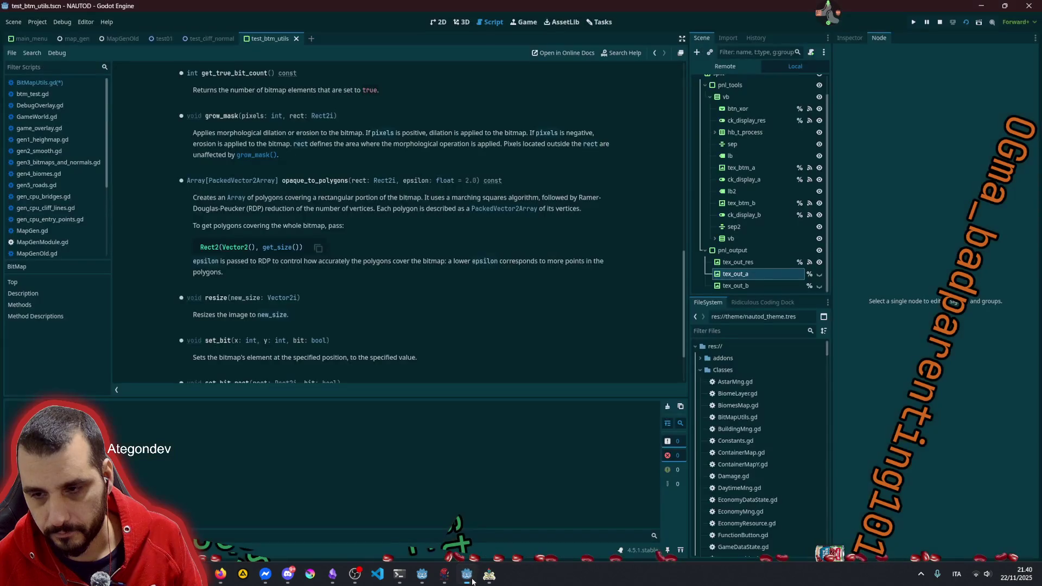
Step: Open BitMapUtils.gd and navigate to the get_btm_raw_data function definition
click(39, 83)
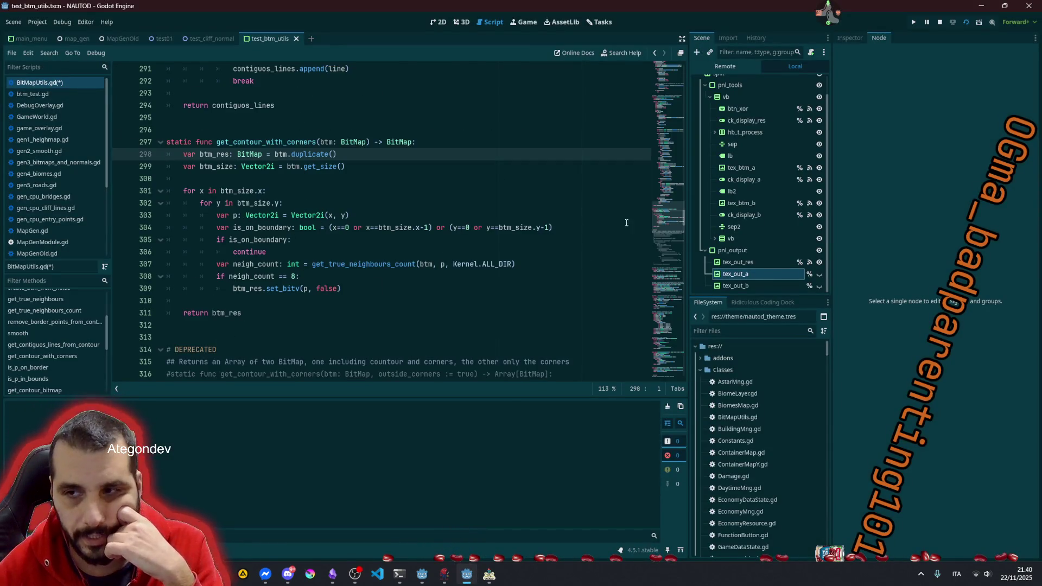
scroll(627, 223, up, 20)
click(319, 179)
scroll(230, 230, down, 3)
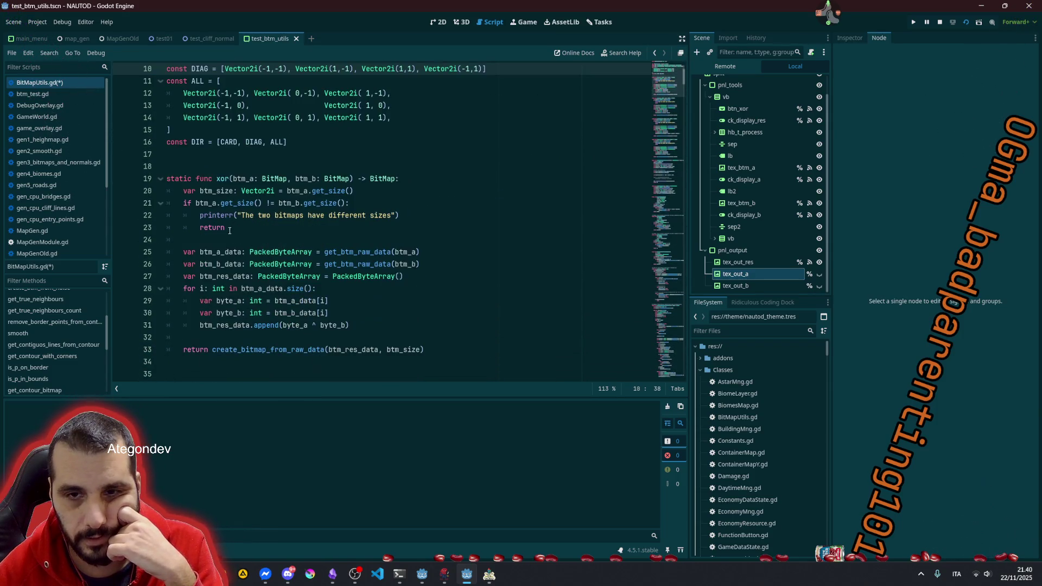
click(218, 203)
key(Down)
key(Down)
key(Down)
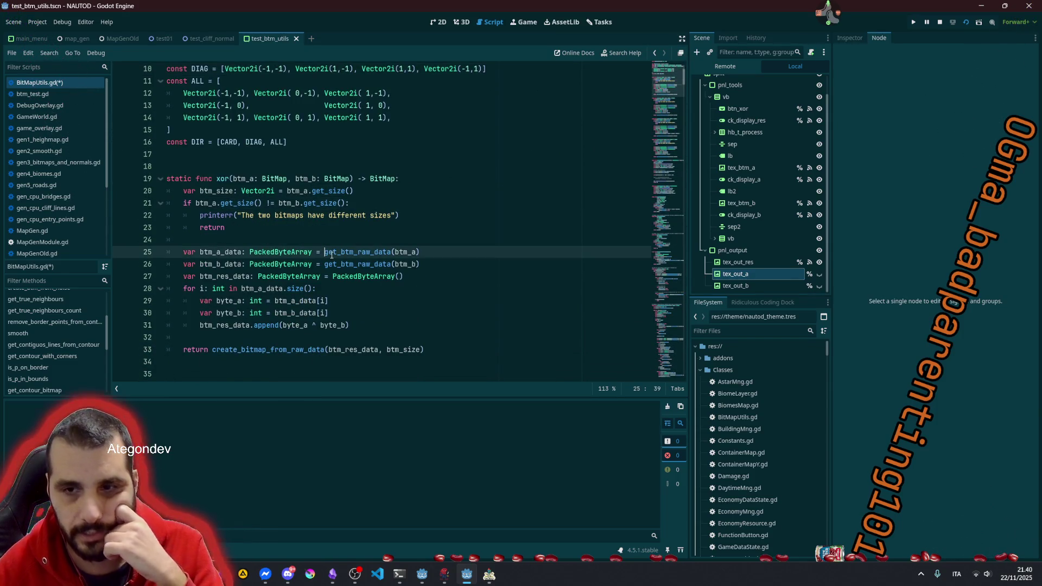
ctrl+click(380, 251)
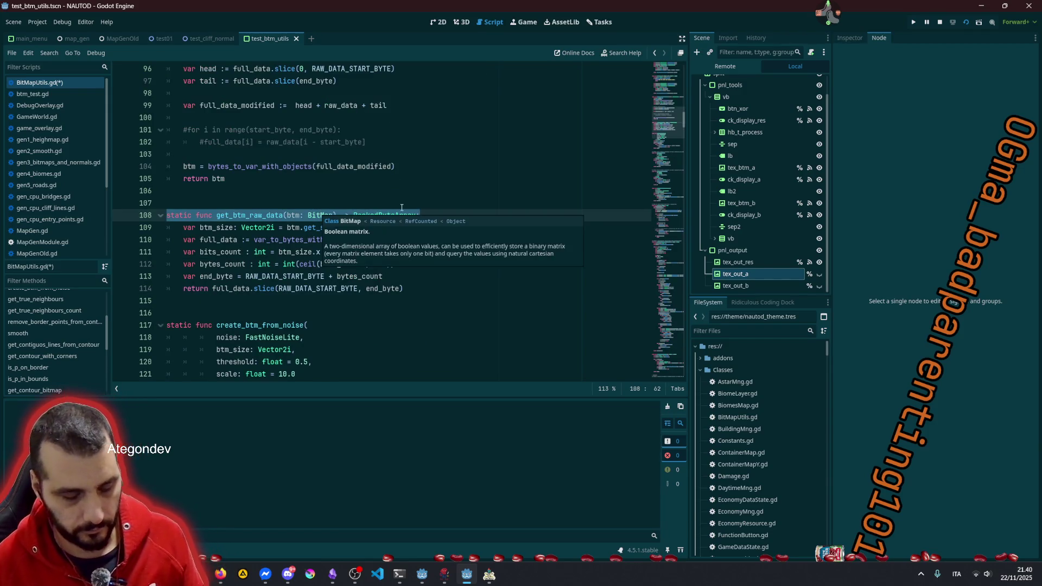
key(Up)
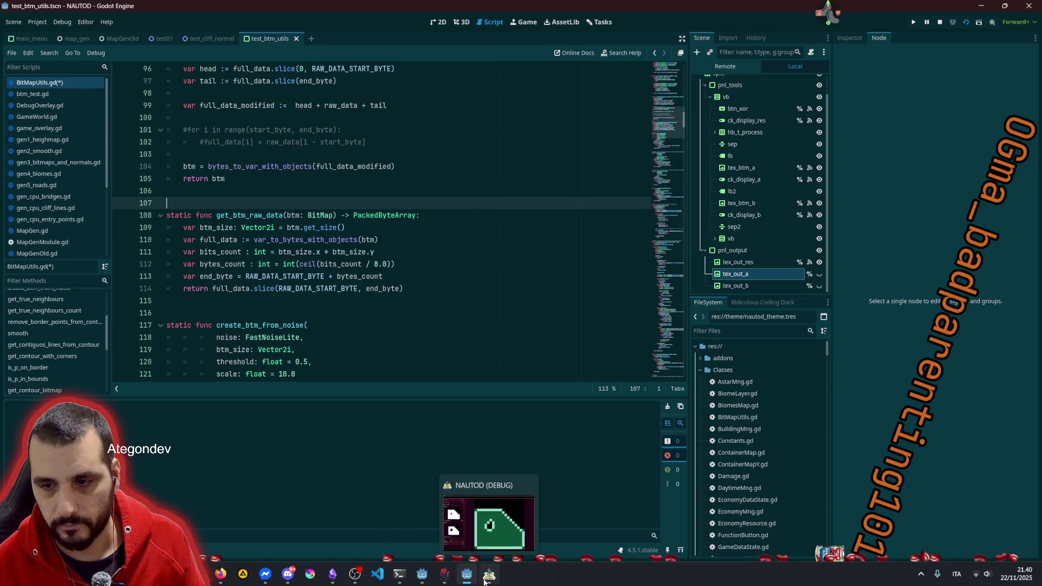
Step: Glance at the running NAUTOD game window, then return to the ChatGPT conversation
click(484, 581)
click(498, 578)
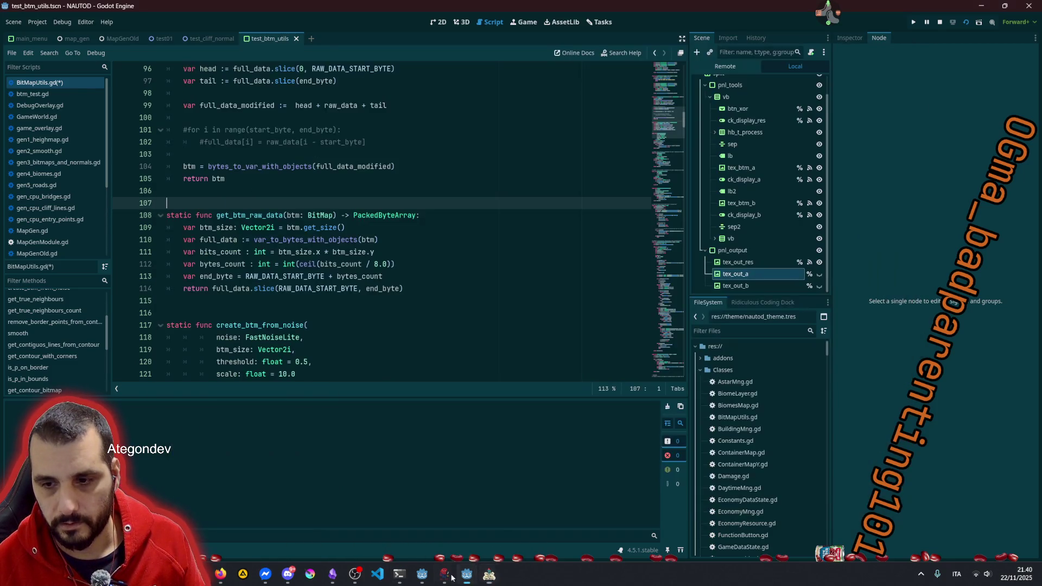
mouse_move(198, 574)
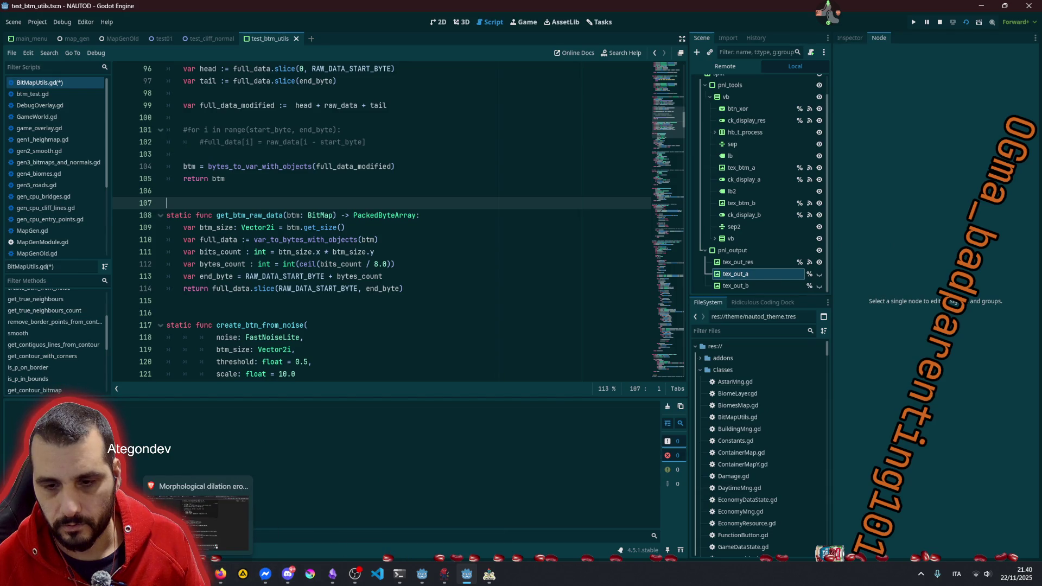
click(216, 546)
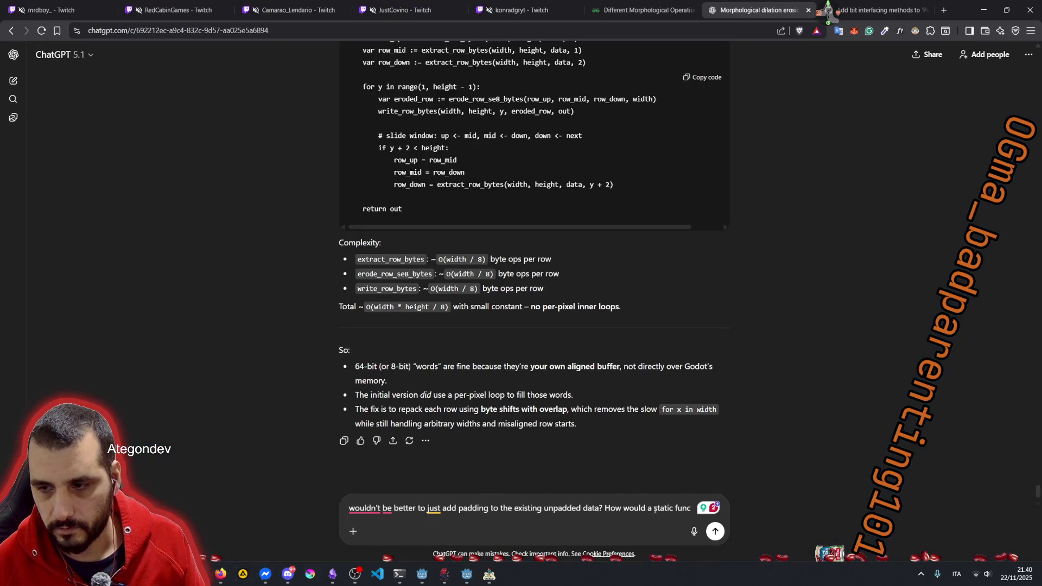
Step: Ask how get_btm_raw_data_padded returning Array[PackedByteArray] would look, using the pasted signature
key(ctrl+v)
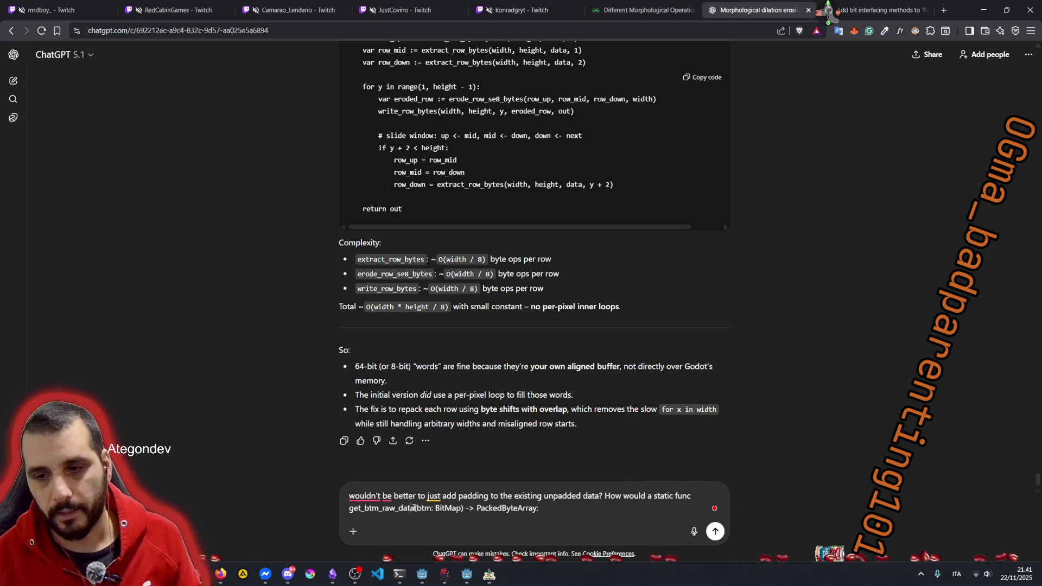
text(_padded)
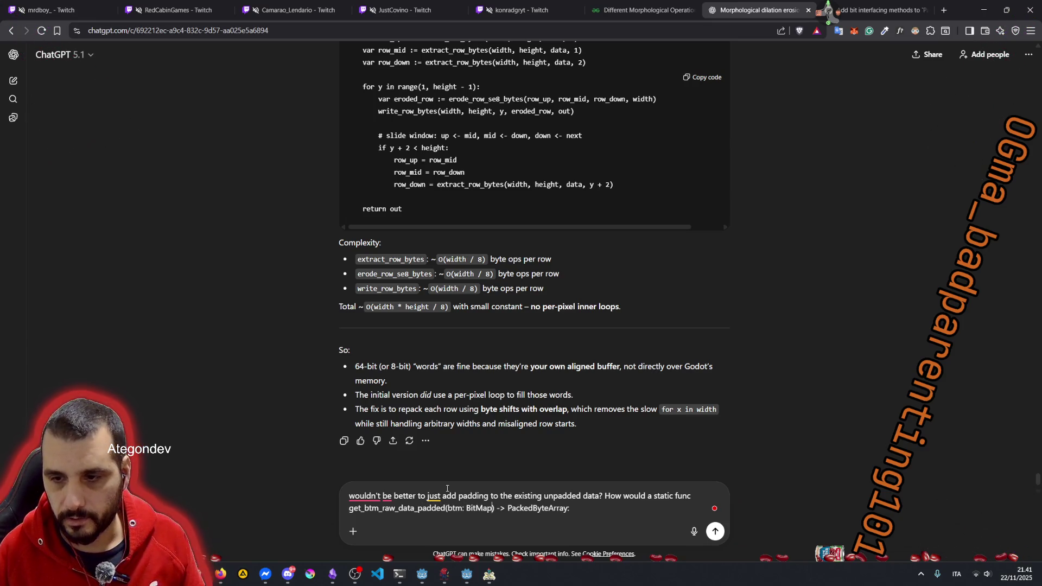
key(ctrl+shift+Left)
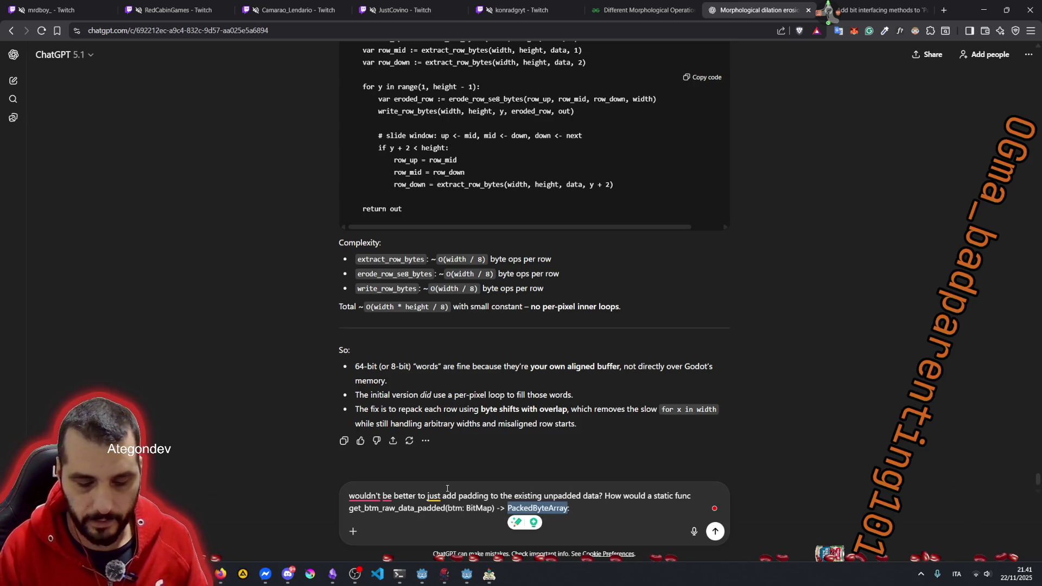
key(Left)
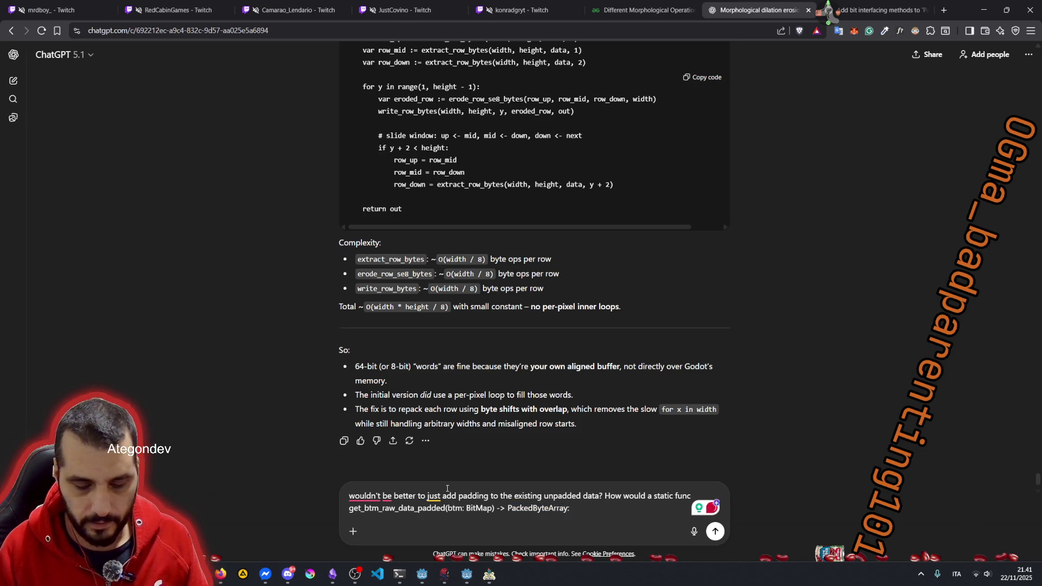
text(Array)
key(ctrl+shift+Right)
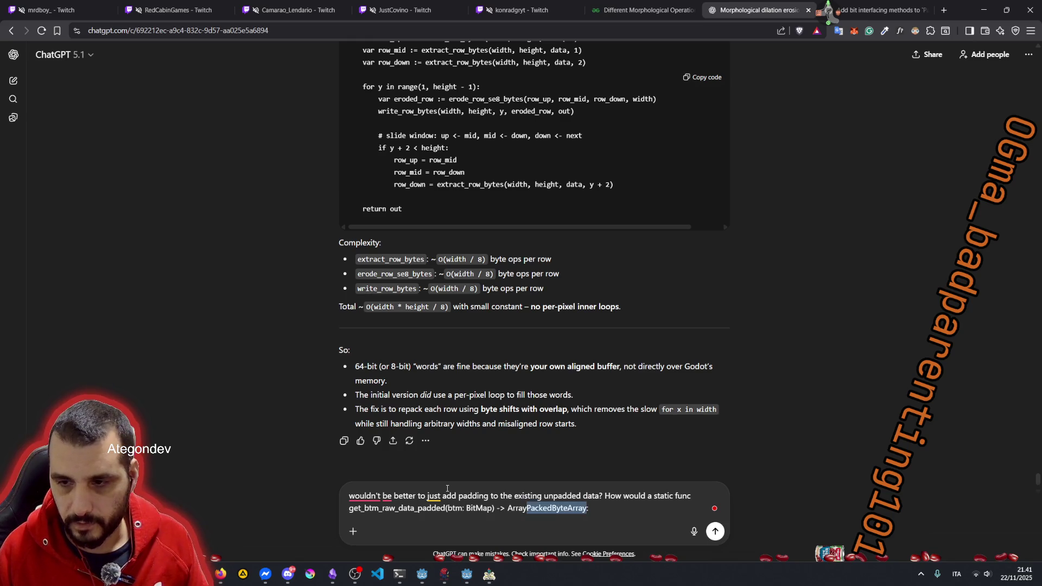
key(ctrl+Left)
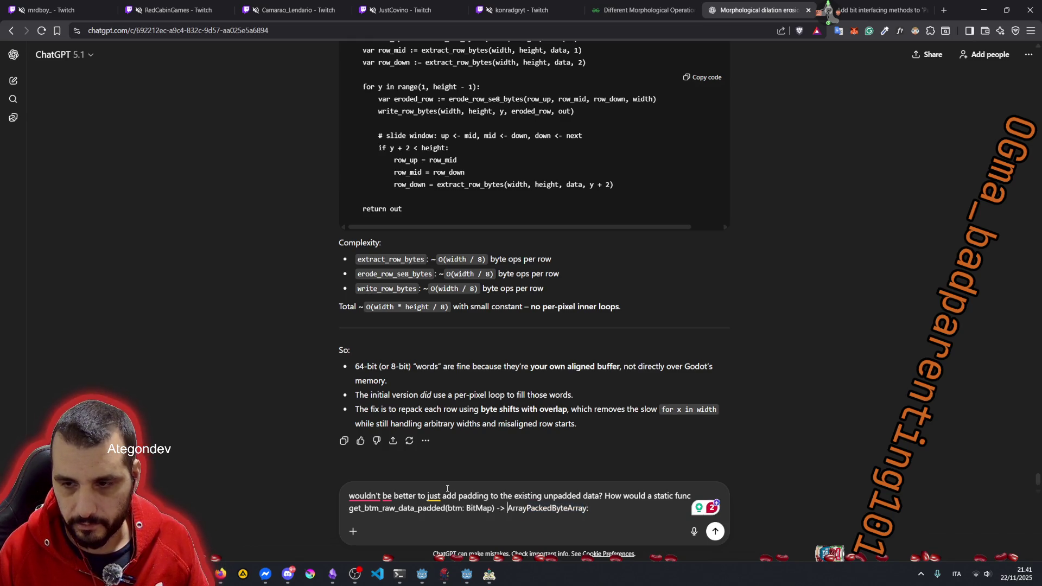
key(Right)
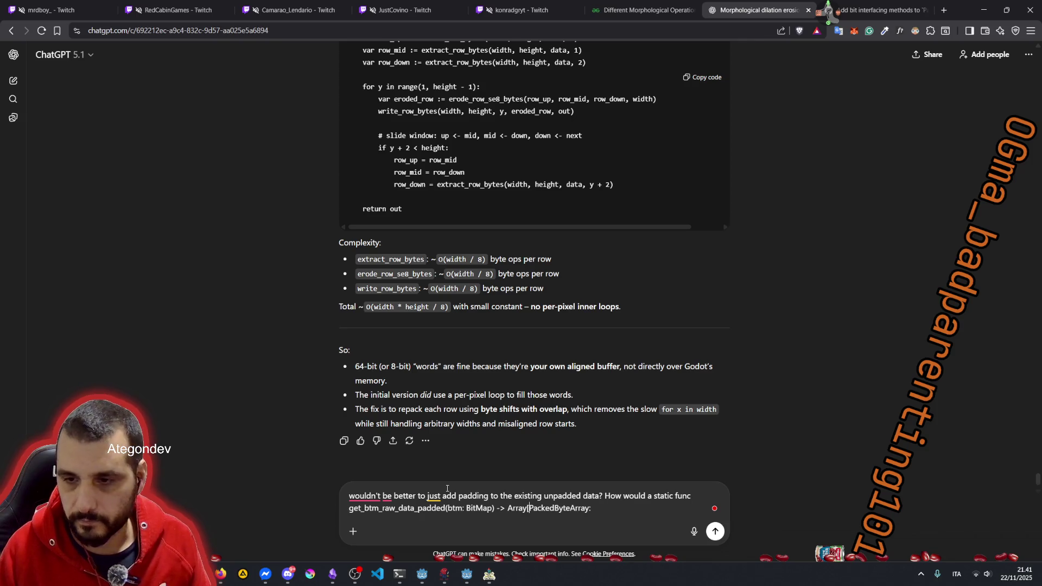
text(]:)
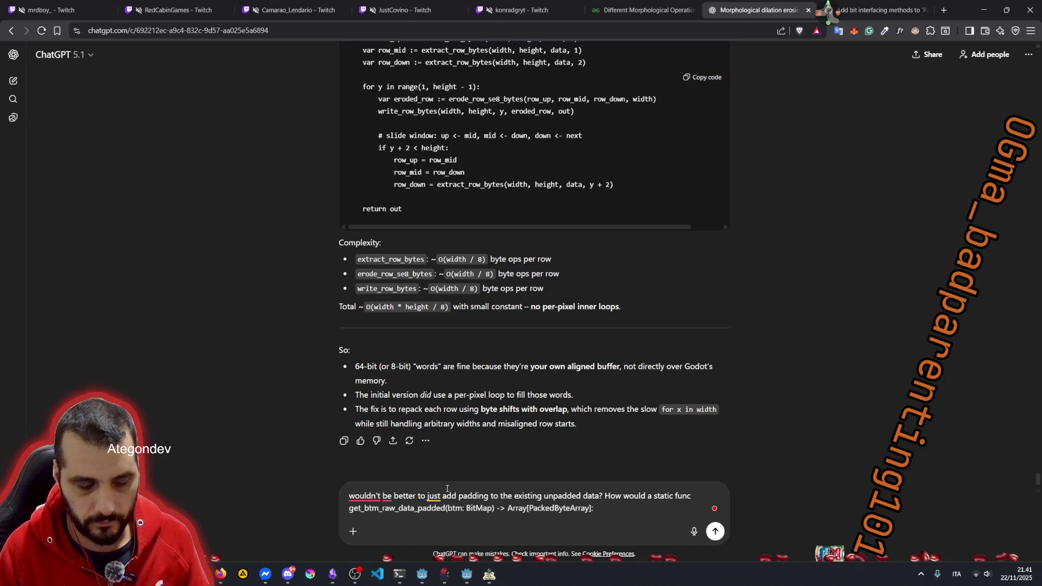
text( would lo)
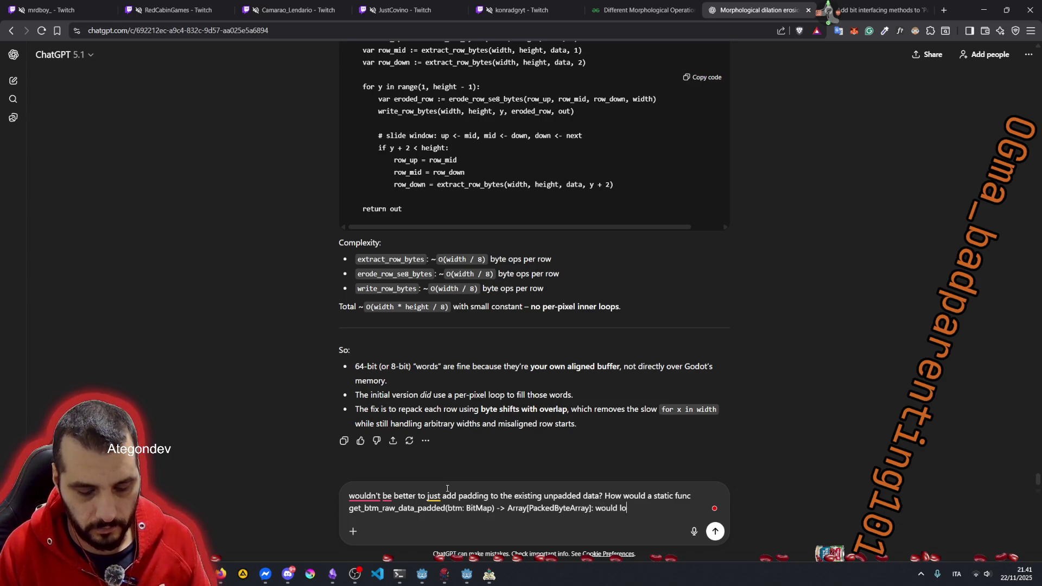
text(ok like?)
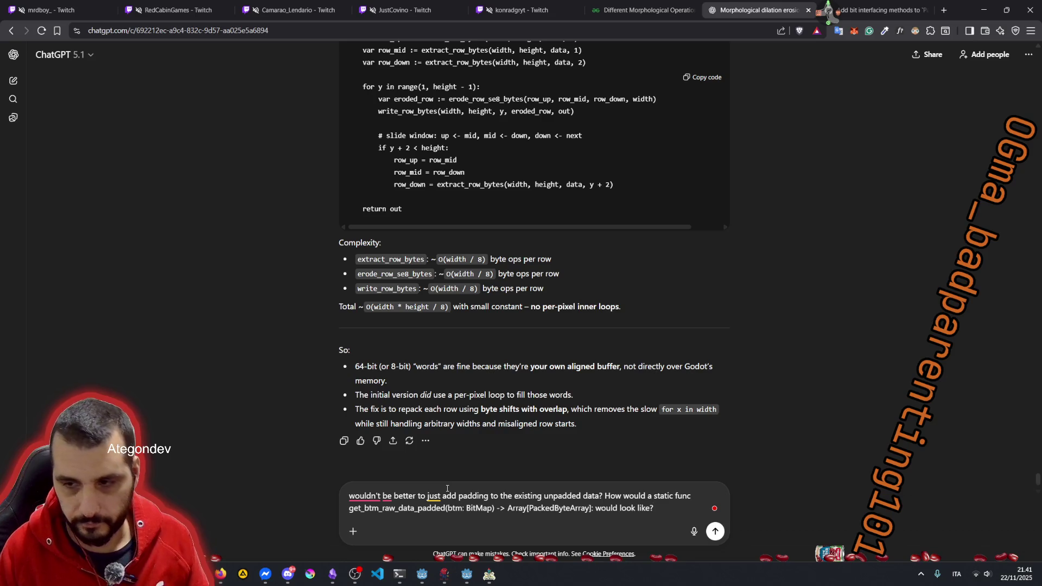
key(shift+Return)
key(shift+Return)
Step: Add a line introducing the current implementation, then return to get_btm_raw_data in Godot
text(My )
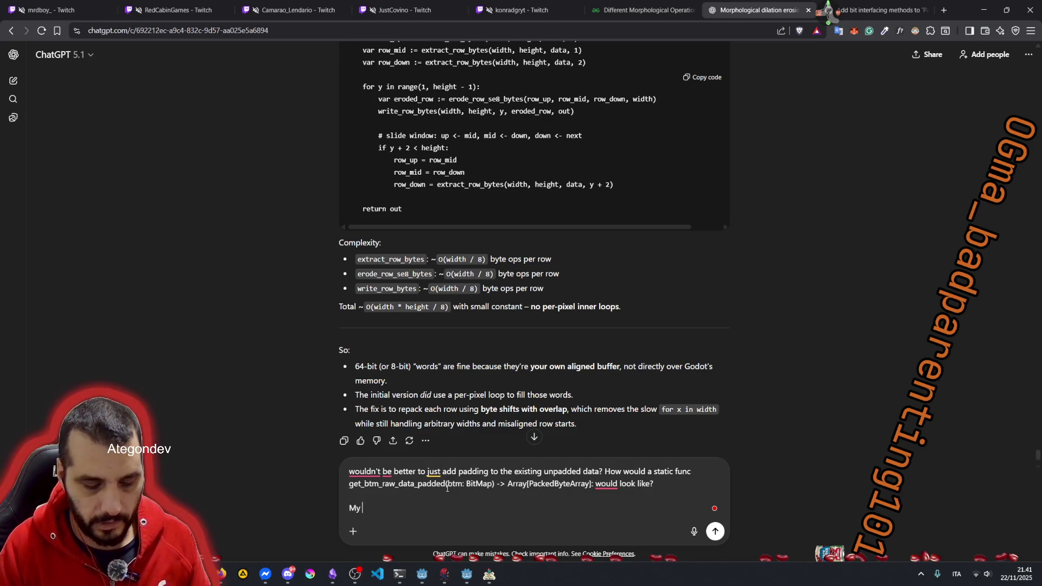
text(current implemen)
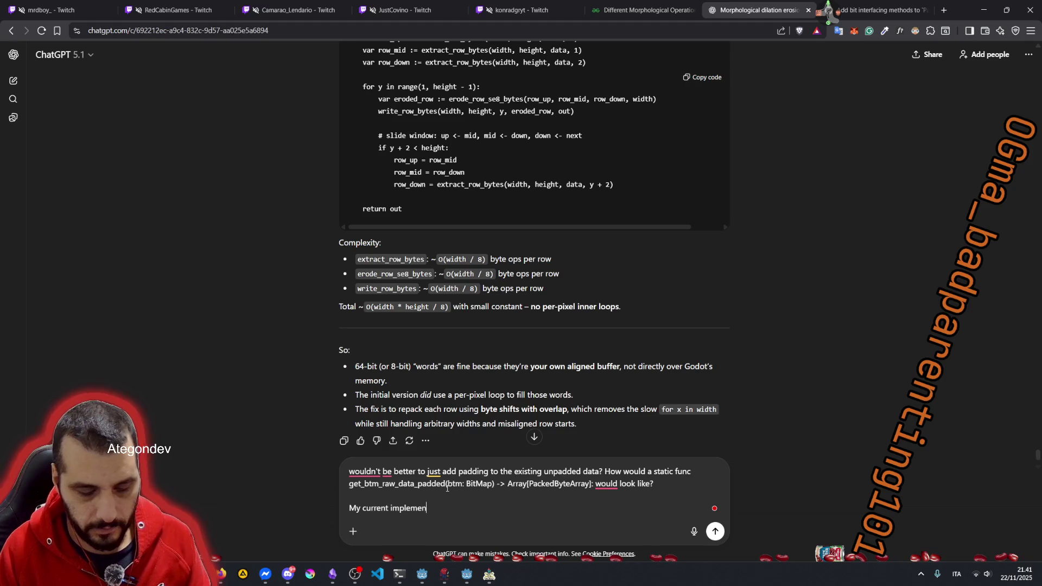
text(tation)
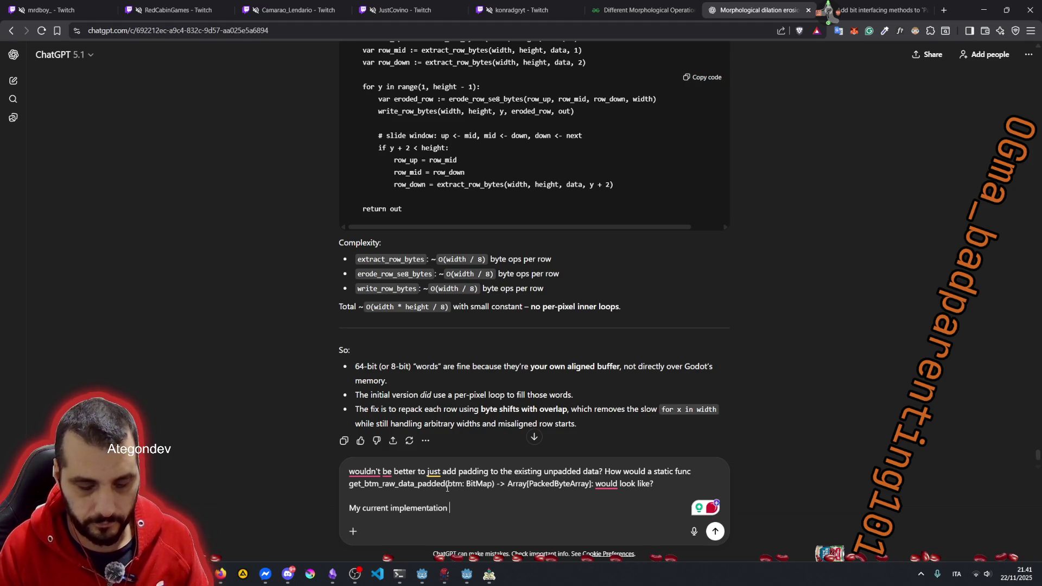
text( ()
text( -)
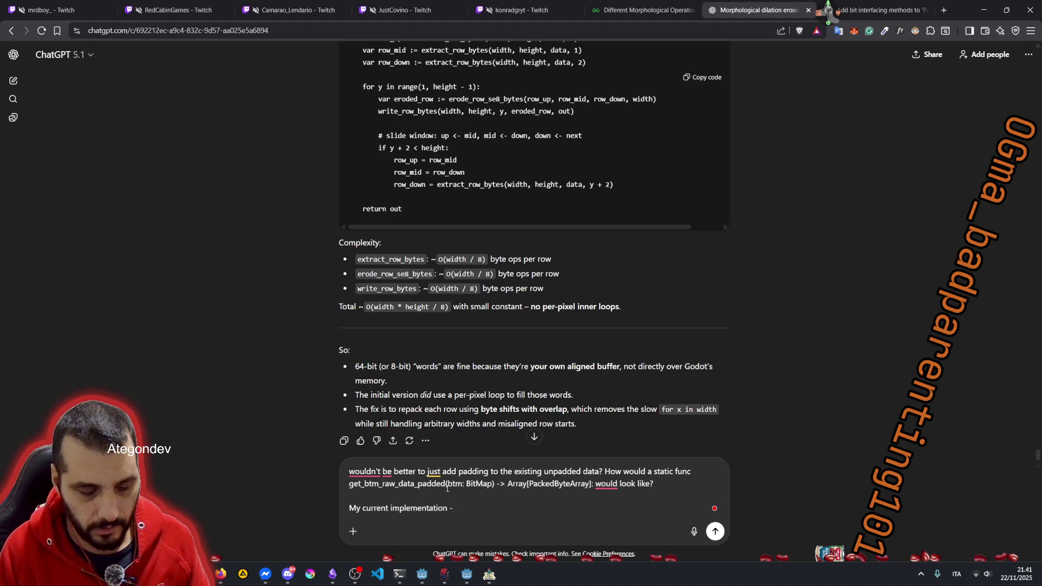
text(after figuring)
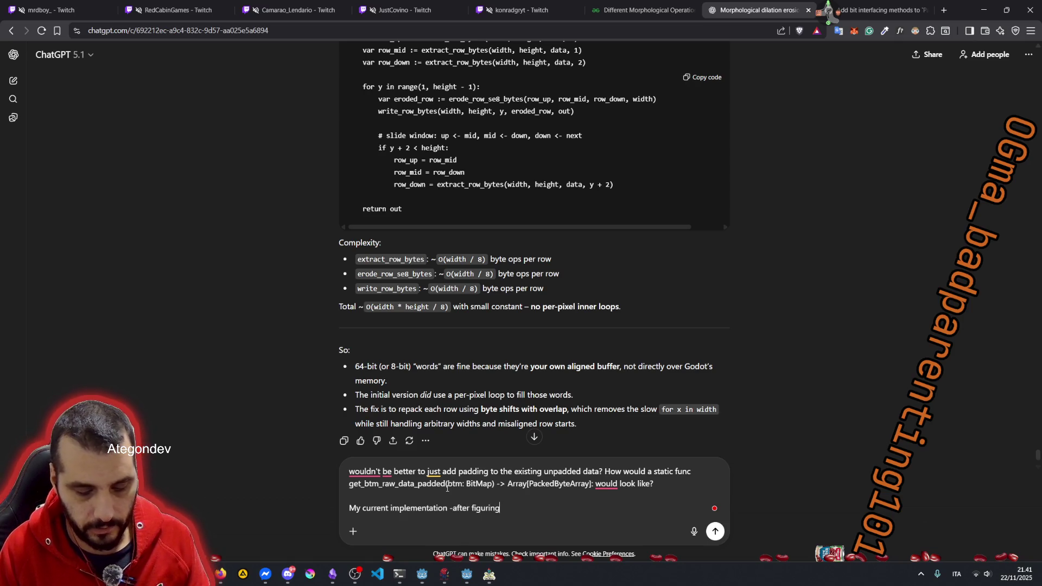
text( ou)
text(t which was the )
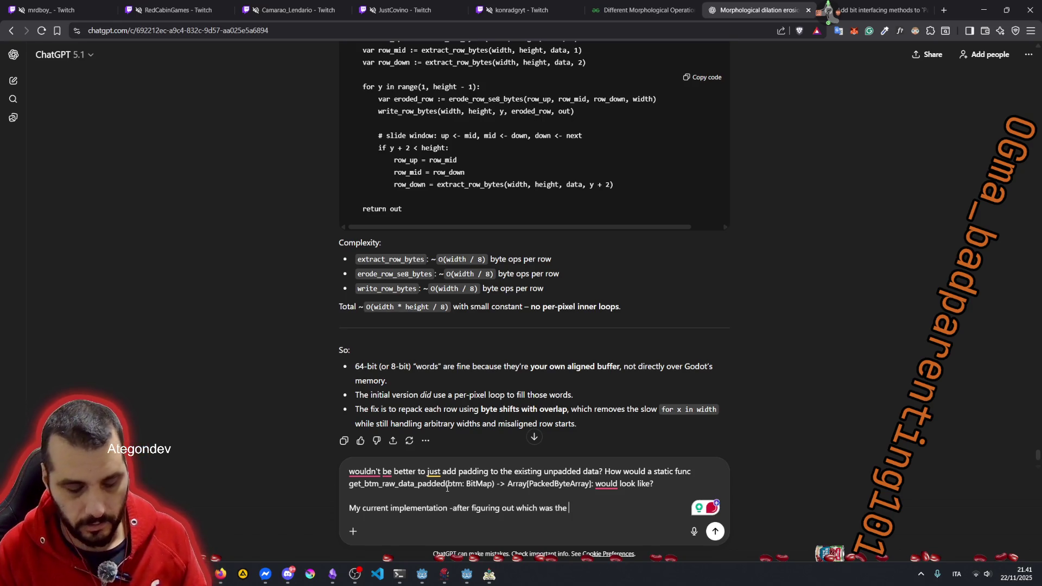
text(first )
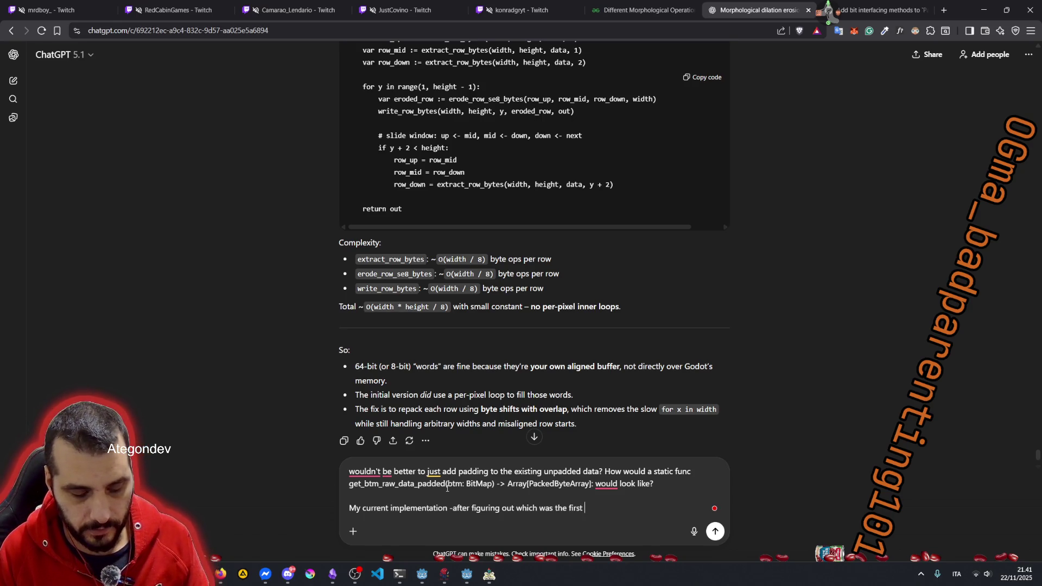
text(data byte )
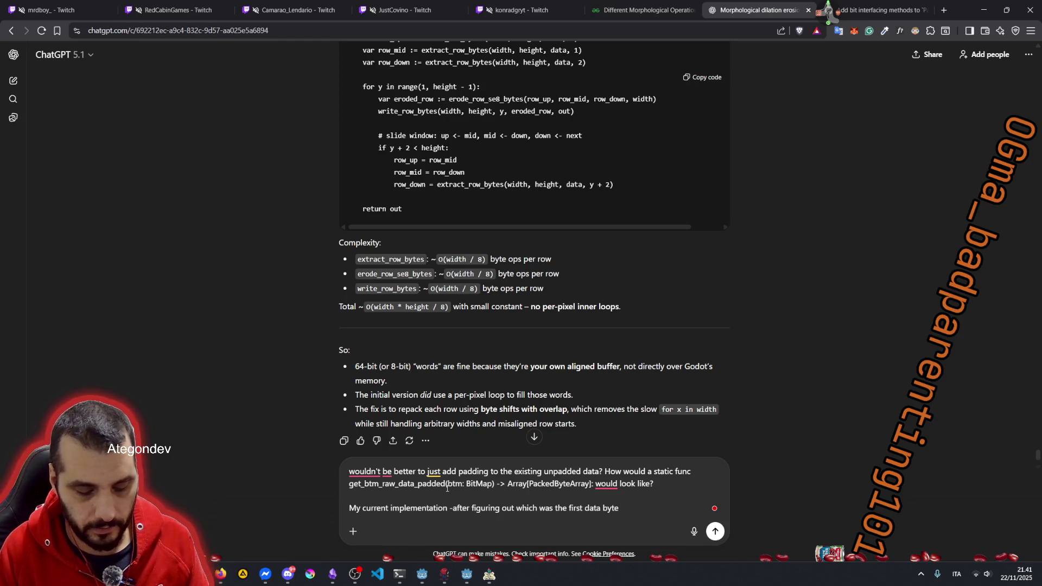
text(in the)
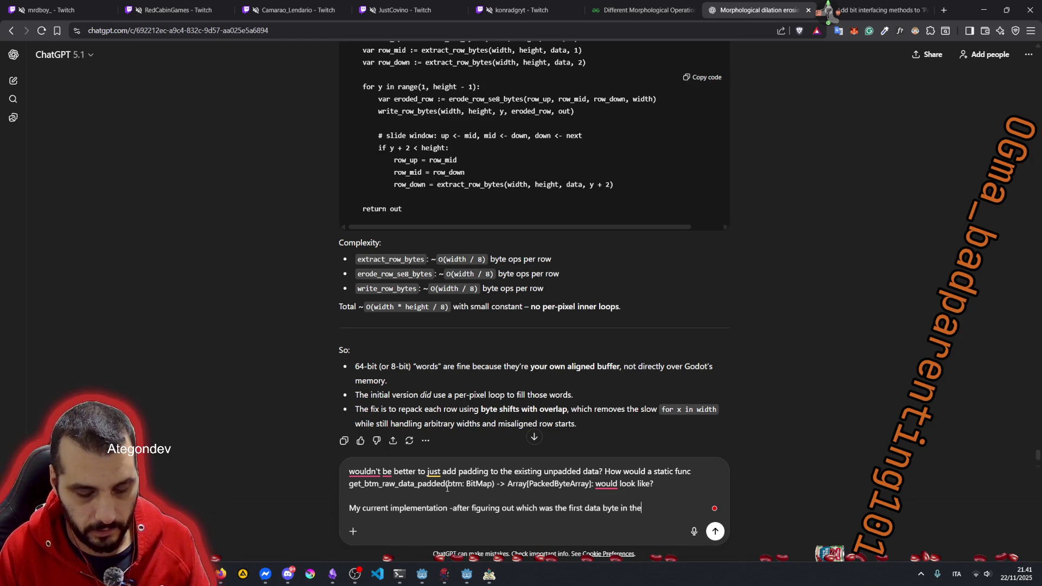
text( encoded Bit)
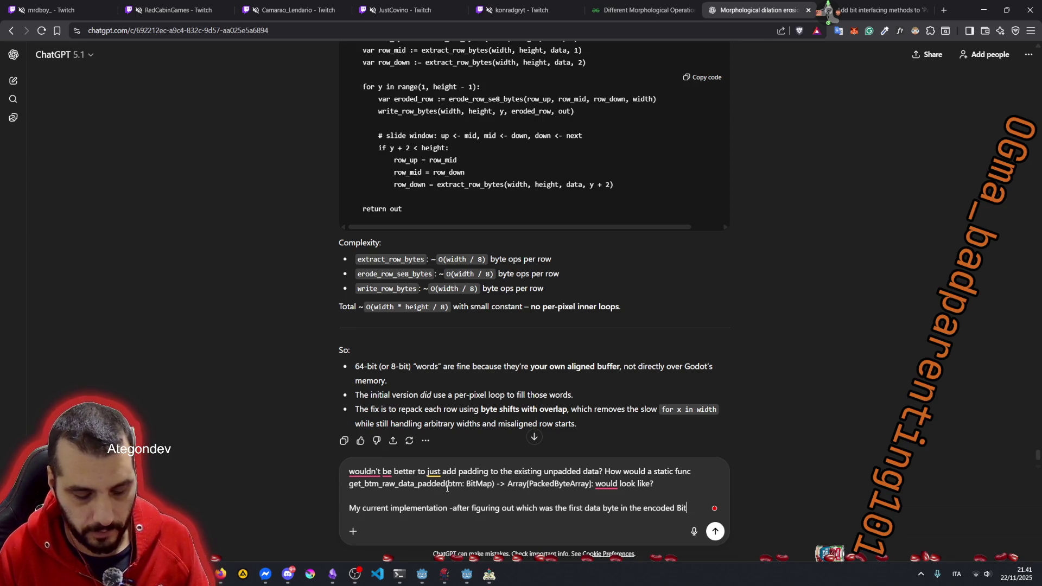
text(Ma)
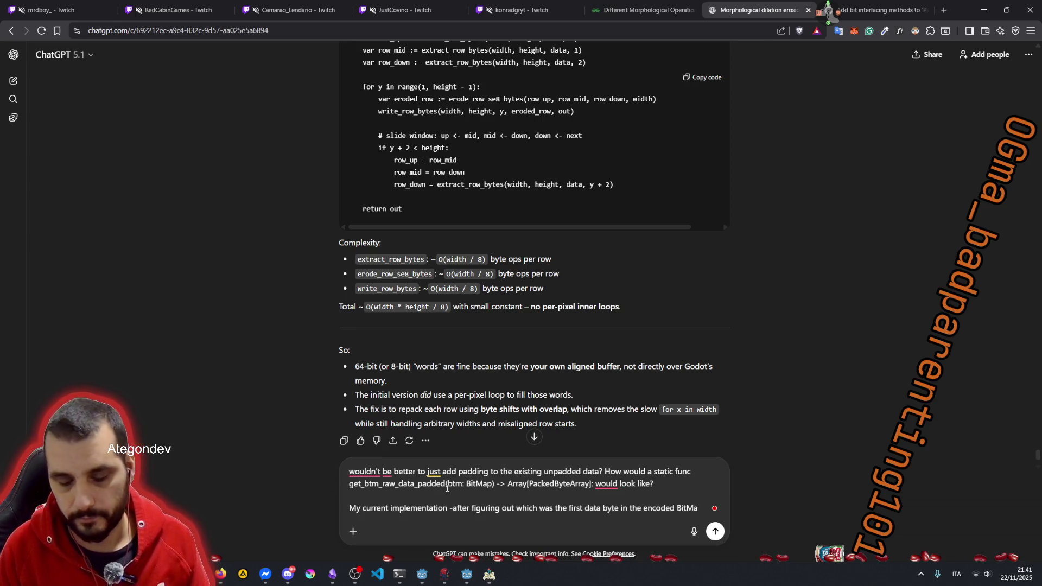
text(p is this one:)
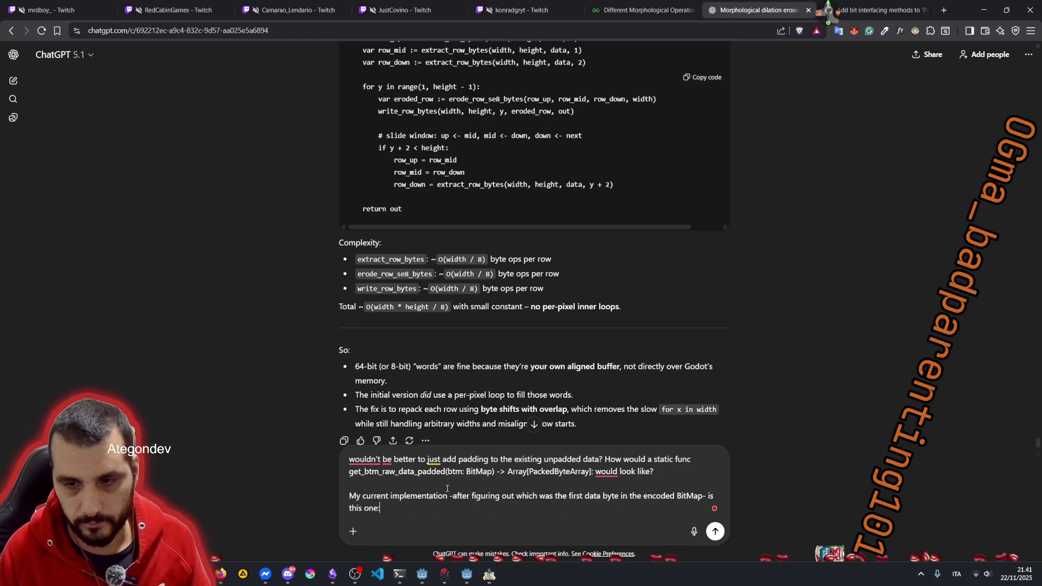
key(shift+Return)
key(shift+Return)
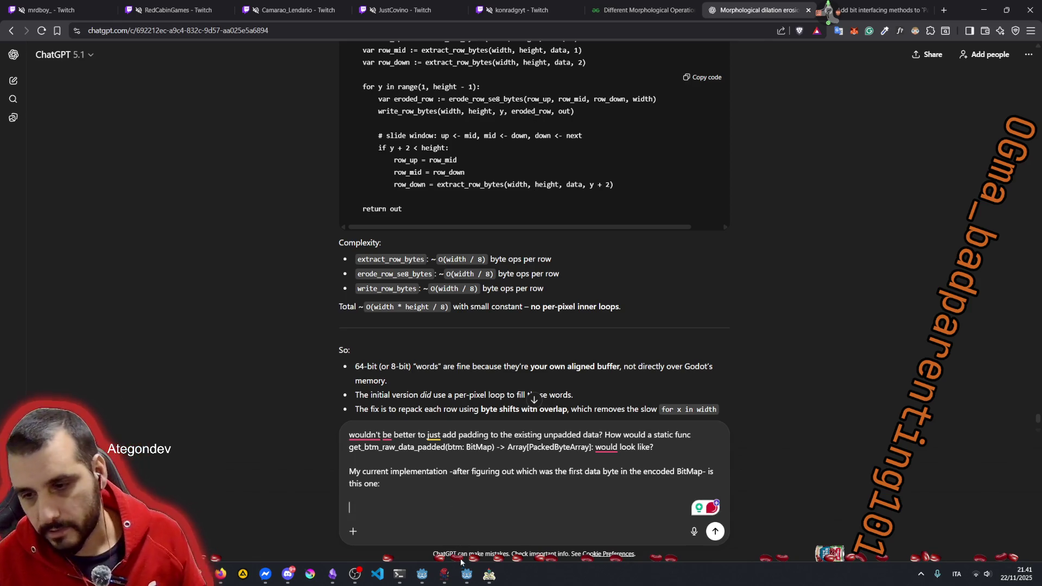
click(467, 574)
click(234, 227)
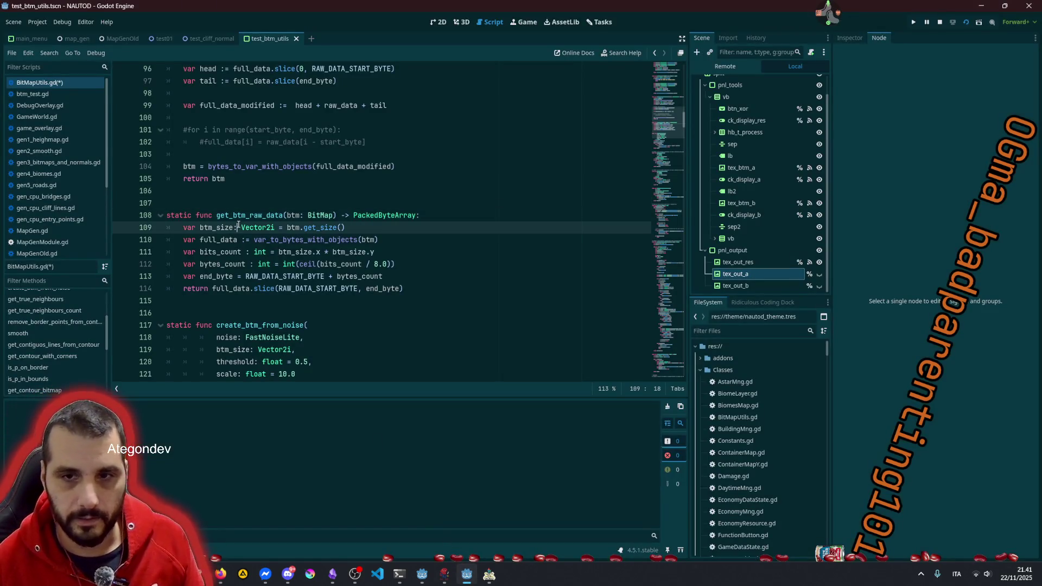
Step: Copy the get_btm_raw_data function code from Godot and return to ChatGPT
click(234, 217)
key(shift+Down)
key(shift+Down)
key(shift+Down)
key(shift+End)
key(ctrl+c)
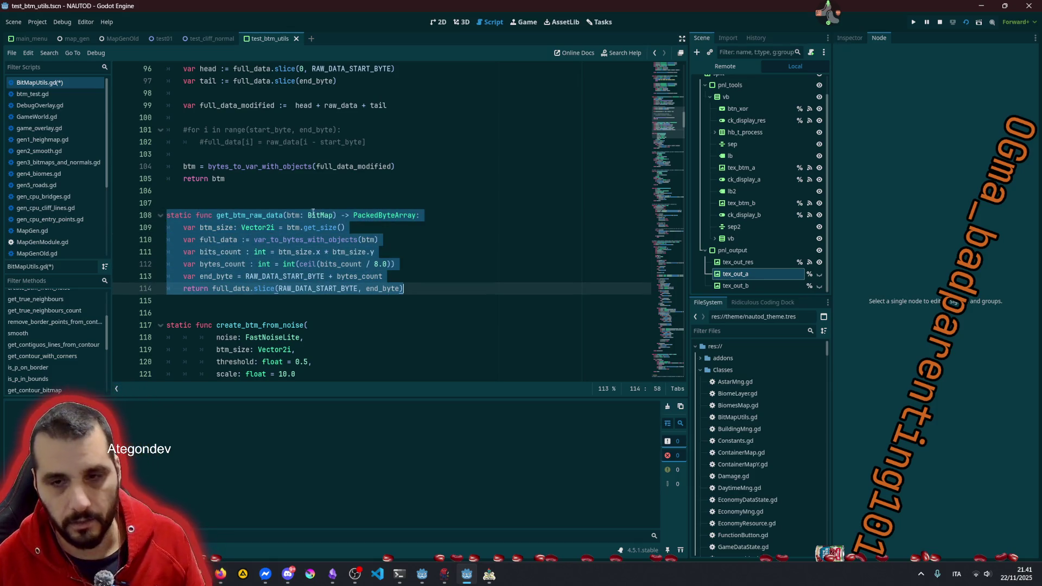
click(395, 193)
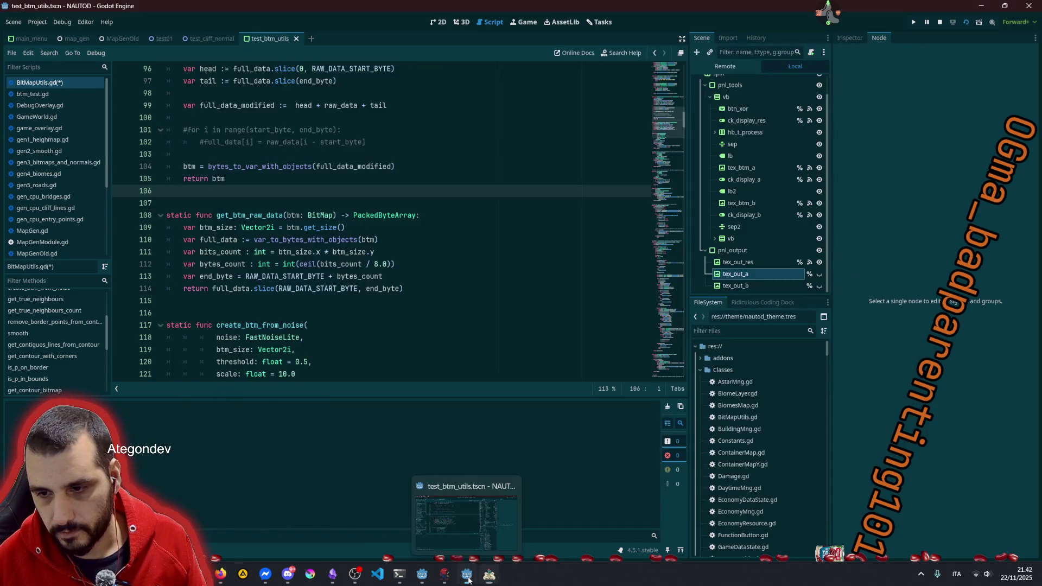
click(467, 579)
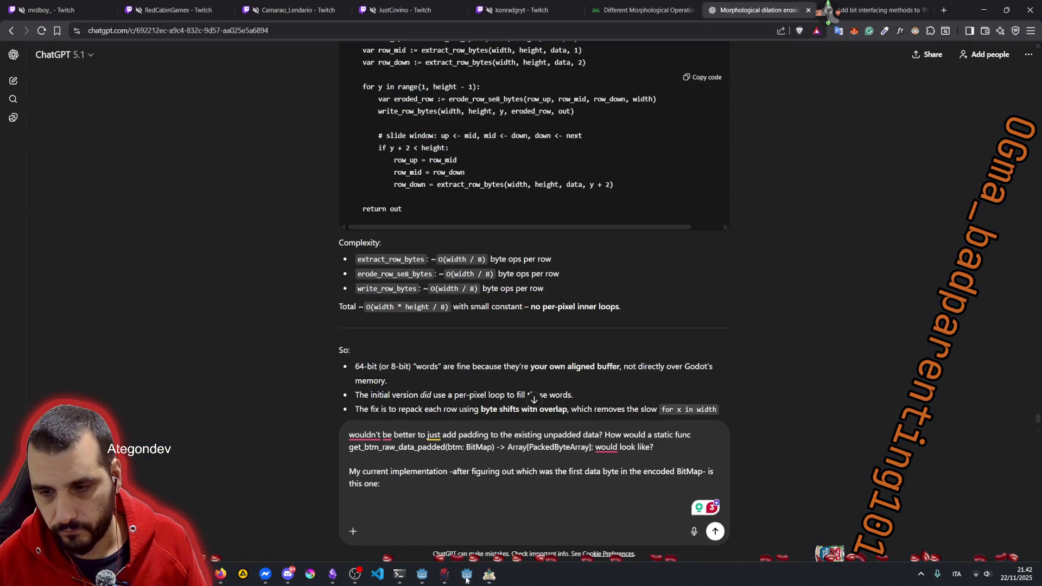
Step: Paste get_btm_raw_data into the draft, then locate and copy the RAW_DATA_START_BYTE = 144 line
key(ctrl+v)
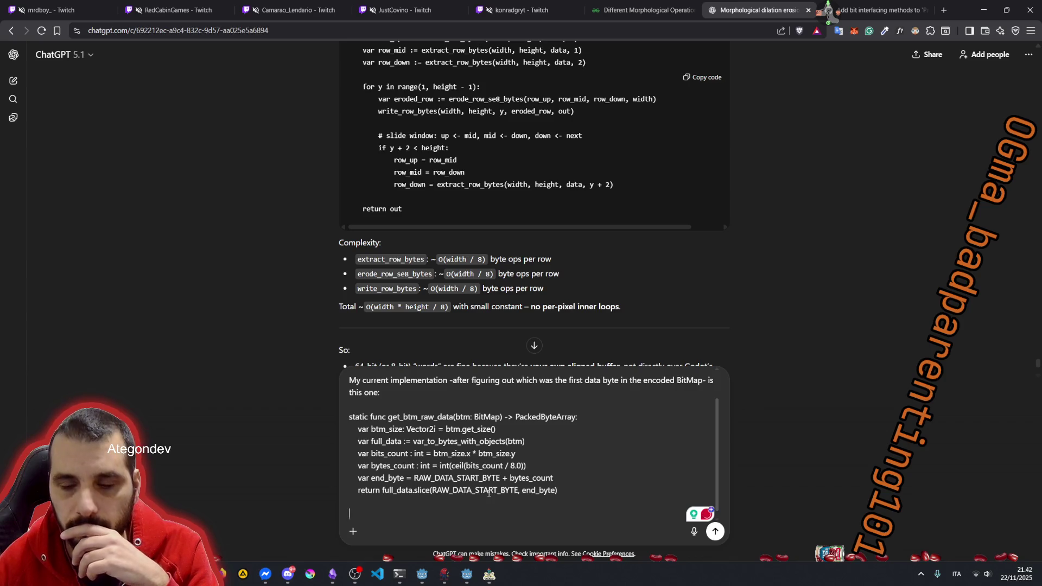
mouse_move(433, 569)
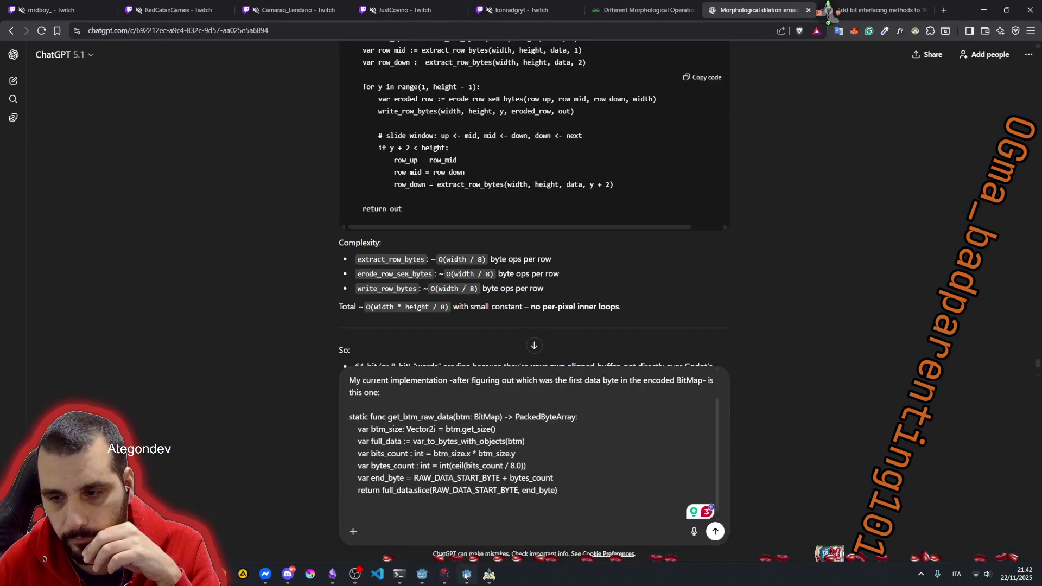
click(467, 574)
click(421, 245)
click(299, 215)
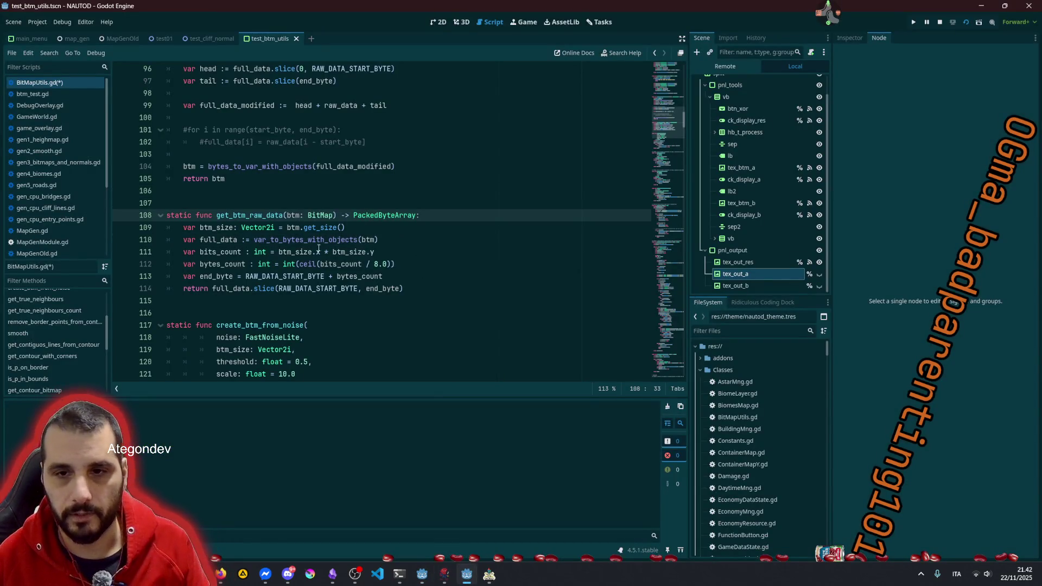
ctrl+click(271, 276)
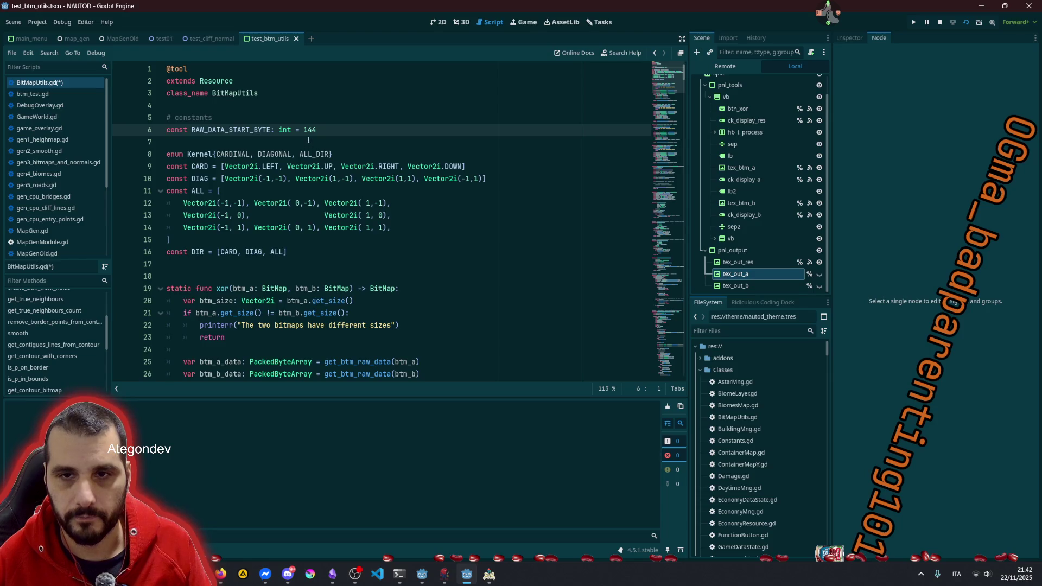
key(shift+End)
key(ctrl+c)
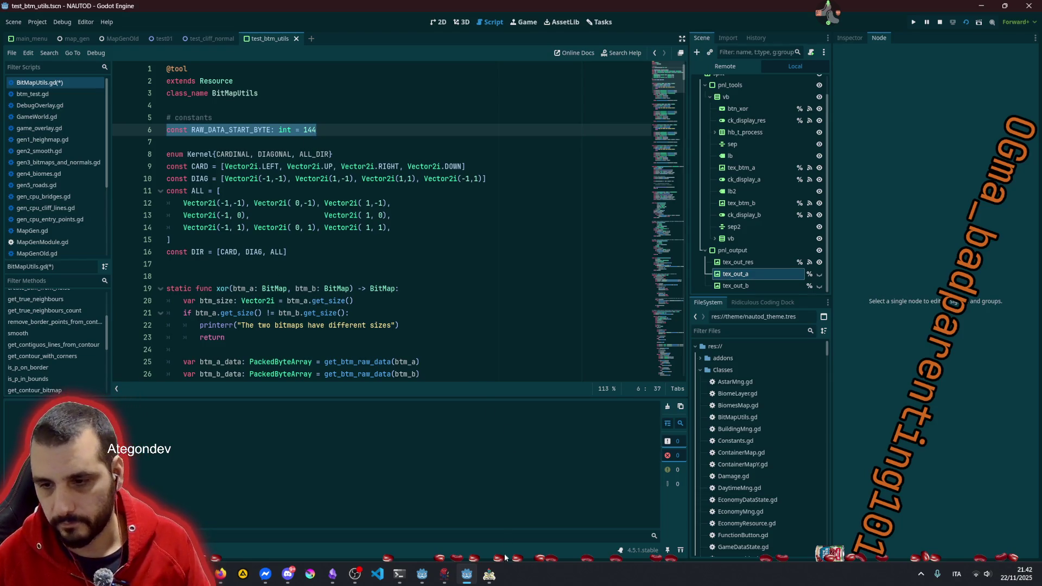
click(219, 567)
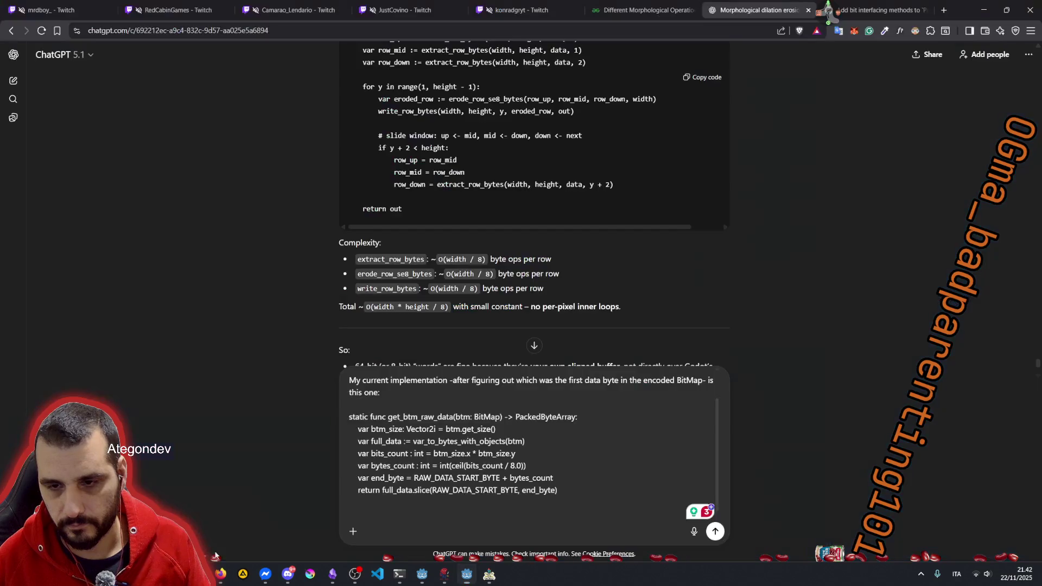
Step: Paste the const RAW_DATA_START_BYTE: int = 144 line at the top of the draft and add a new line
key(ctrl+v)
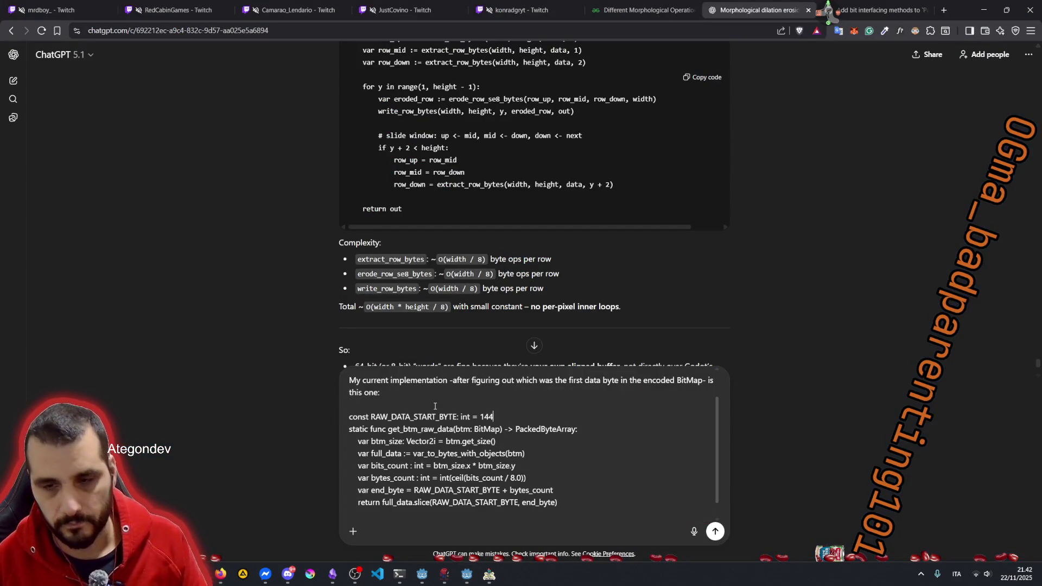
scroll(450, 445, down, 1)
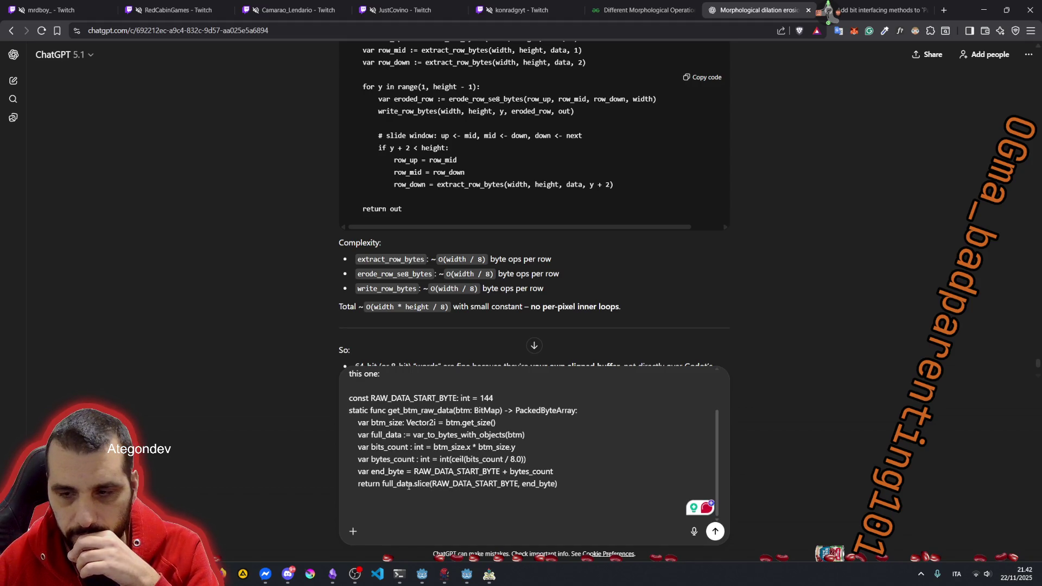
key(shift+Return)
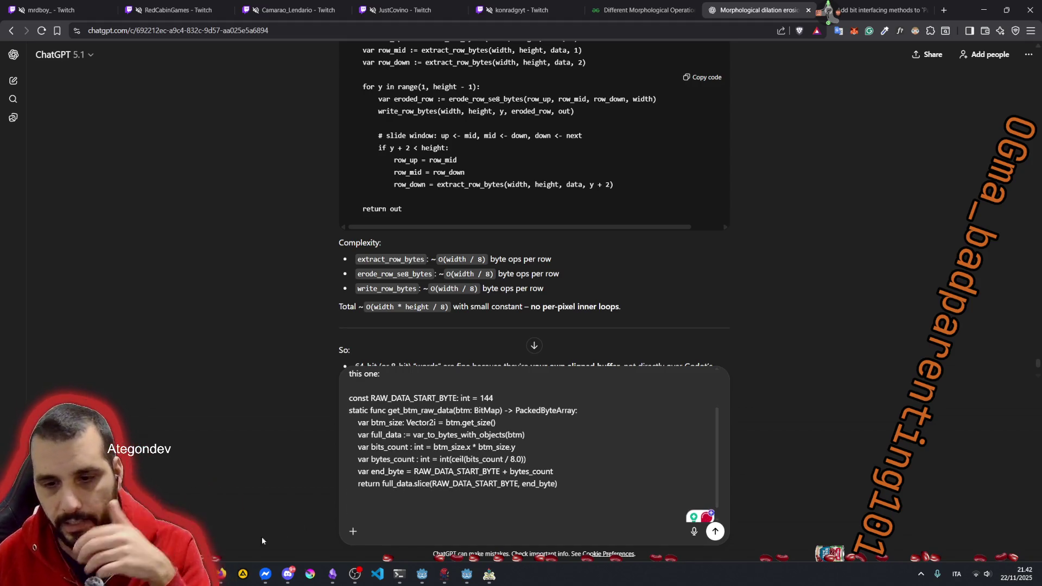
mouse_move(201, 574)
click(467, 574)
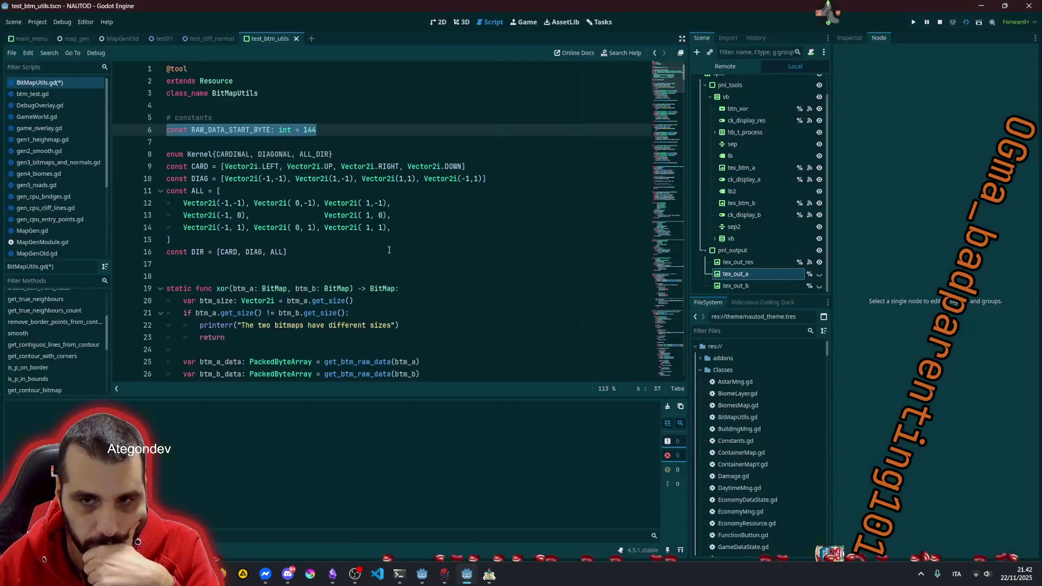
Step: Jump to the create_bitmap_from_raw_data definition and delete its commented-out for loop
scroll(366, 227, down, 8)
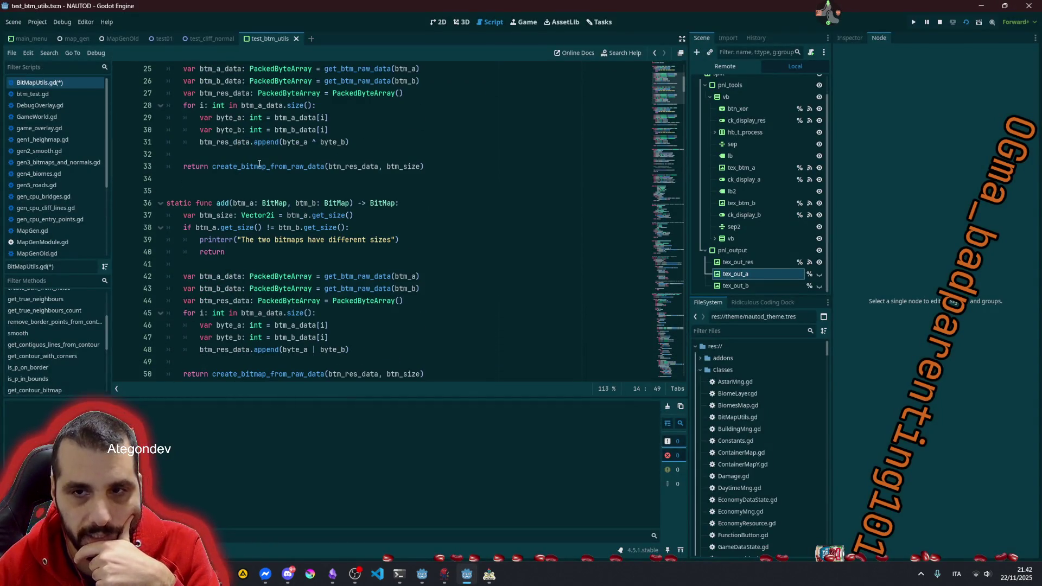
click(259, 166)
ctrl+click(271, 167)
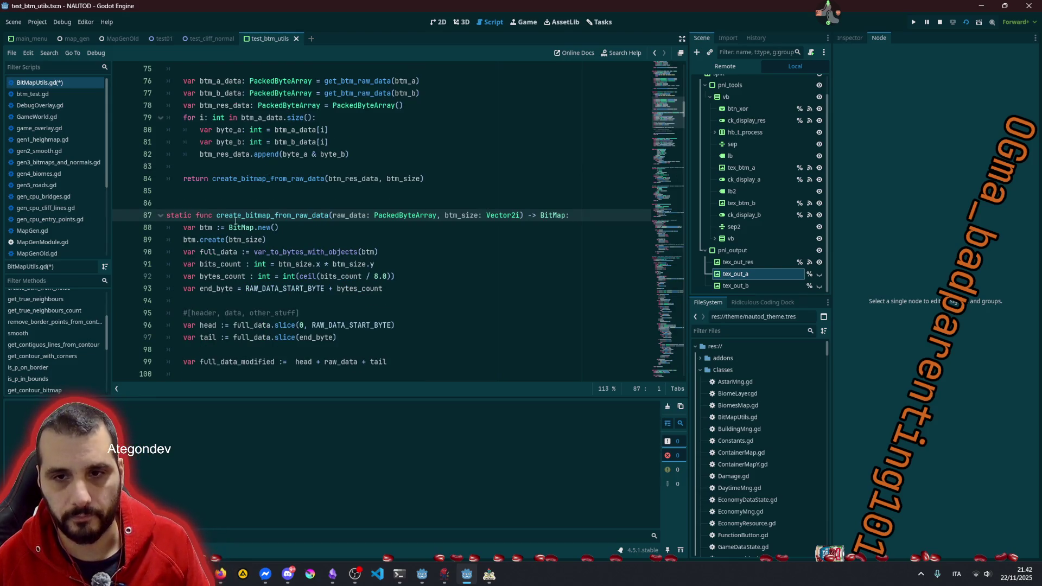
scroll(330, 296, down, 3)
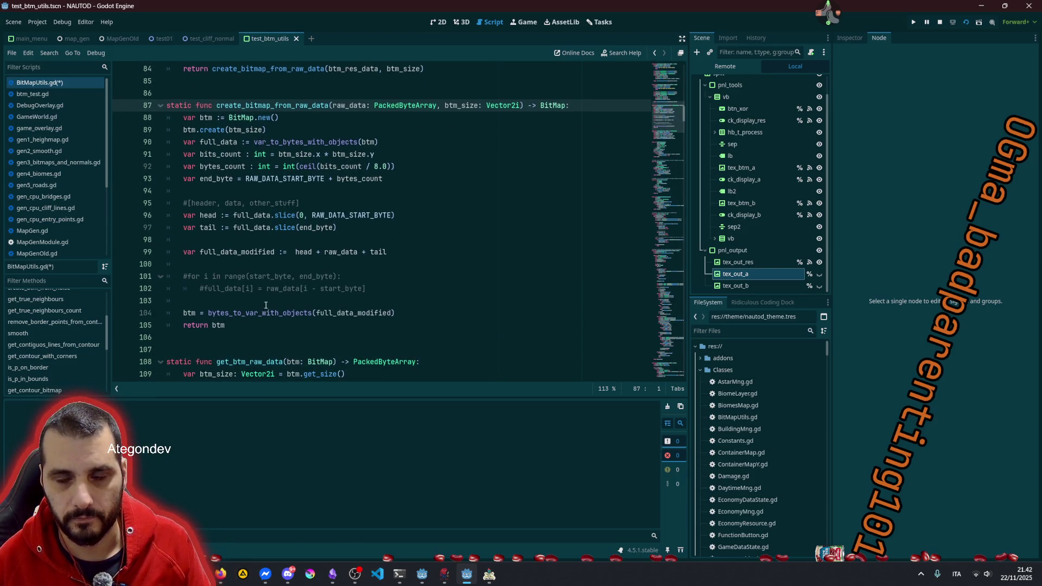
click(291, 290)
key(Down)
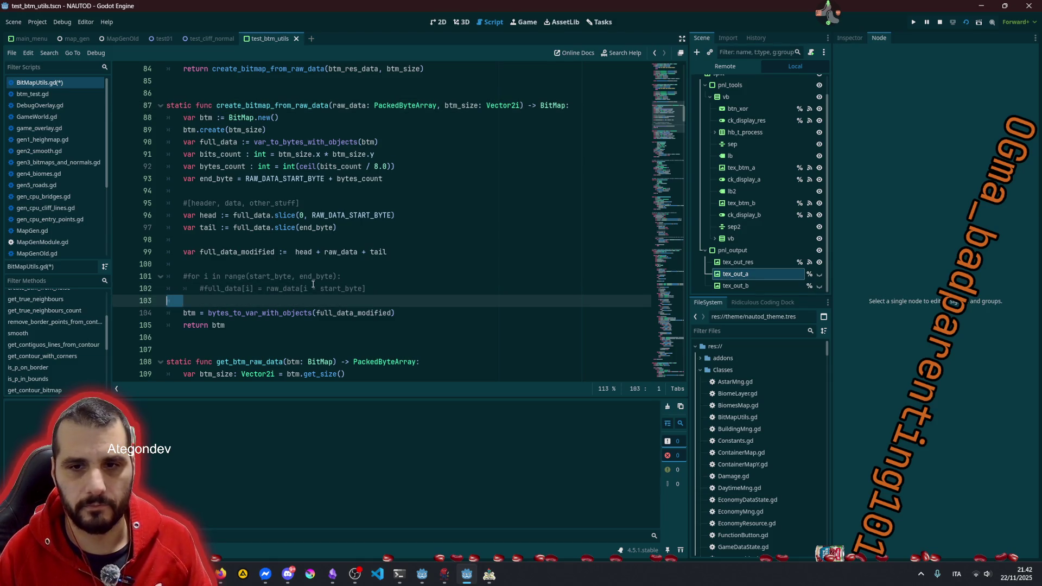
key(shift+Up)
key(shift+Up)
key(shift+Up)
key(BackSpace)
key(BackSpace)
key(BackSpace)
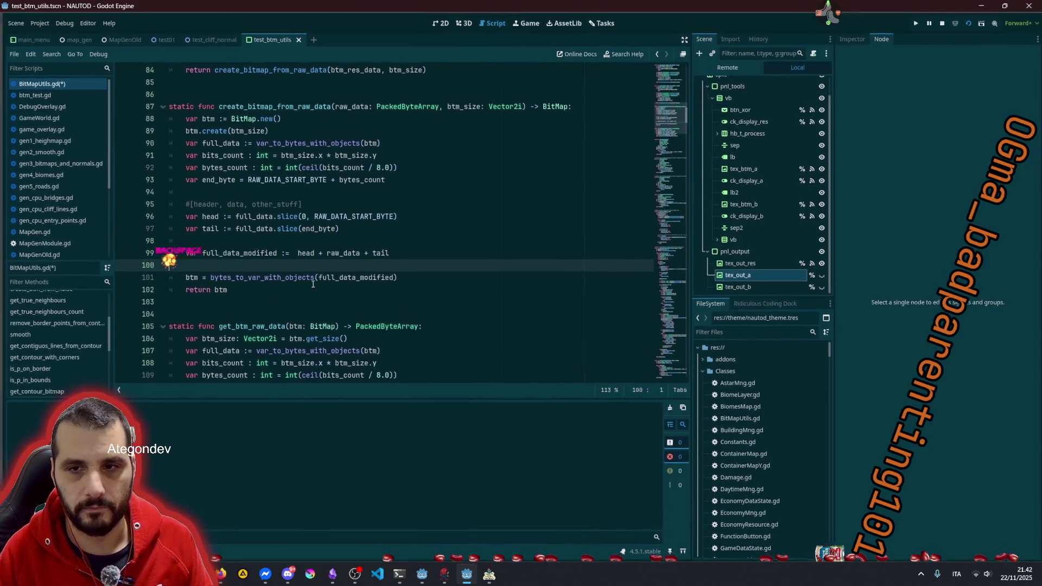
Step: Copy the whole create_bitmap_from_raw_data function, through return btm, for the ChatGPT draft
click(286, 232)
scroll(258, 259, up, 1)
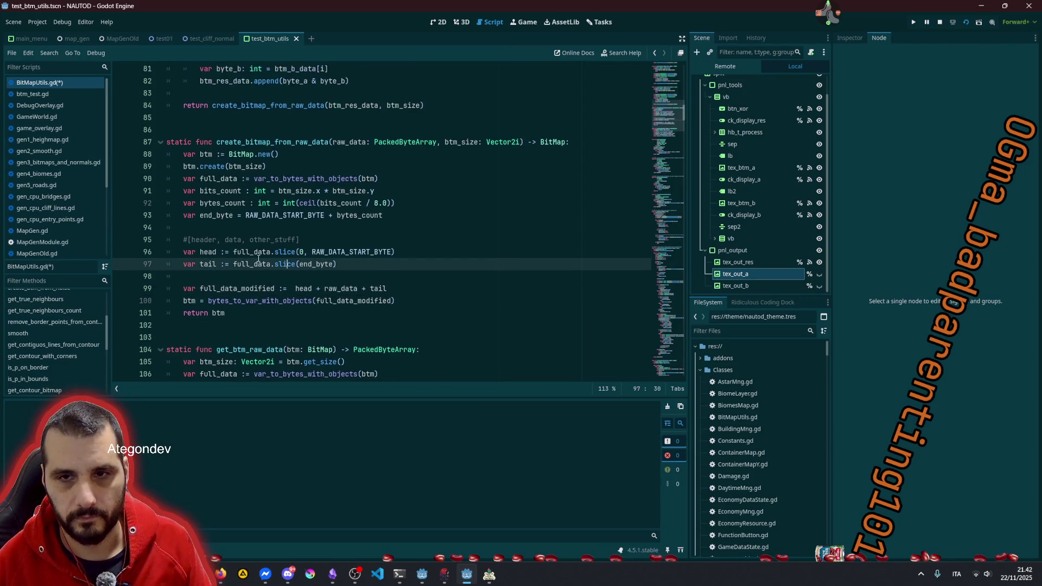
click(190, 146)
key(Home)
key(shift+Down)
key(shift+Down)
key(shift+Down)
key(shift+End)
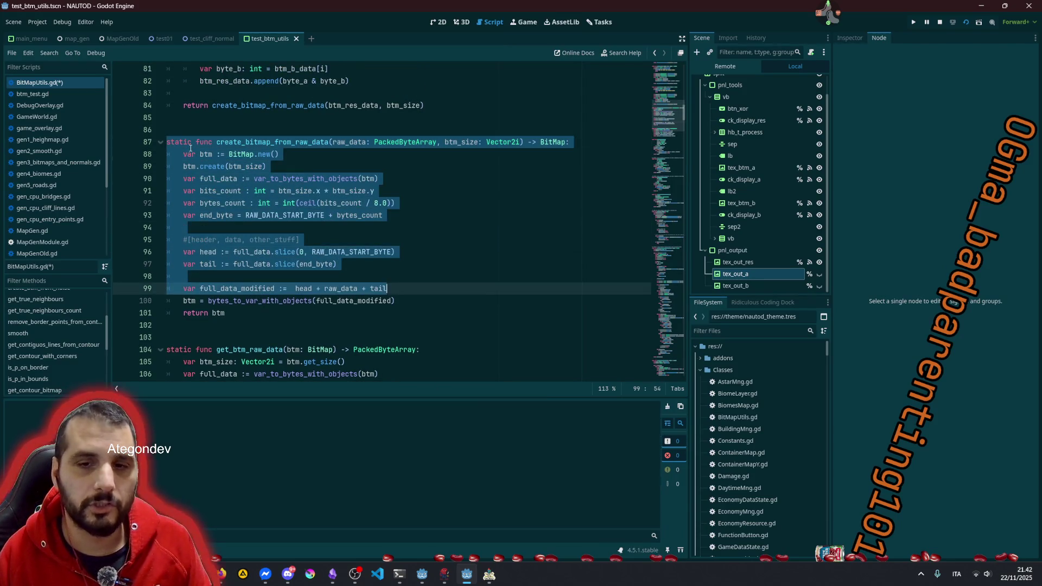
key(shift+Down)
key(shift+Down)
click(422, 179)
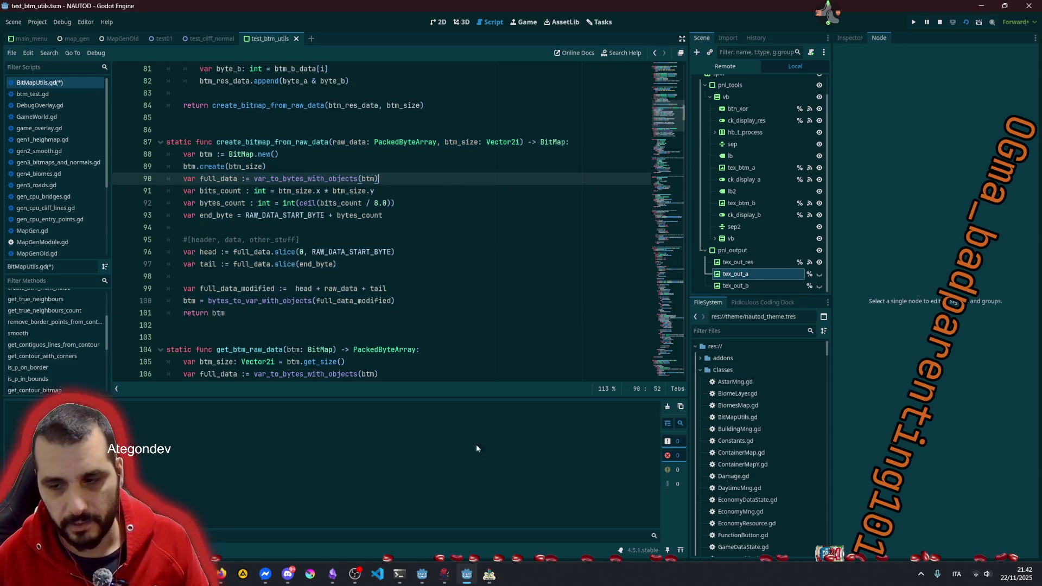
click(463, 570)
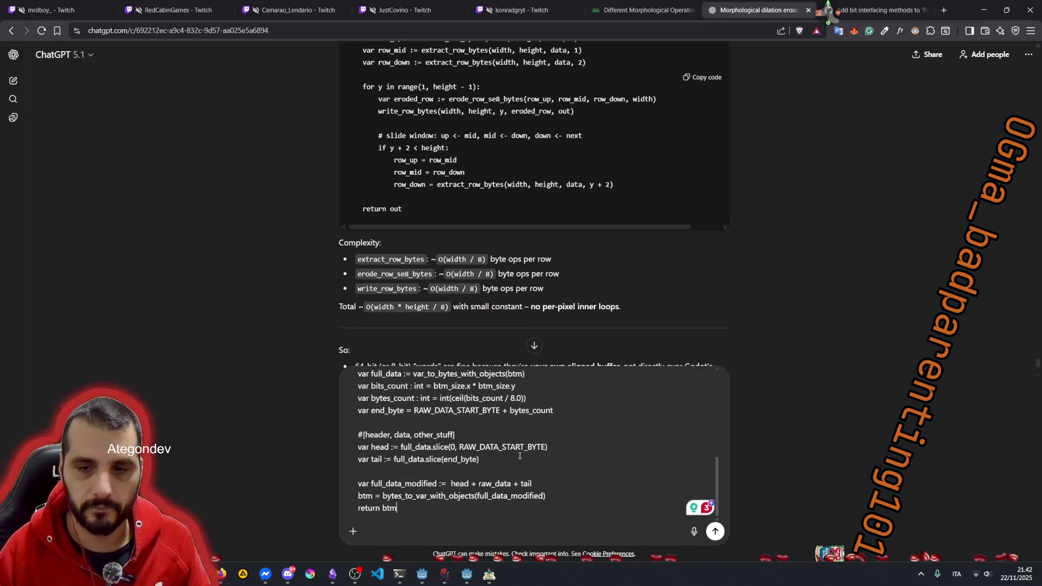
Step: Send the message with both helper functions and read the reply's independent-row point
key(Return)
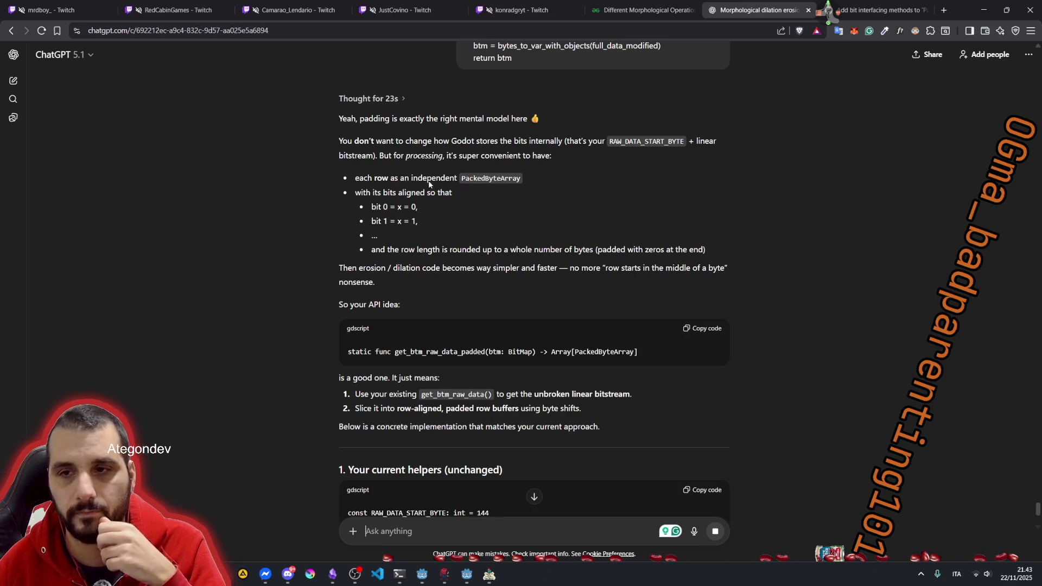
drag(412, 178, 502, 176)
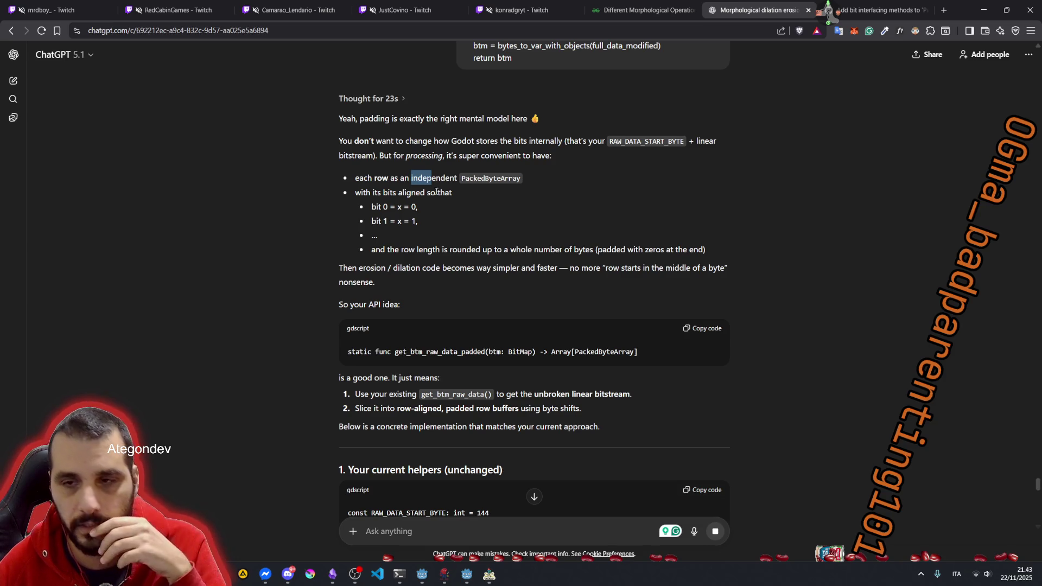
Step: Read the reply's opening points on bit alignment and erosion, highlighting the key sentences
drag(377, 192, 424, 192)
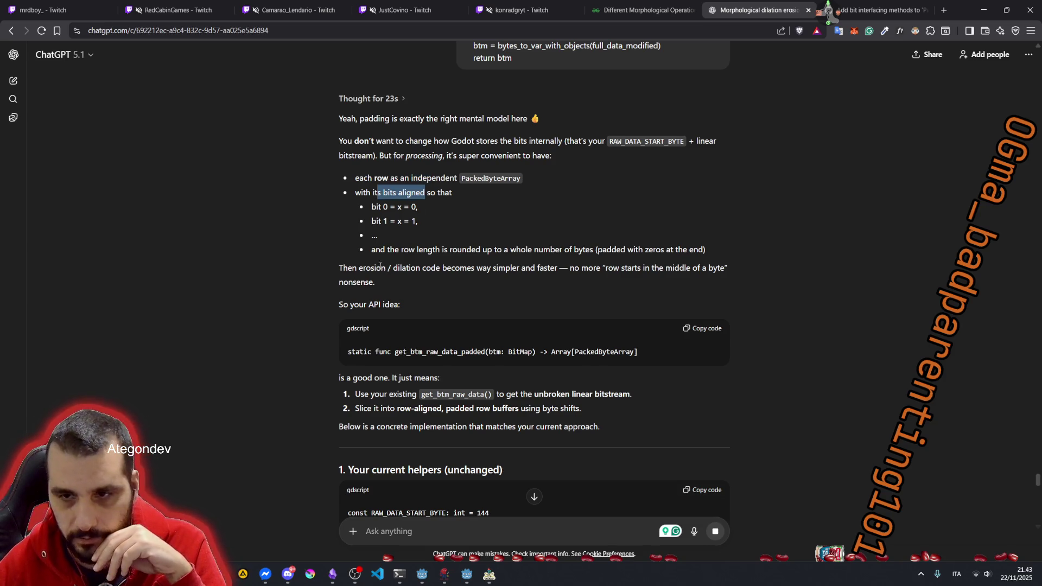
drag(356, 270, 639, 265)
click(527, 267)
double_click(526, 267)
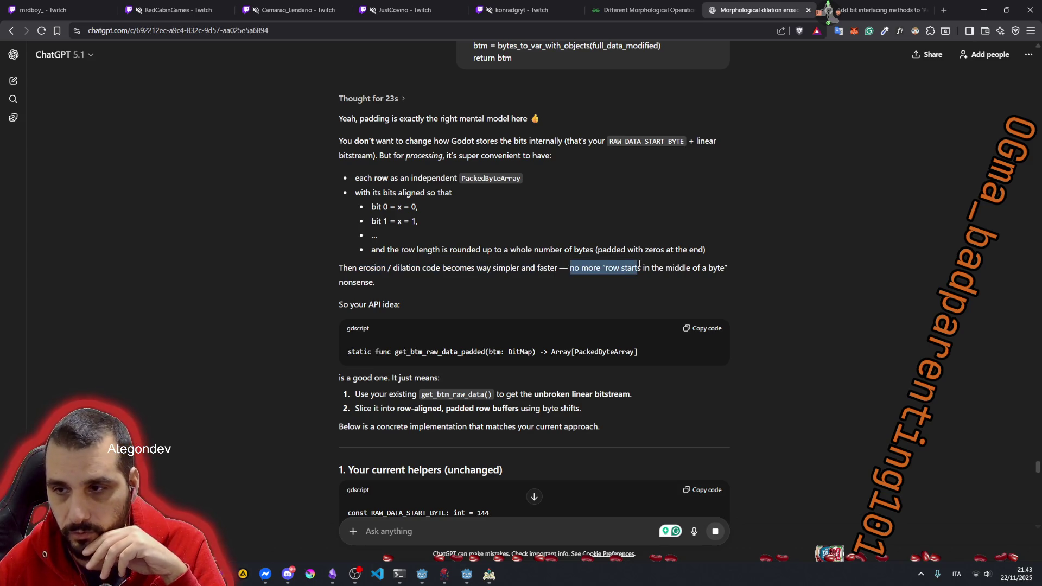
click(678, 270)
scroll(488, 245, down, 2)
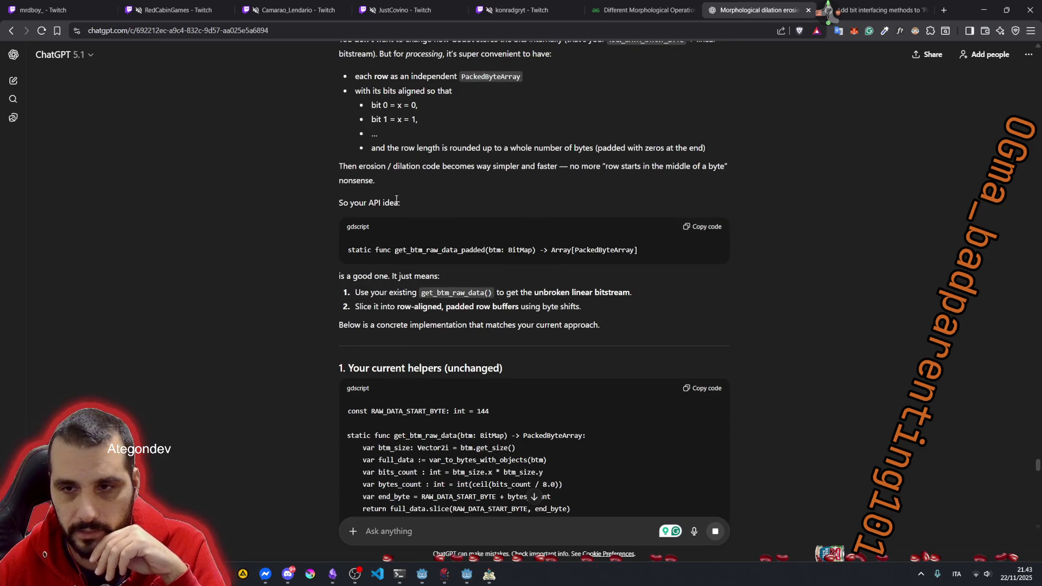
scroll(388, 202, down, 2)
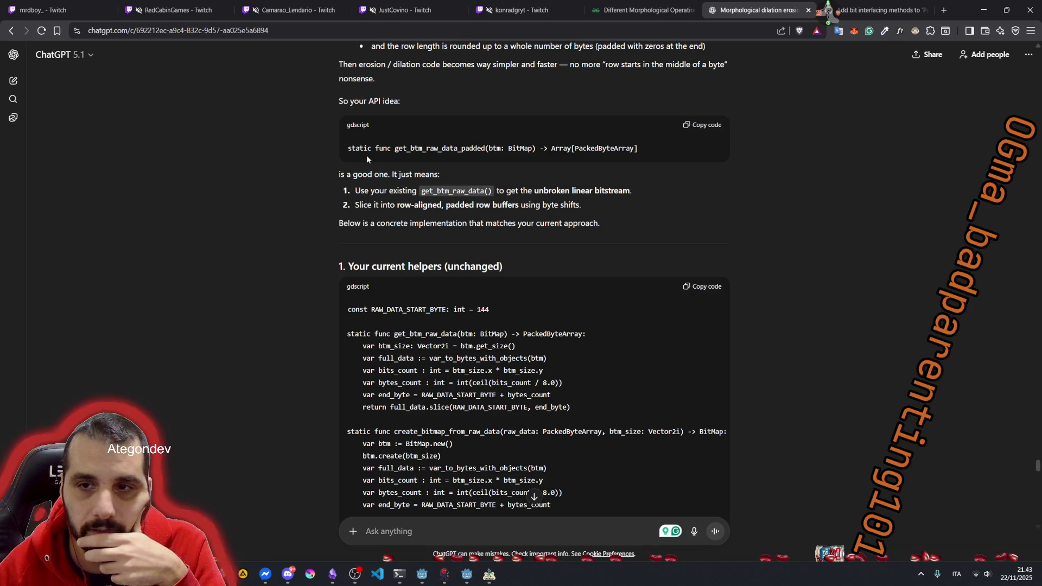
Step: Highlight the 'good one' sentence and the row-aligned slicing step while reading
drag(362, 176, 429, 174)
click(382, 201)
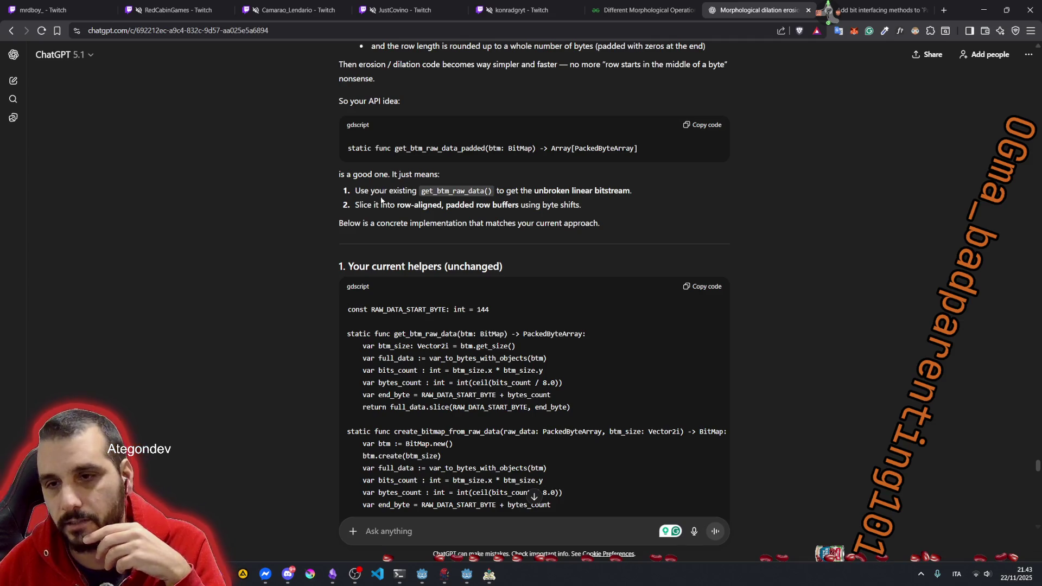
drag(360, 223, 480, 223)
mouse_move(380, 205)
mouse_down()
mouse_move(376, 232)
mouse_move(518, 223)
mouse_up()
click(378, 224)
click(454, 223)
drag(376, 206, 444, 217)
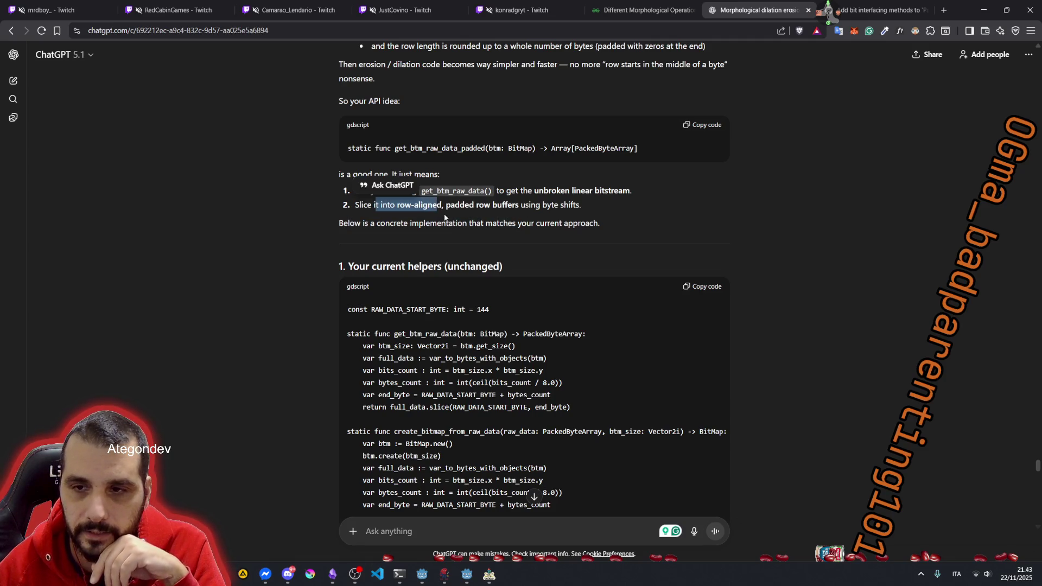
drag(383, 266, 447, 266)
Step: Scroll to the get_btm_raw_data_padded code, highlighting its name and description bullets
scroll(413, 280, down, 4)
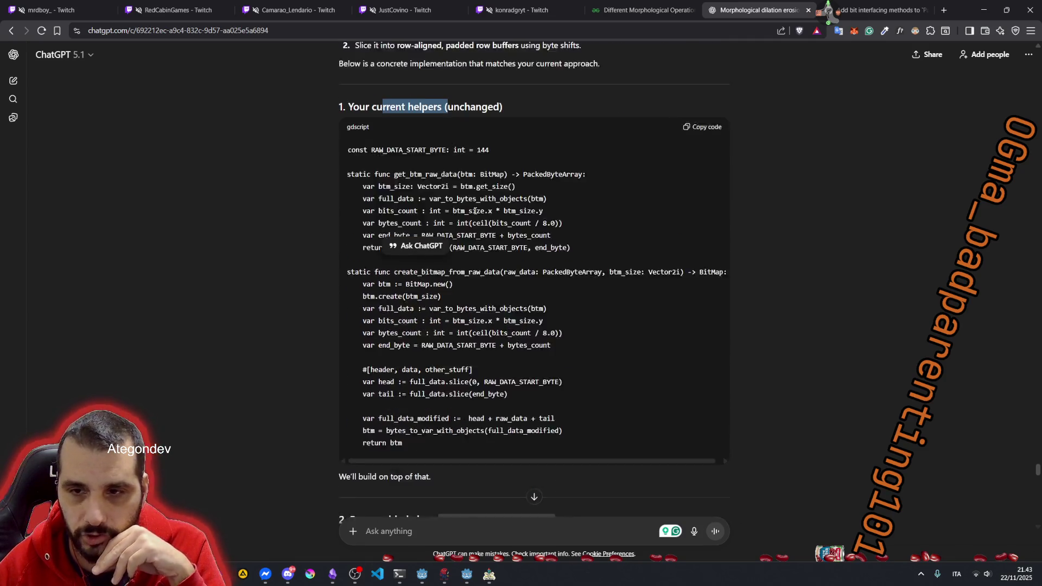
scroll(414, 281, down, 3)
drag(359, 281, 434, 279)
drag(350, 323, 416, 324)
scroll(493, 188, down, 3)
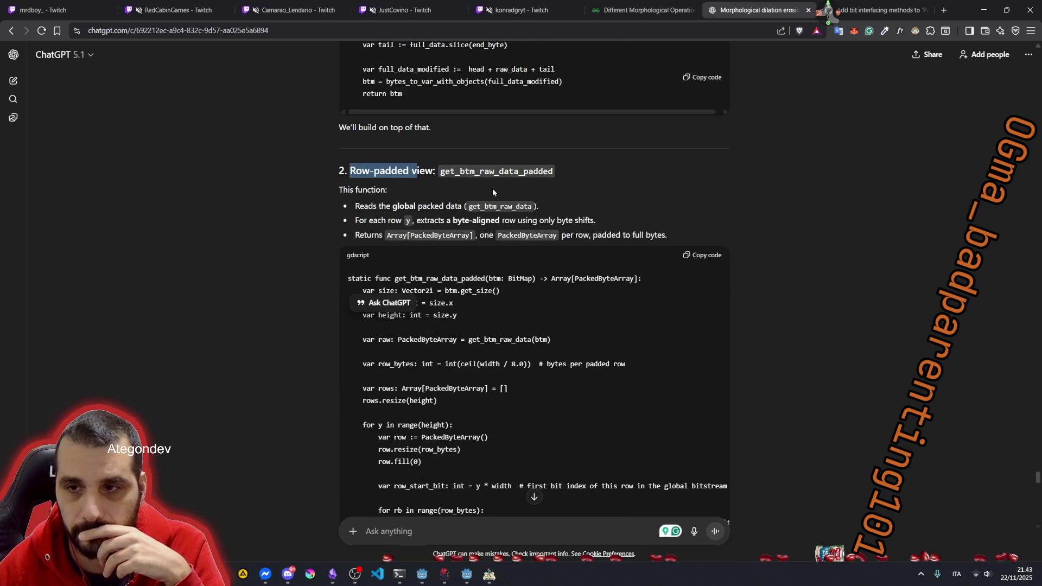
drag(440, 172, 553, 171)
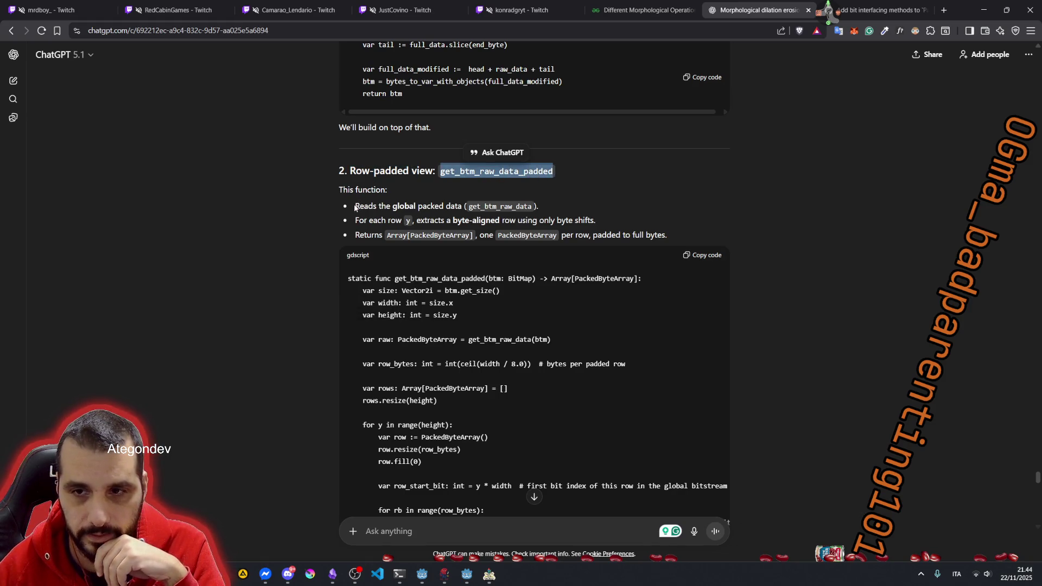
mouse_move(355, 206)
mouse_down()
mouse_move(476, 207)
mouse_move(394, 221)
mouse_move(586, 220)
mouse_move(382, 235)
mouse_up()
scroll(400, 257, down, 1)
scroll(400, 257, down, 3)
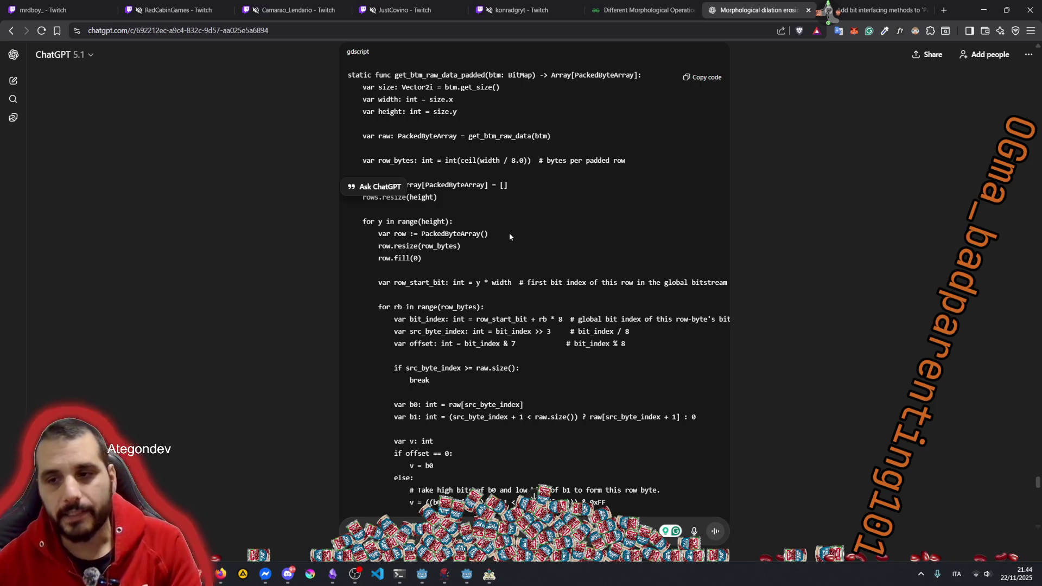
Step: Highlight height, rb, row_bytes and range in the padded-rows loops, then continue to section 3
scroll(510, 235, down, 4)
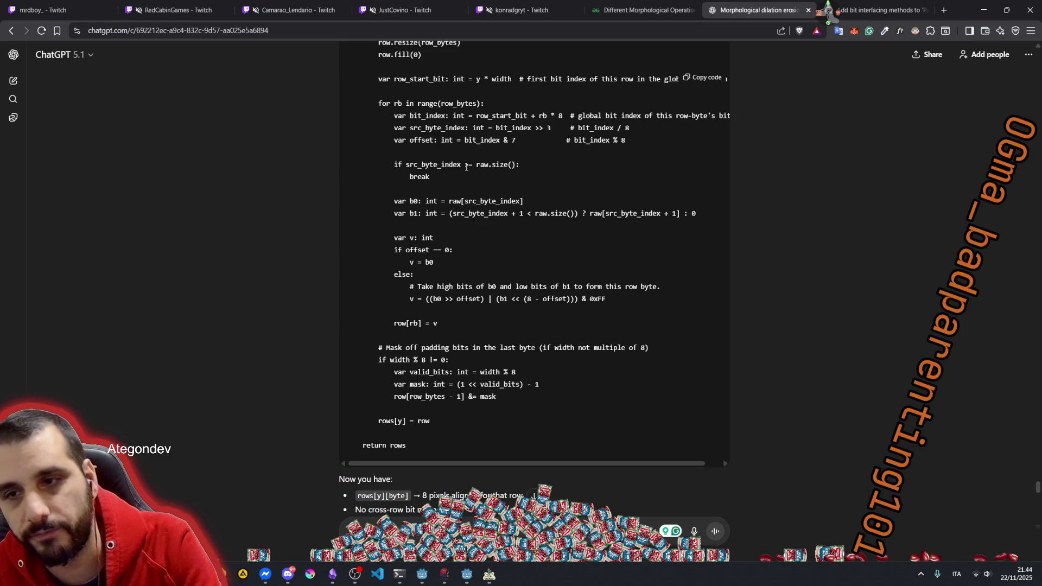
scroll(466, 167, up, 2)
drag(378, 119, 402, 119)
double_click(434, 120)
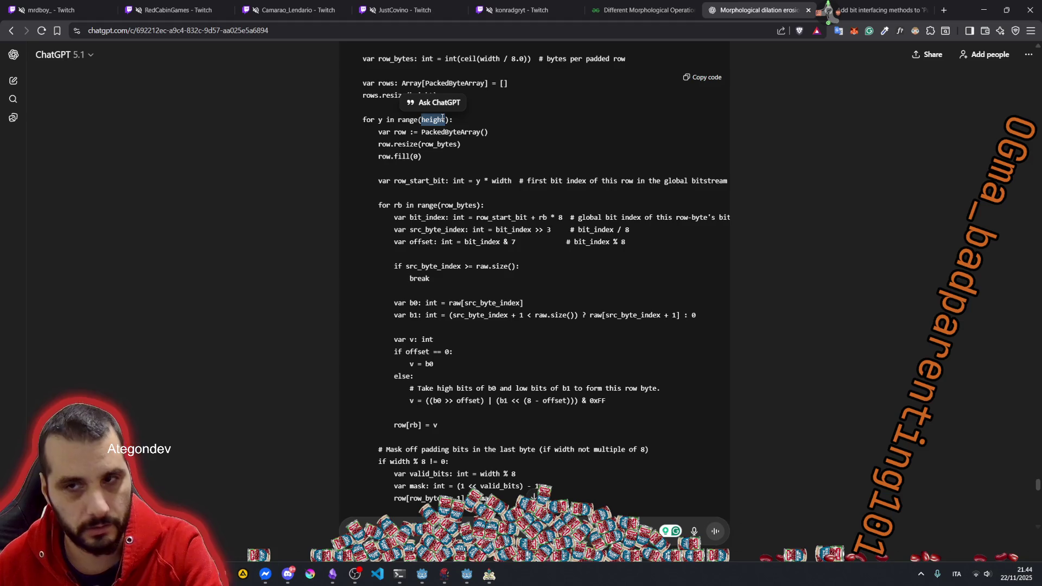
double_click(399, 205)
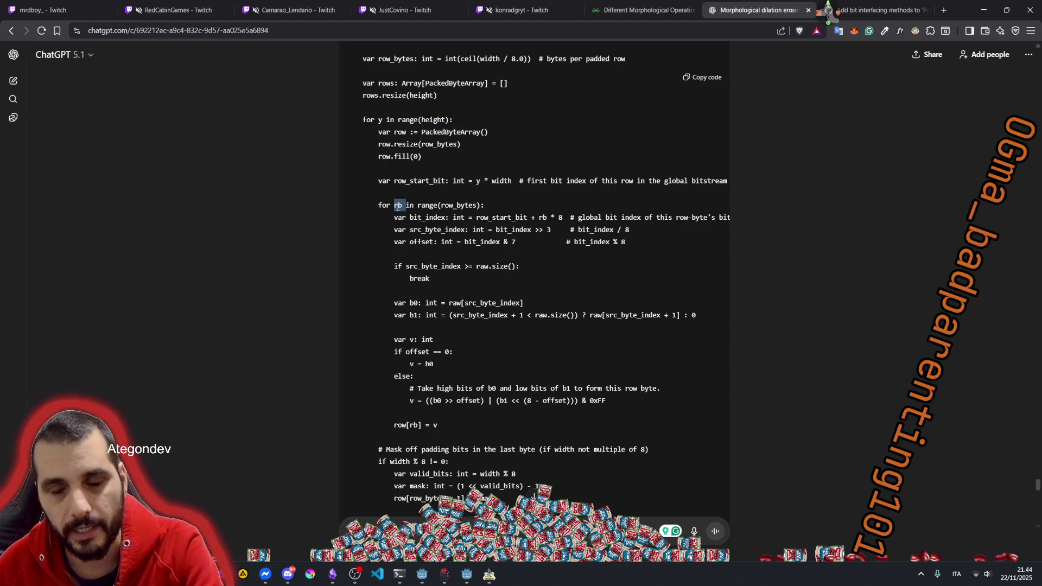
double_click(448, 205)
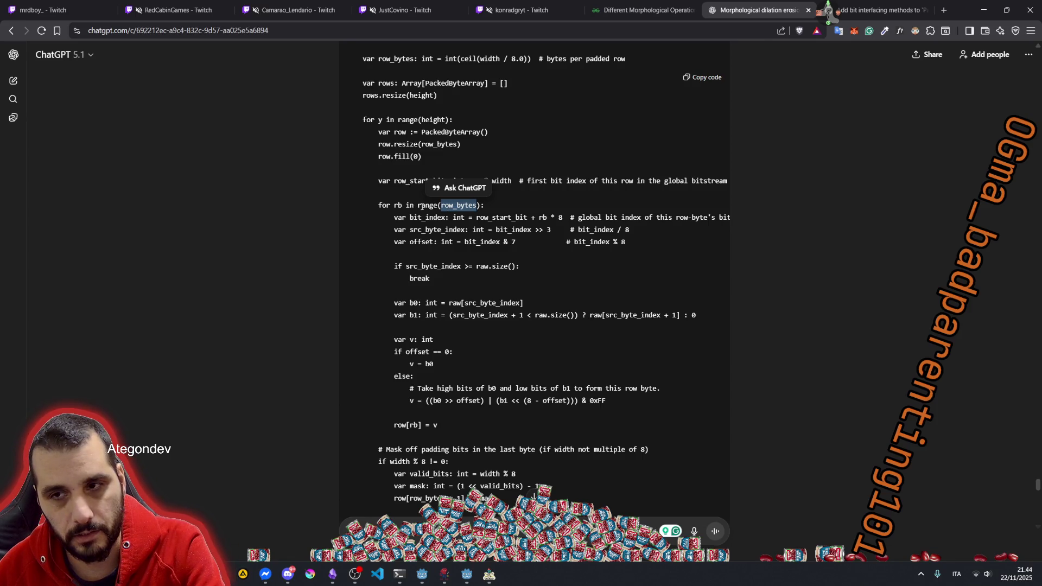
double_click(422, 206)
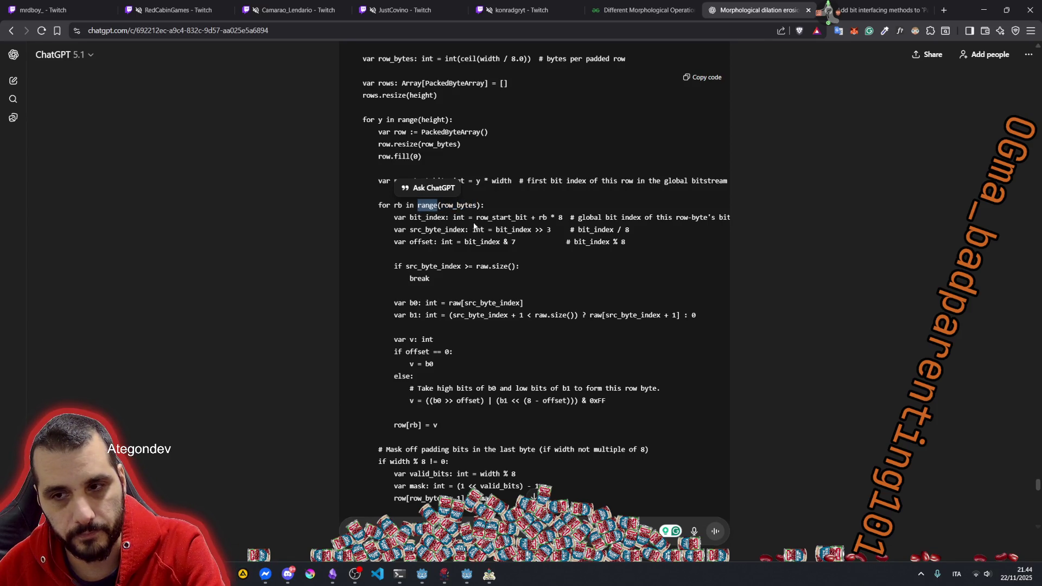
scroll(456, 334, down, 3)
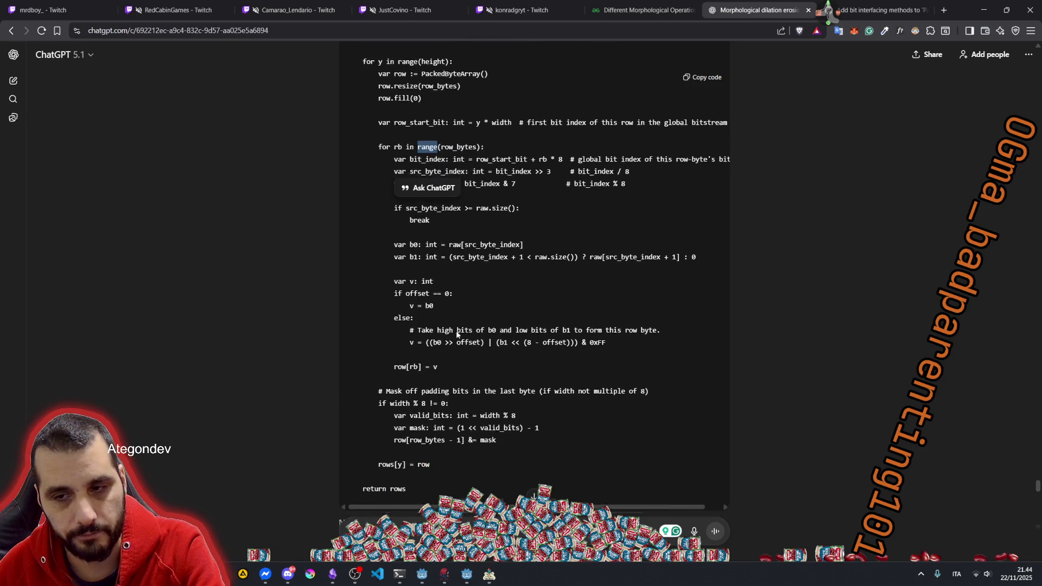
scroll(458, 332, down, 3)
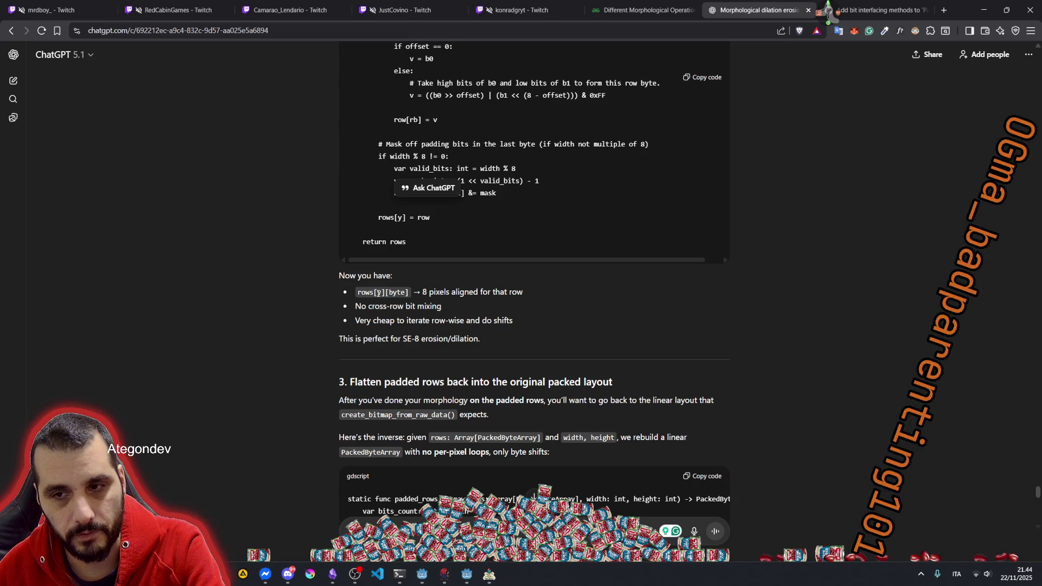
Step: Highlight the rows[y][byte] note and the 'No cross-row bit mixing' bullet while reading
drag(389, 293, 520, 293)
mouse_move(443, 307)
mouse_down()
mouse_move(361, 307)
mouse_move(493, 320)
mouse_up()
double_click(429, 307)
click(476, 316)
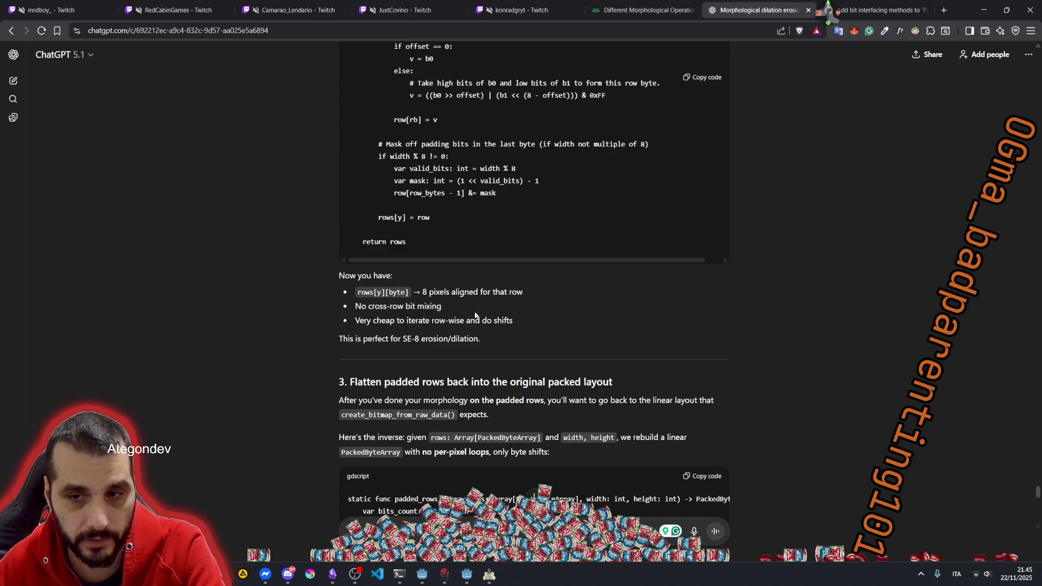
scroll(437, 283, down, 4)
scroll(436, 282, down, 6)
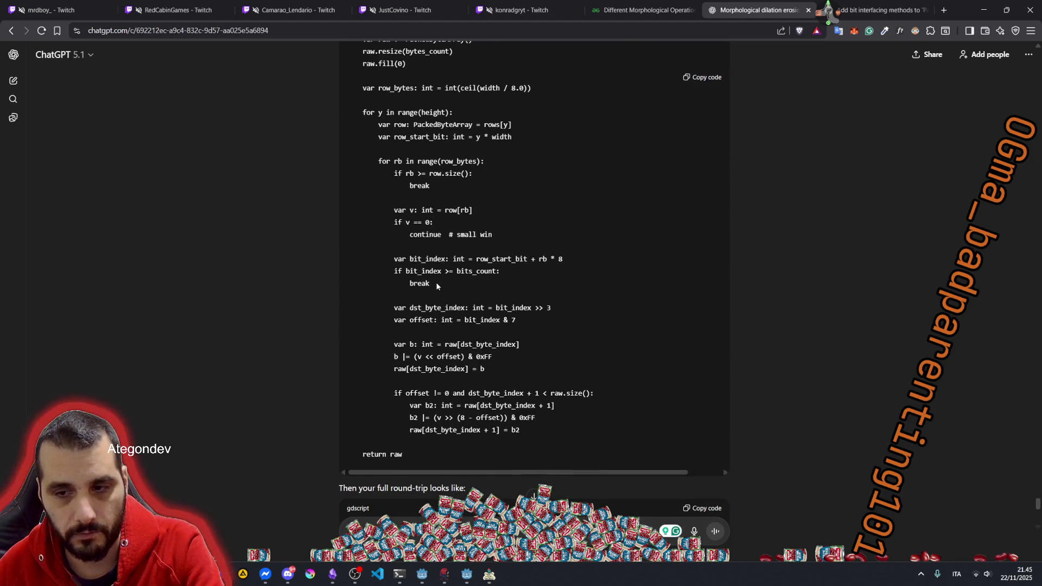
Step: Highlight the padded_rows_to_raw signature and its Array[PackedByteArray] parameter, then scroll to the round-trip code
middle_click(838, 20)
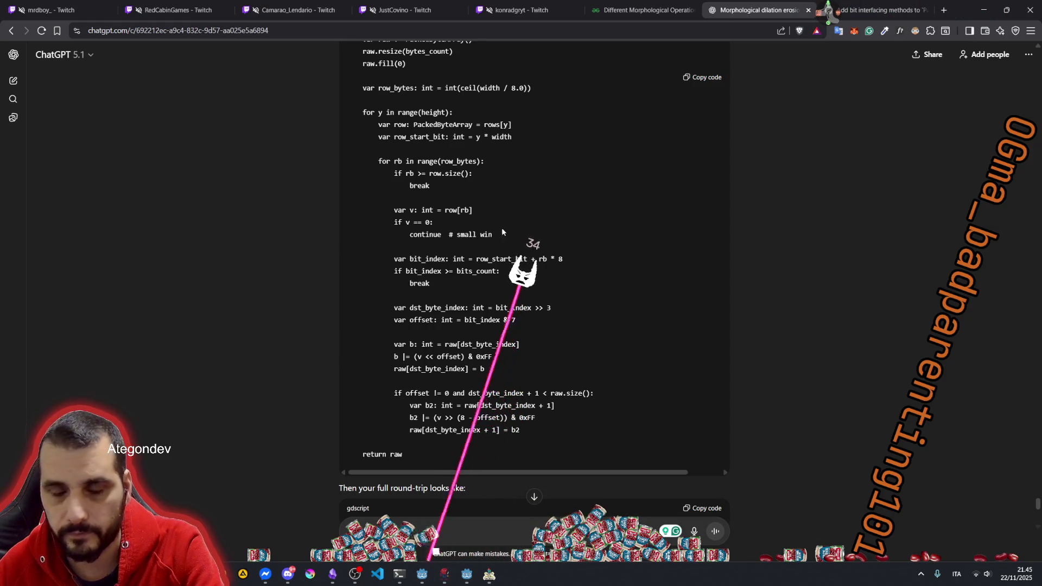
scroll(401, 112, up, 2)
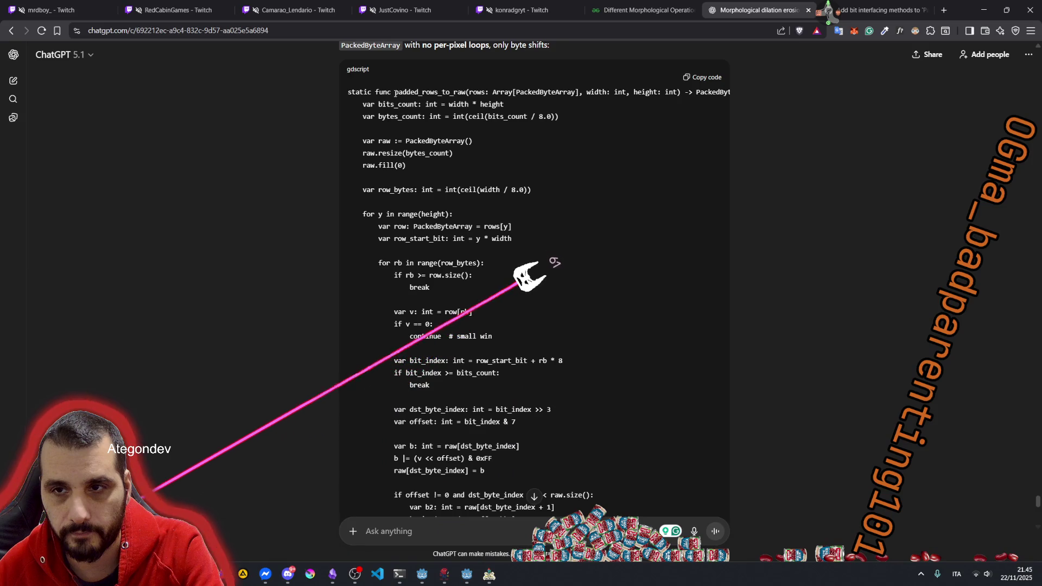
drag(396, 92, 466, 93)
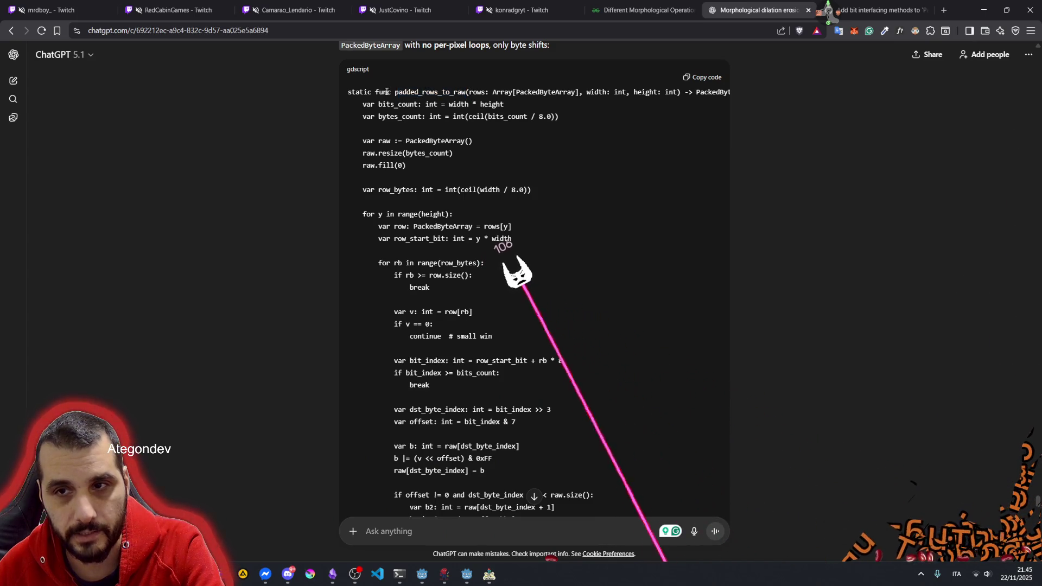
mouse_move(395, 92)
mouse_down()
mouse_move(546, 103)
mouse_move(518, 239)
mouse_up()
click(513, 199)
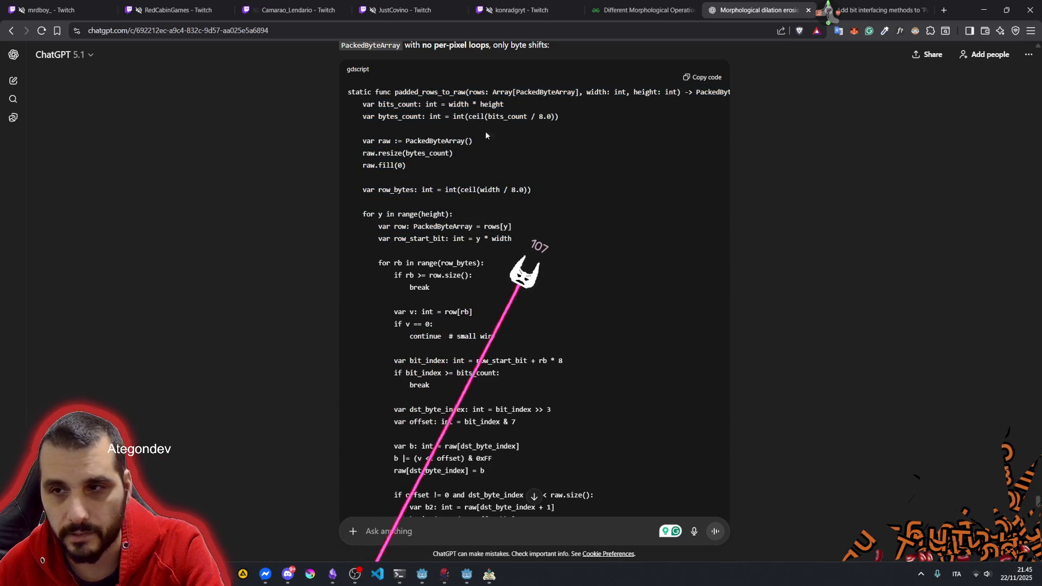
drag(496, 93, 580, 94)
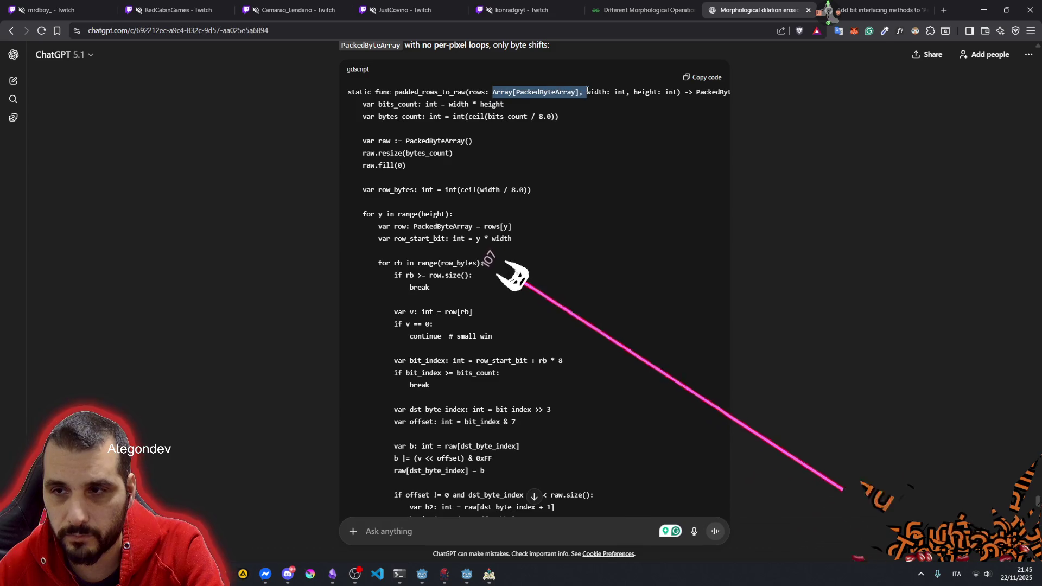
click(586, 95)
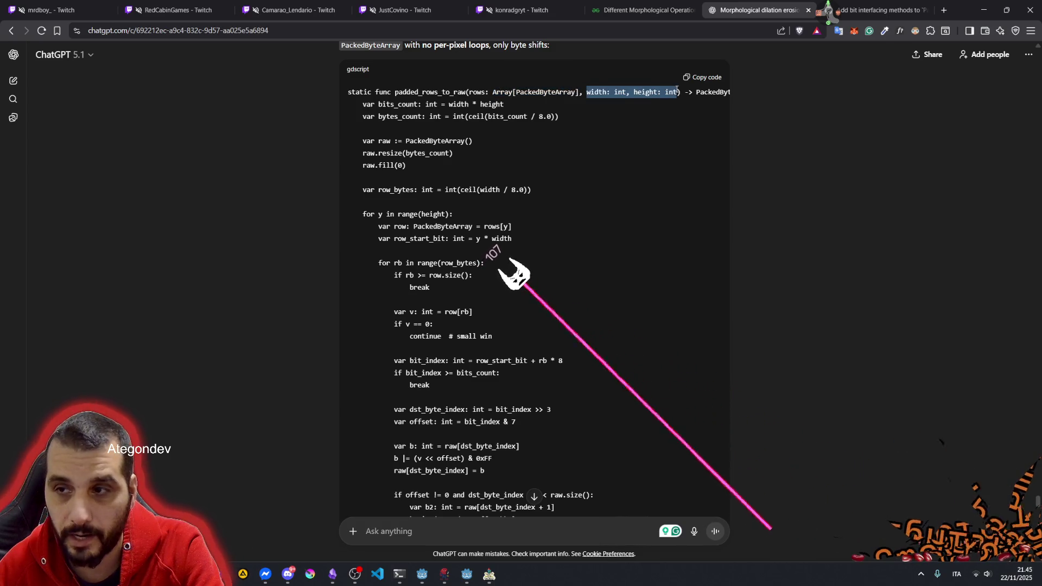
scroll(435, 291, down, 3)
scroll(435, 291, down, 3)
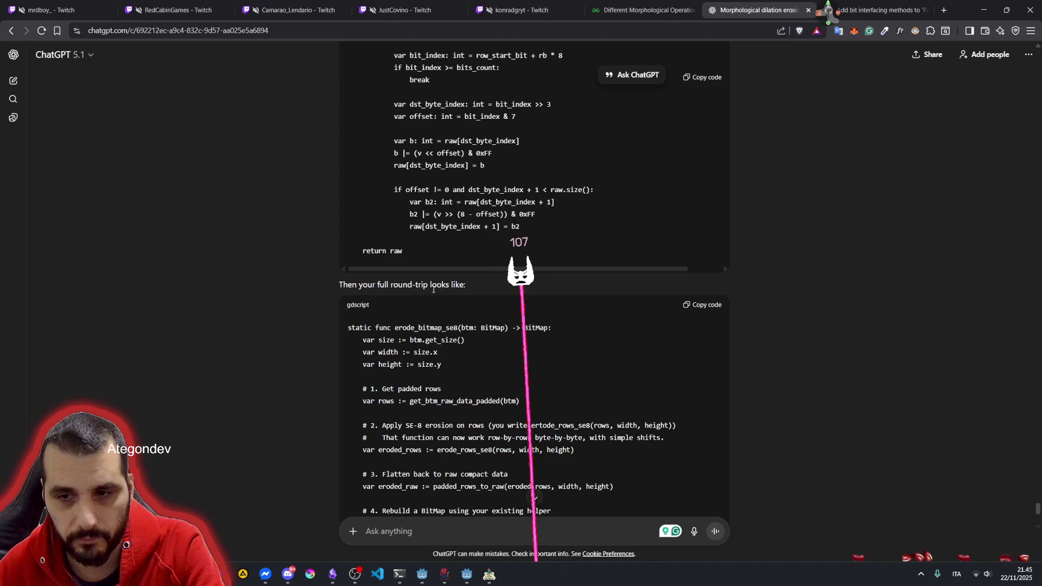
Step: Highlight the round-trip body, the get_btm_raw_data_padded call and the erode_rows_se8 call
scroll(406, 253, down, 3)
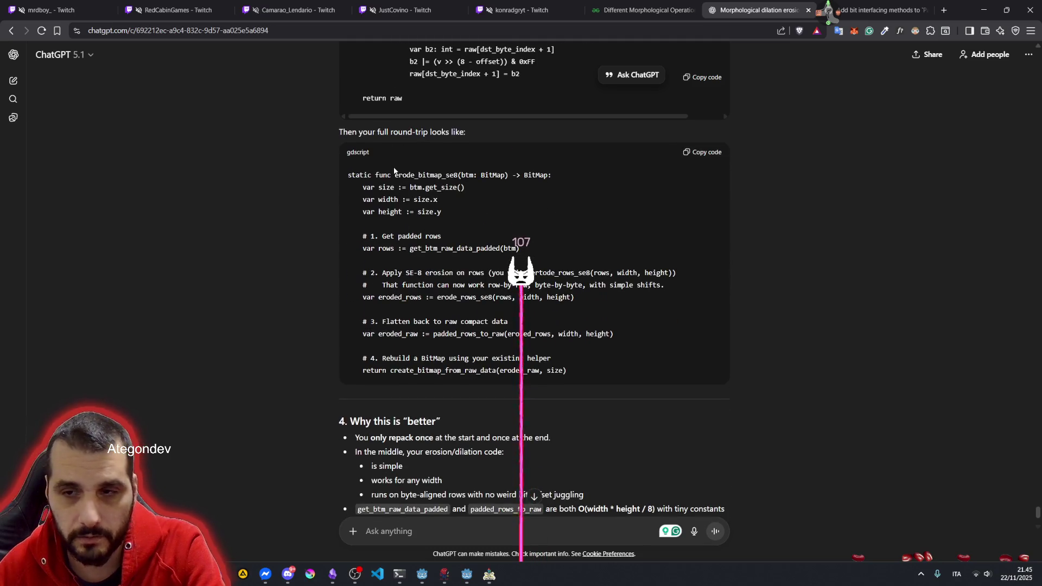
mouse_move(368, 175)
mouse_down()
mouse_move(537, 296)
mouse_move(514, 367)
mouse_move(567, 372)
mouse_up()
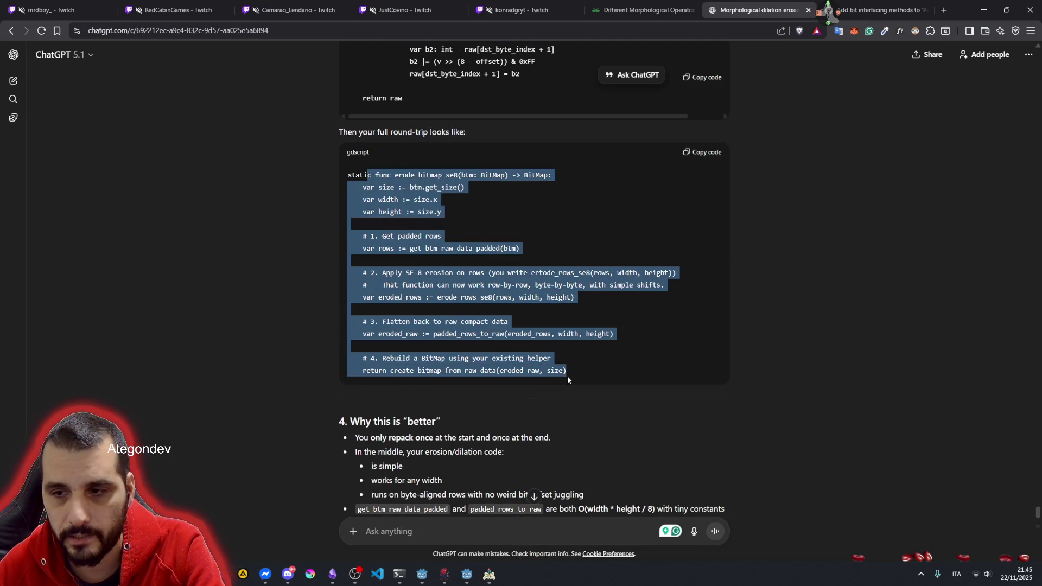
click(487, 287)
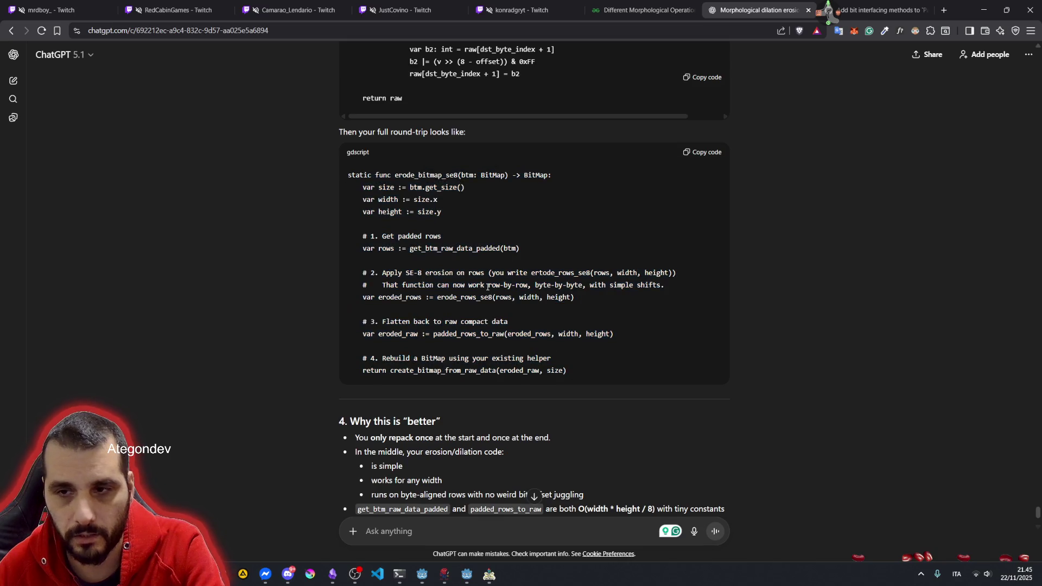
double_click(442, 250)
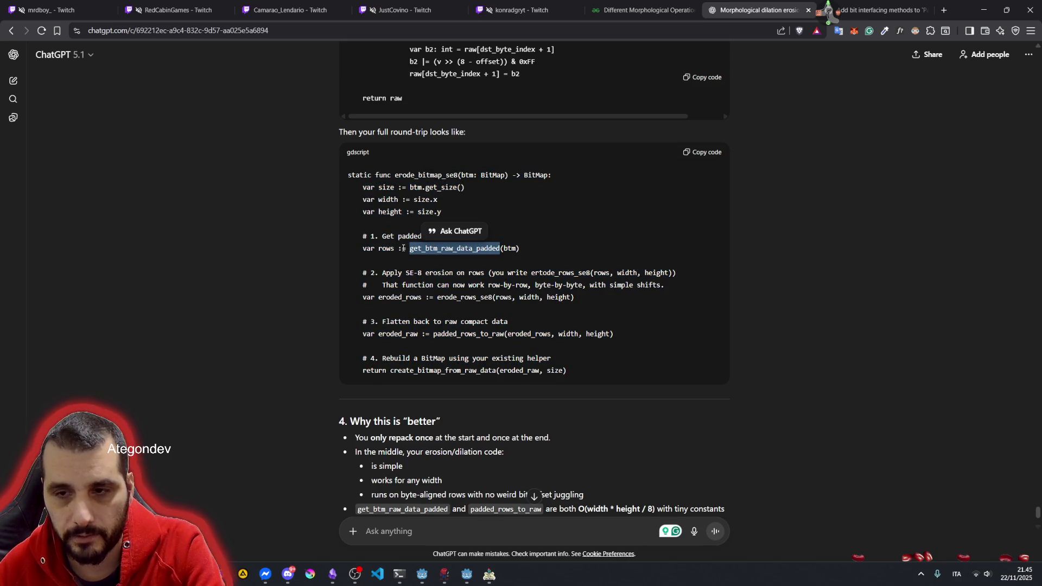
click(404, 271)
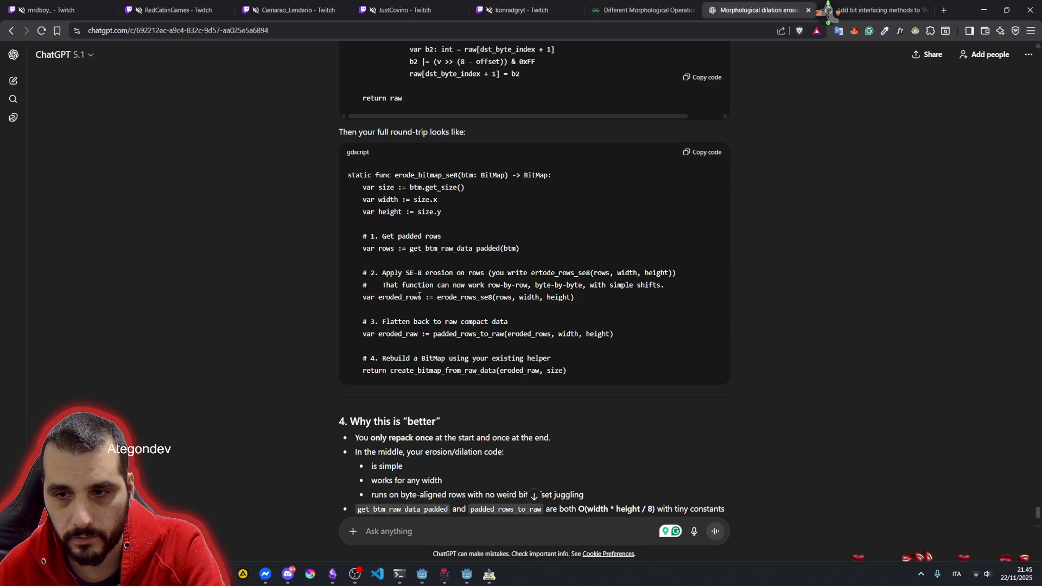
drag(440, 297, 577, 299)
click(447, 307)
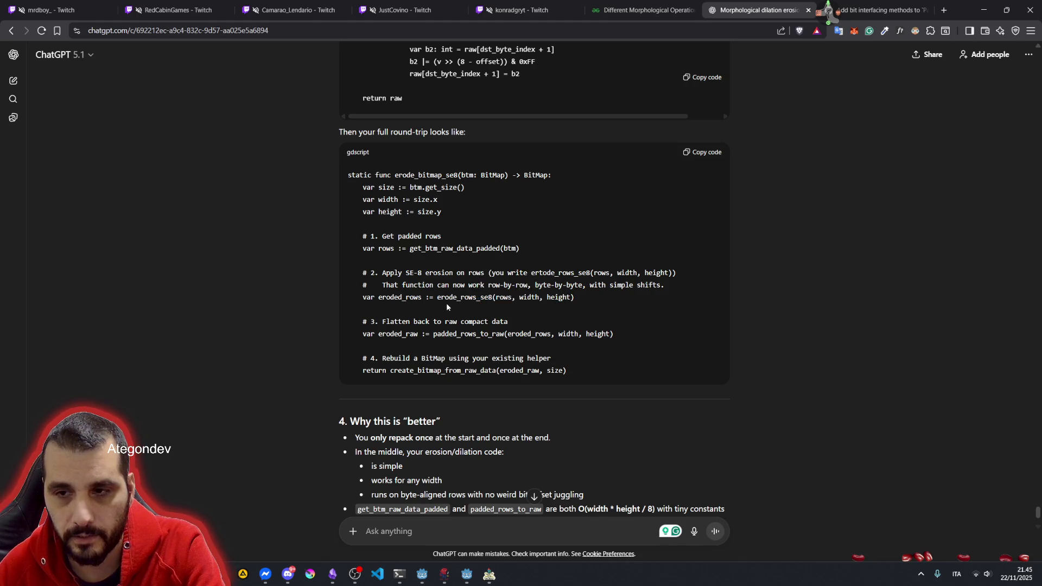
Step: Highlight the erode_bitmap_se8 name, the erode_rows_se8 arguments, the flatten-back comment and rebuild lines
double_click(418, 175)
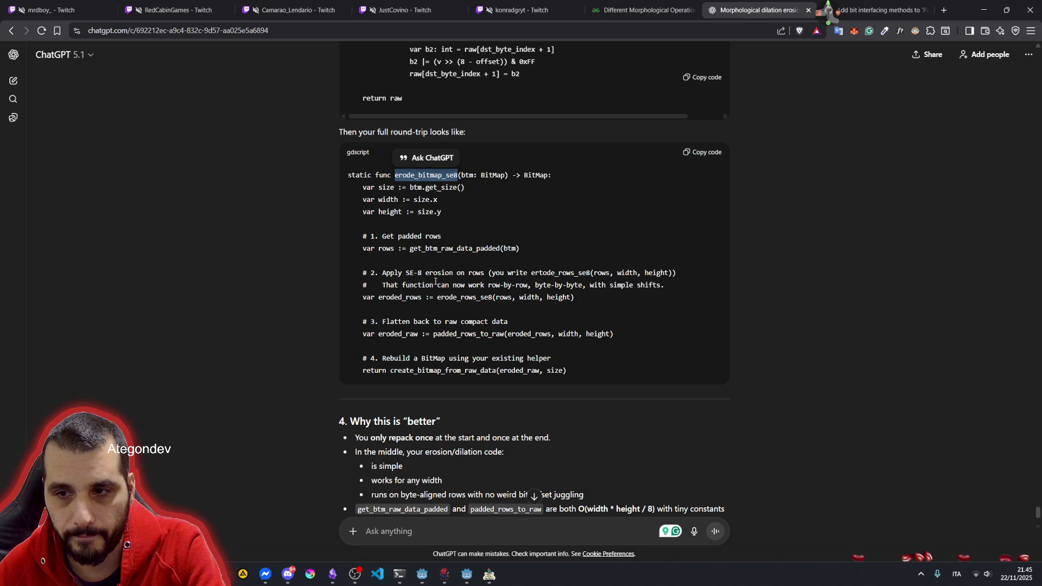
drag(439, 298, 542, 298)
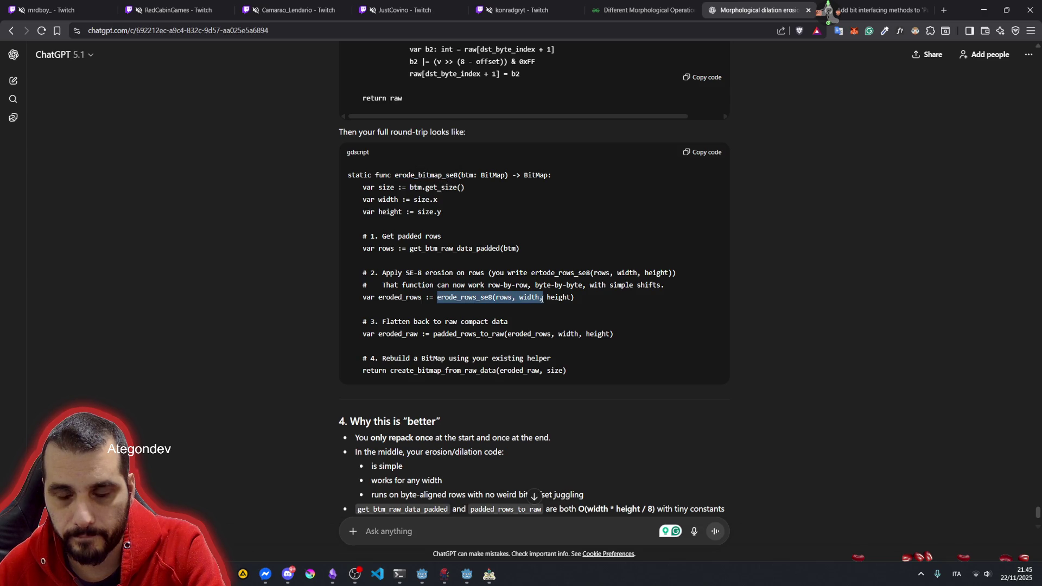
click(473, 309)
drag(439, 297, 576, 298)
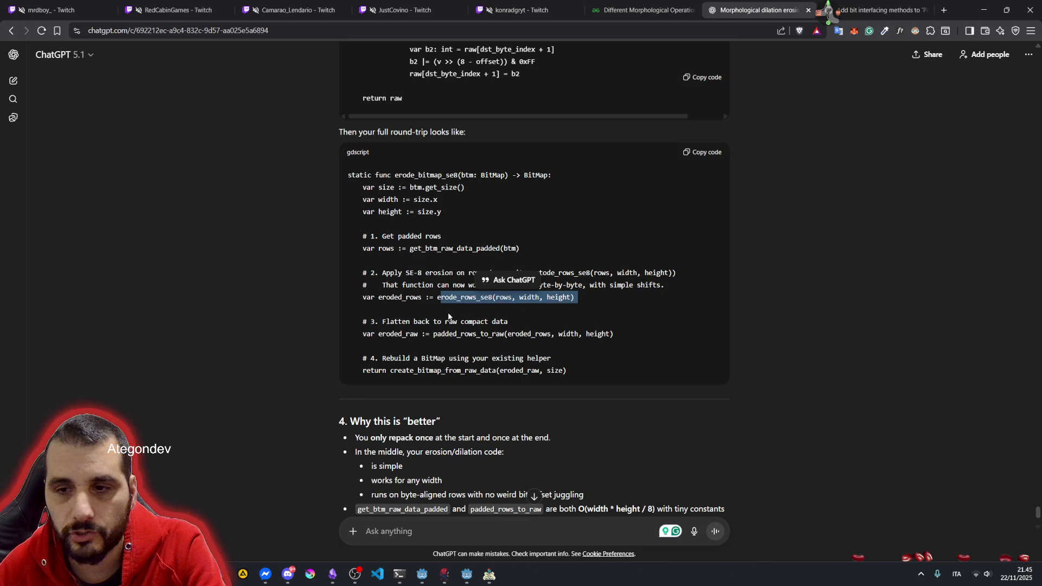
drag(410, 321, 508, 321)
drag(377, 344, 469, 371)
click(464, 284)
Step: Highlight 'once at the end' and the byte-aligned rows bullet in 'Why this is better'
scroll(463, 283, down, 3)
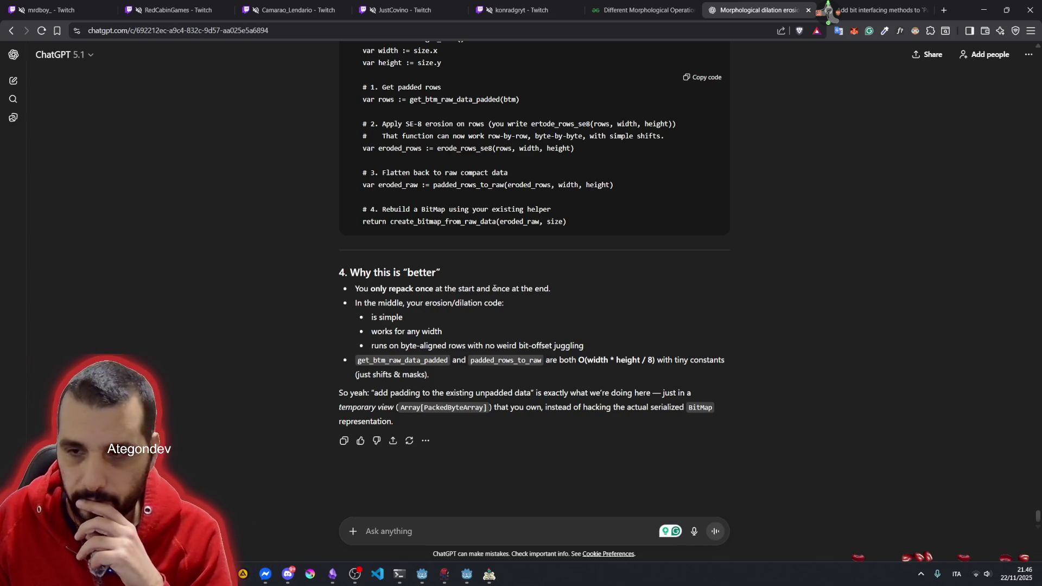
drag(493, 288, 538, 288)
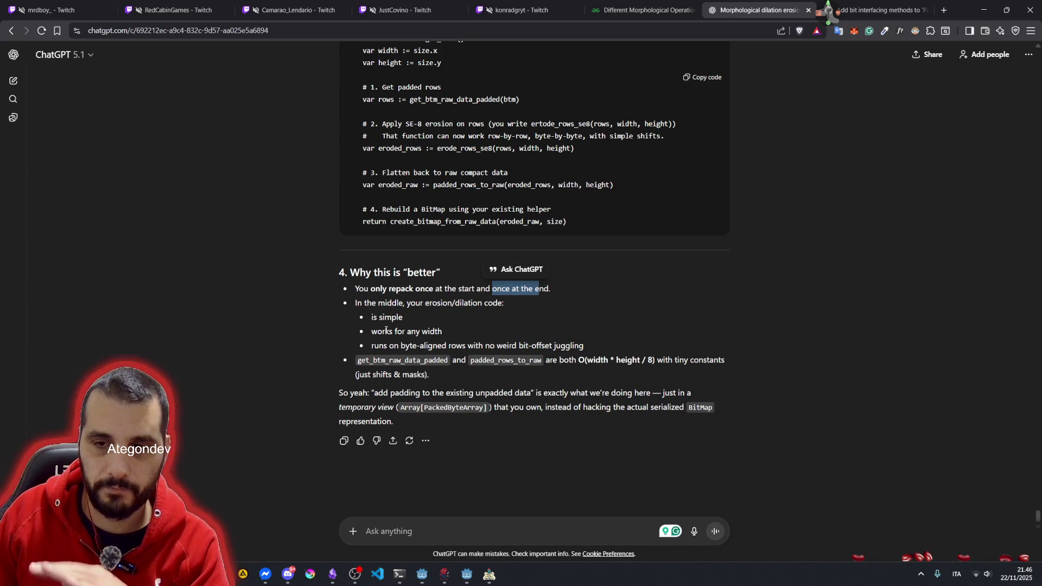
mouse_move(386, 330)
mouse_down()
mouse_move(441, 331)
mouse_move(426, 345)
mouse_move(557, 345)
mouse_up()
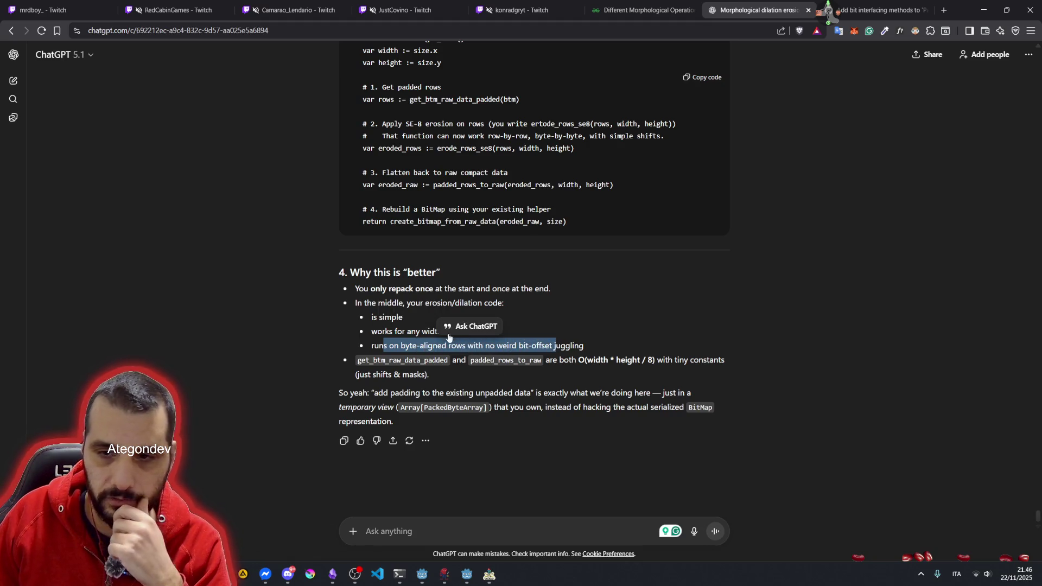
click(398, 372)
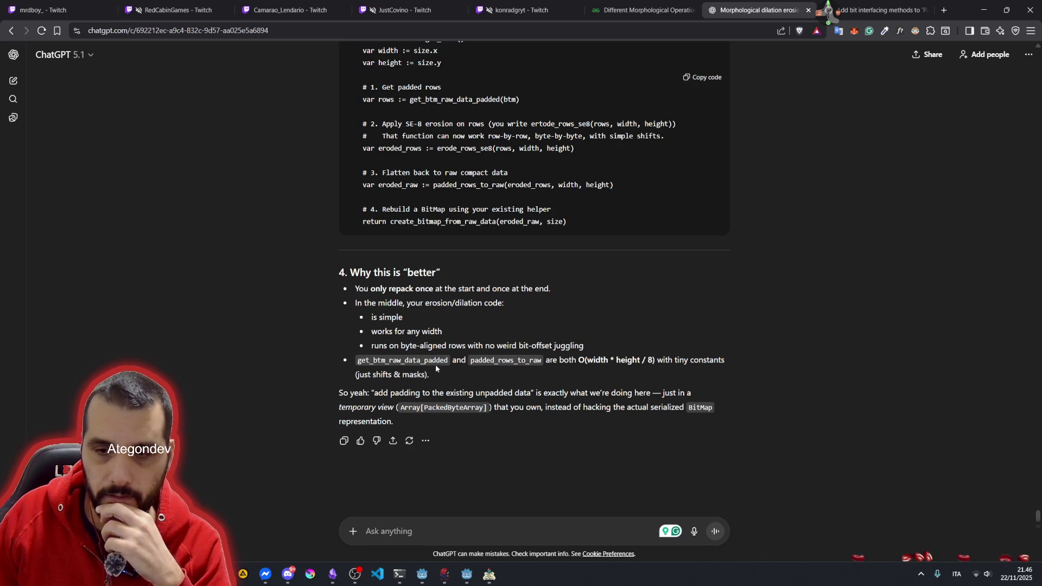
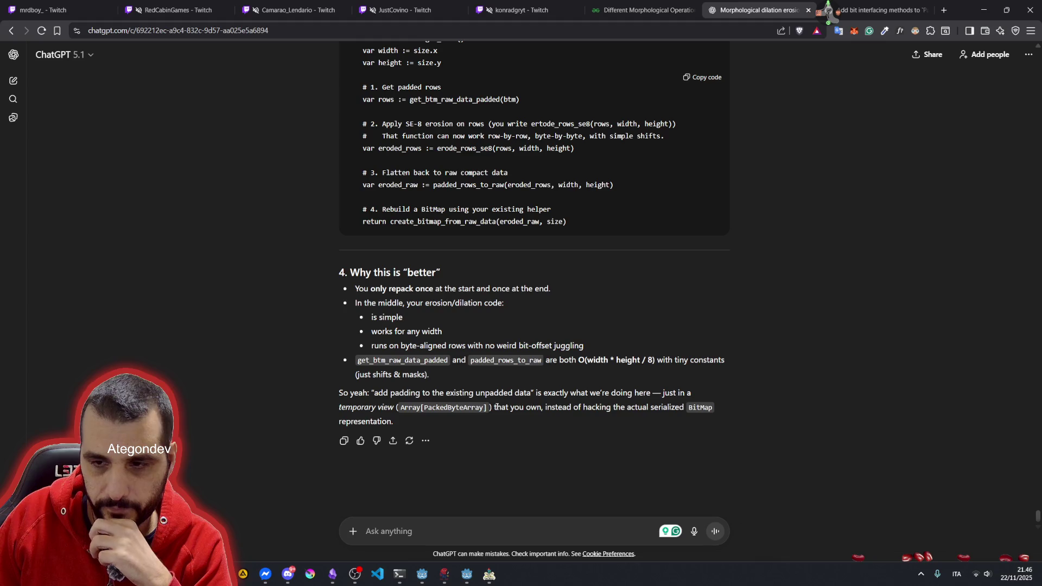
Step: Copy the get_btm_raw_data_padded code block from section 2 of ChatGPT's answer
drag(496, 407, 686, 408)
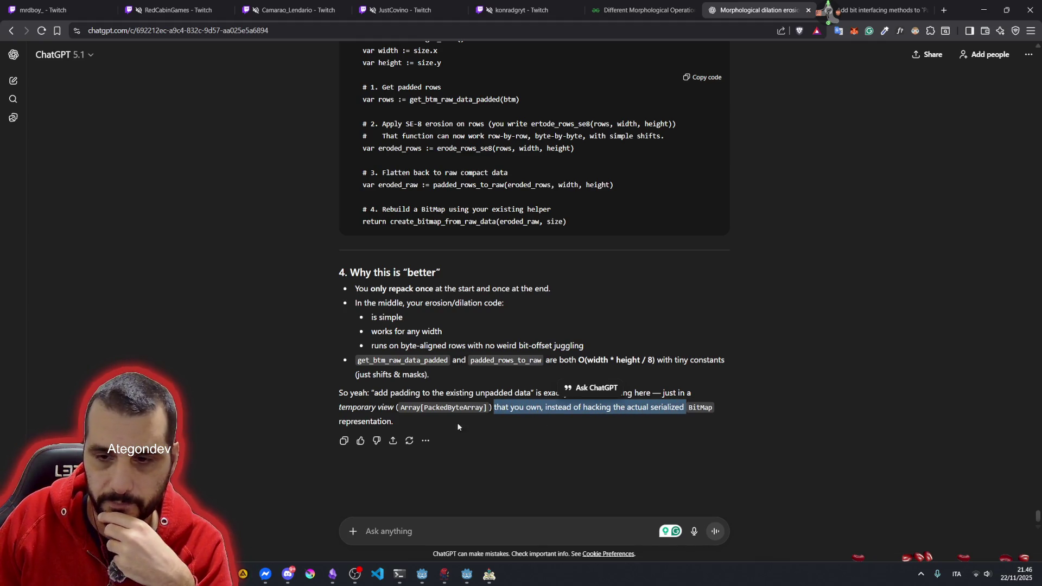
click(397, 421)
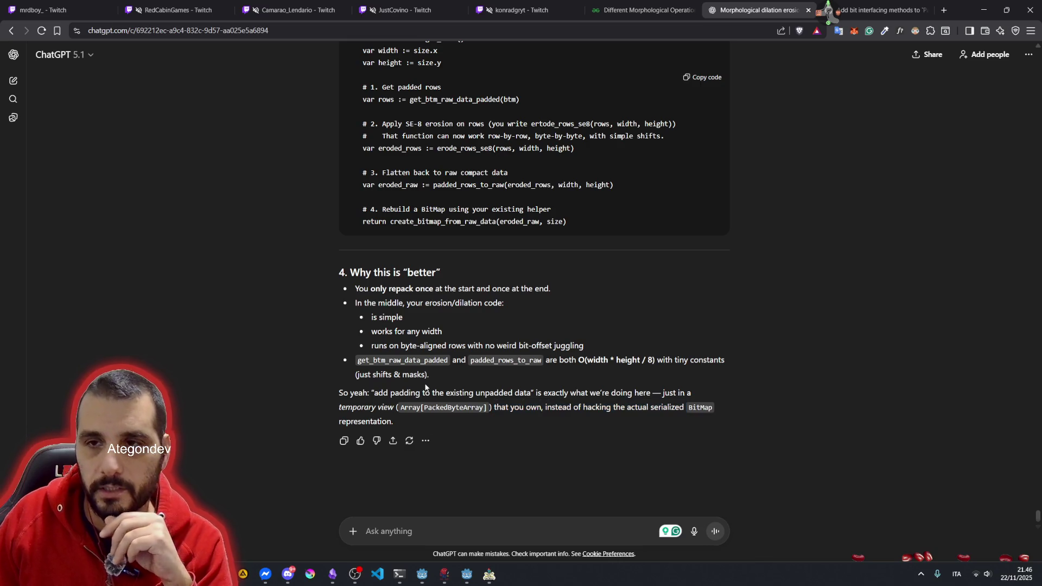
scroll(425, 387, up, 15)
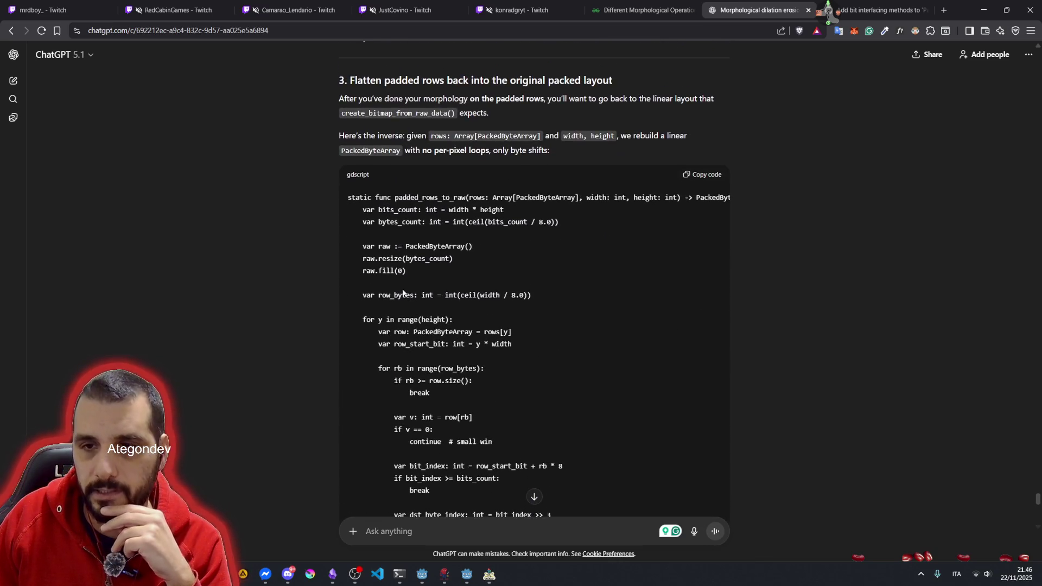
drag(415, 197, 478, 369)
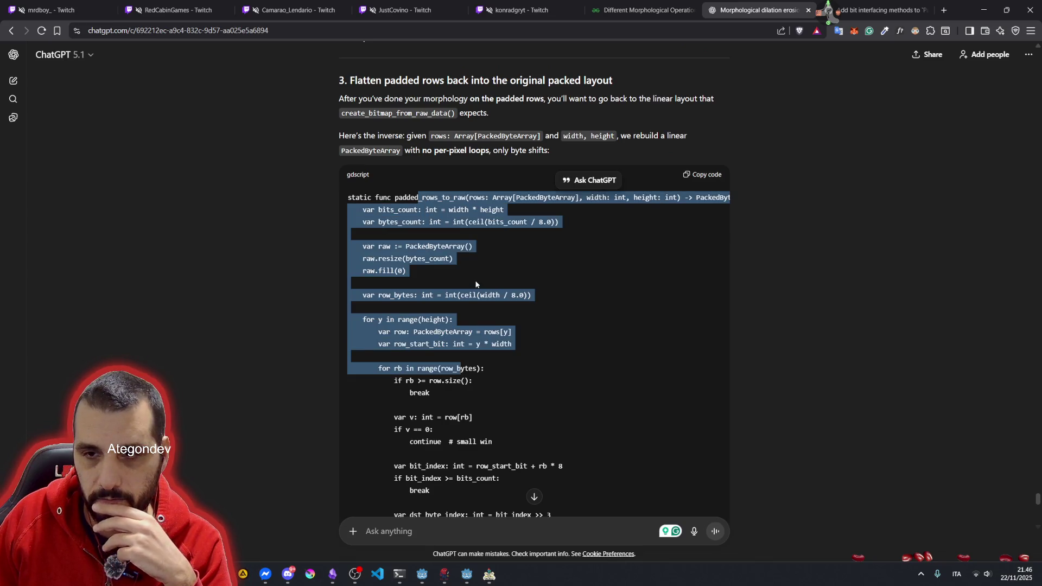
click(478, 291)
scroll(478, 291, up, 3)
scroll(478, 292, up, 10)
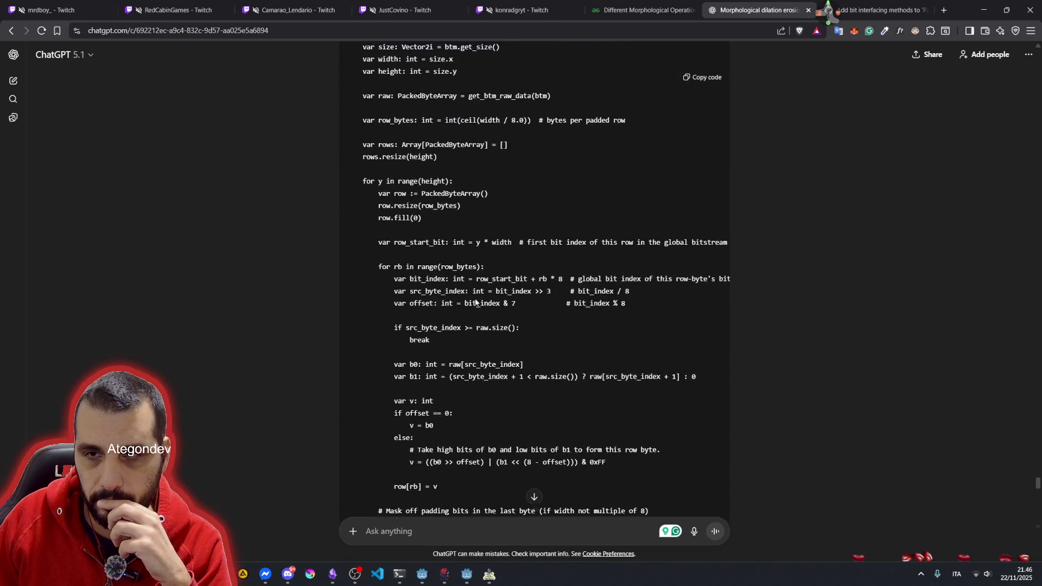
mouse_move(407, 178)
mouse_down()
mouse_move(457, 240)
mouse_move(425, 266)
mouse_up()
click(582, 239)
click(699, 157)
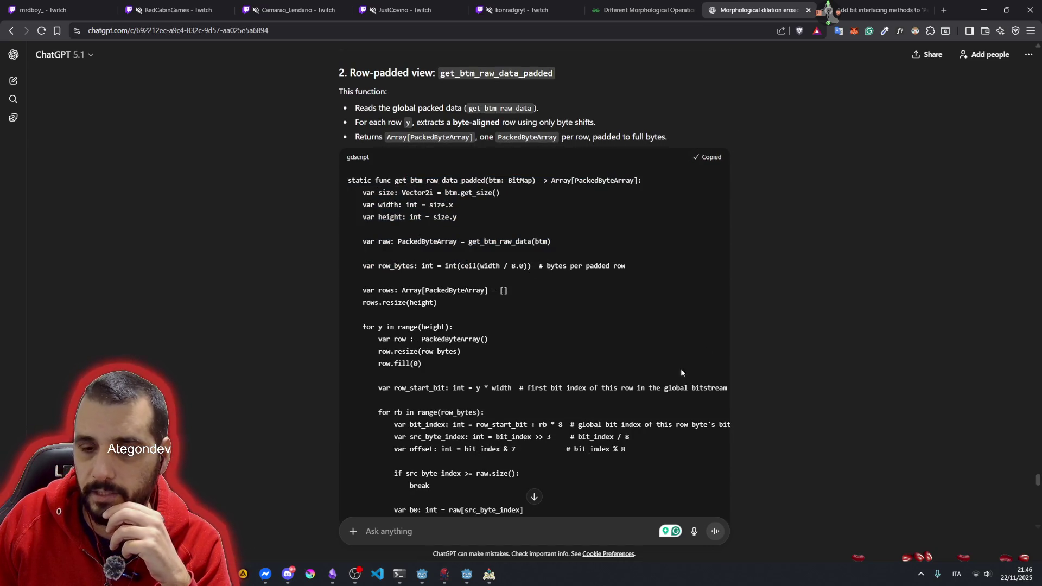
click(466, 574)
Step: Paste the function below get_btm_raw_data and convert its indentation to tabs
click(396, 214)
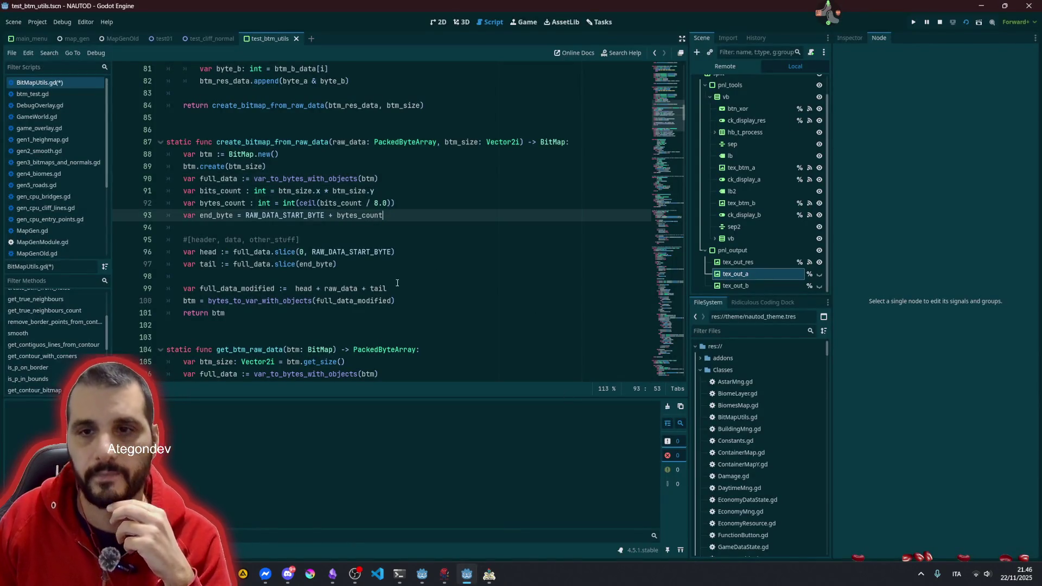
scroll(281, 319, down, 6)
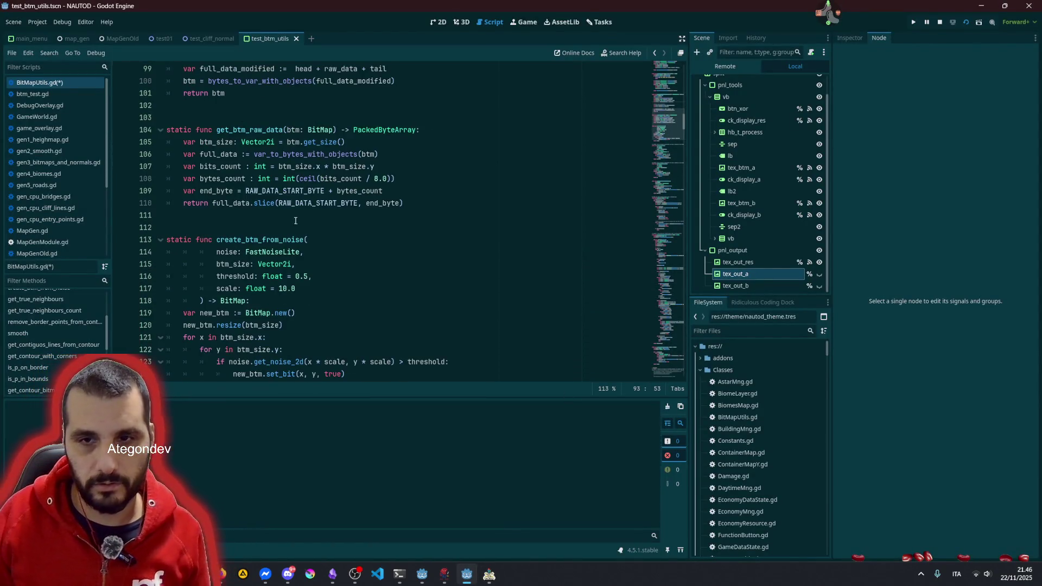
click(268, 130)
click(441, 213)
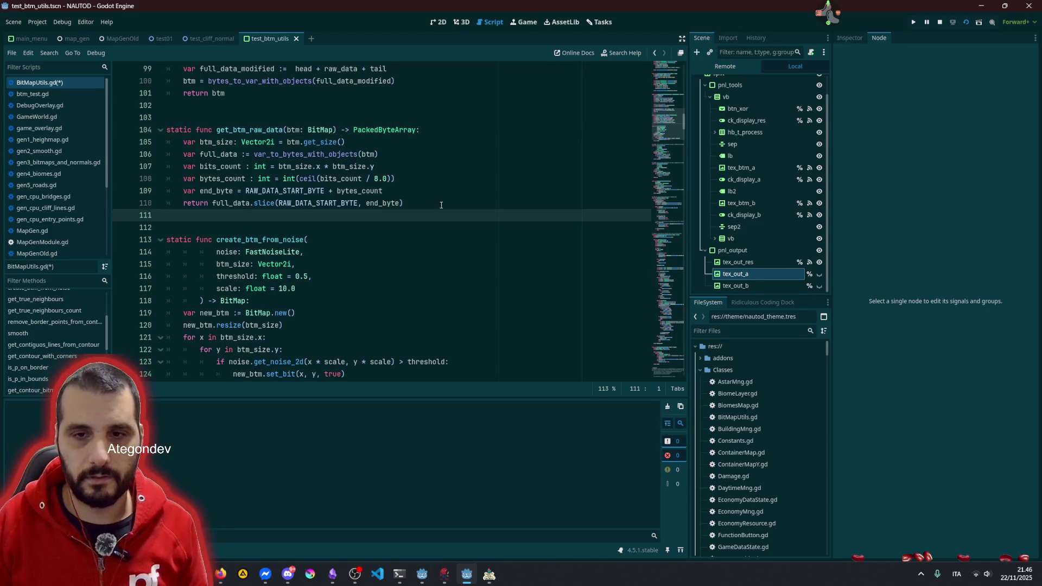
key(Return)
key(Return)
key(ctrl+v)
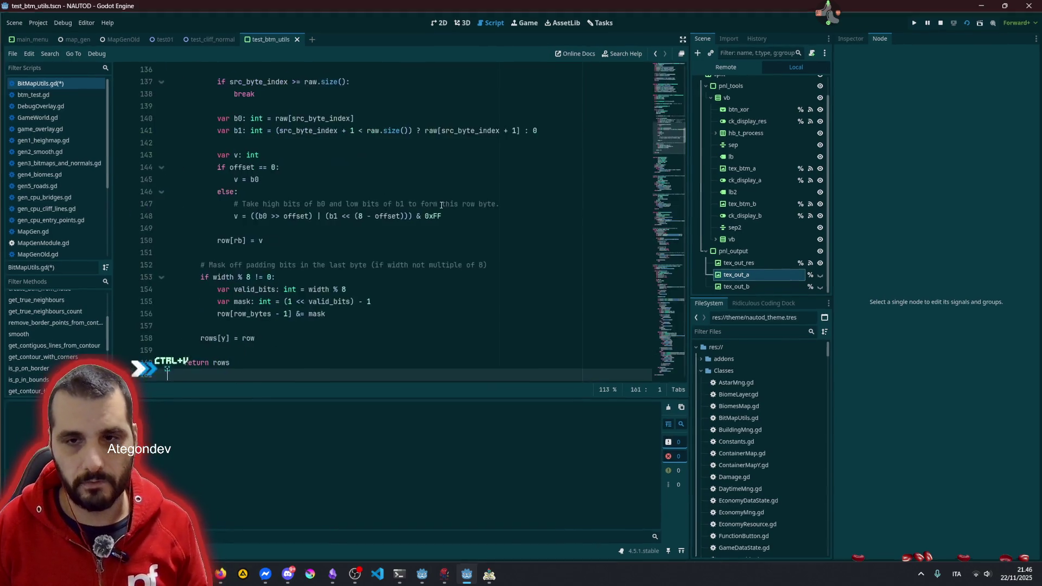
key(ctrl+shift+i)
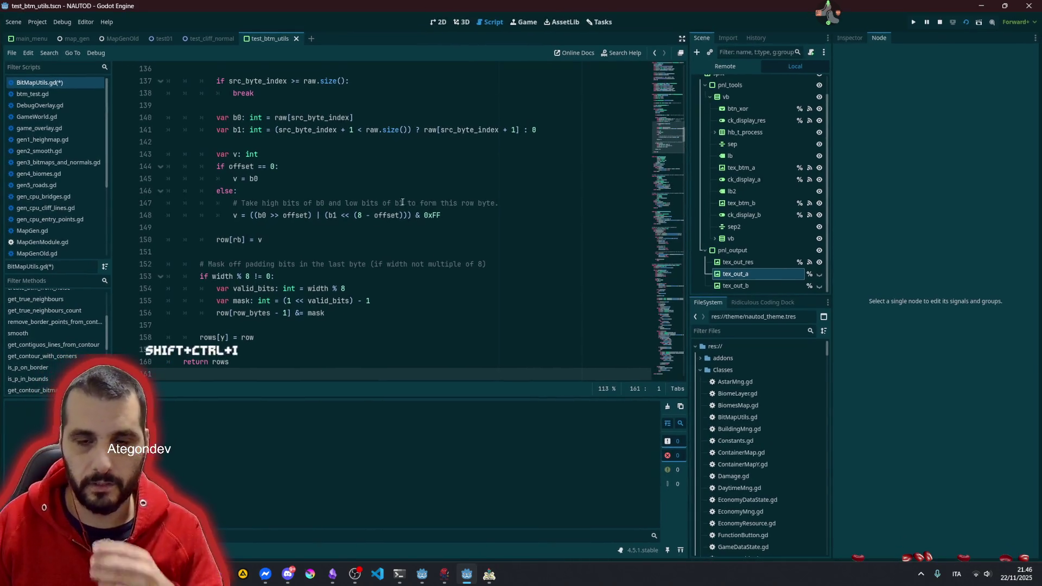
Step: Delete the blank lines before raw, row_bytes and var rows in the pasted function
scroll(271, 212, up, 6)
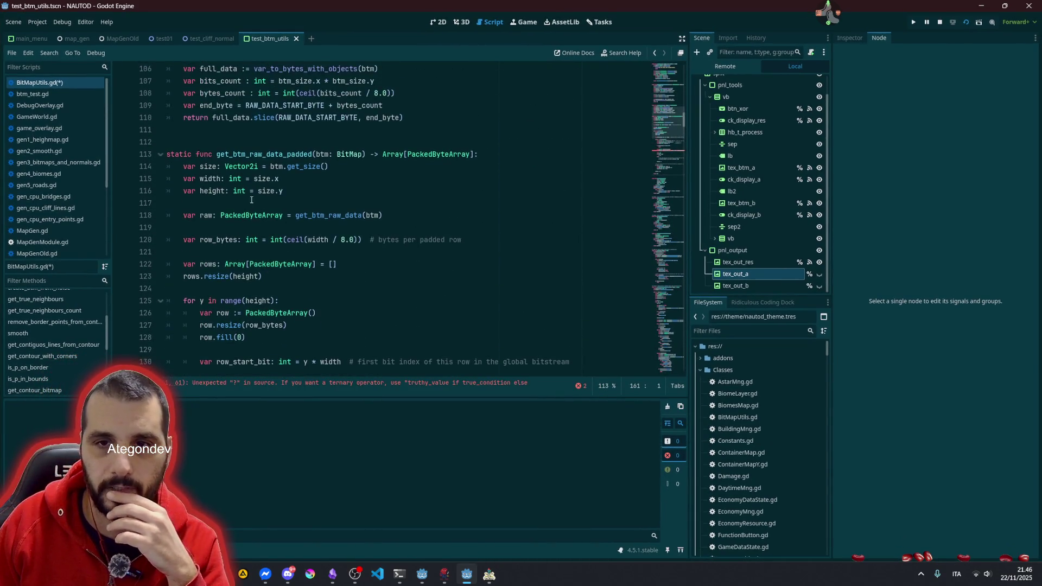
double_click(250, 155)
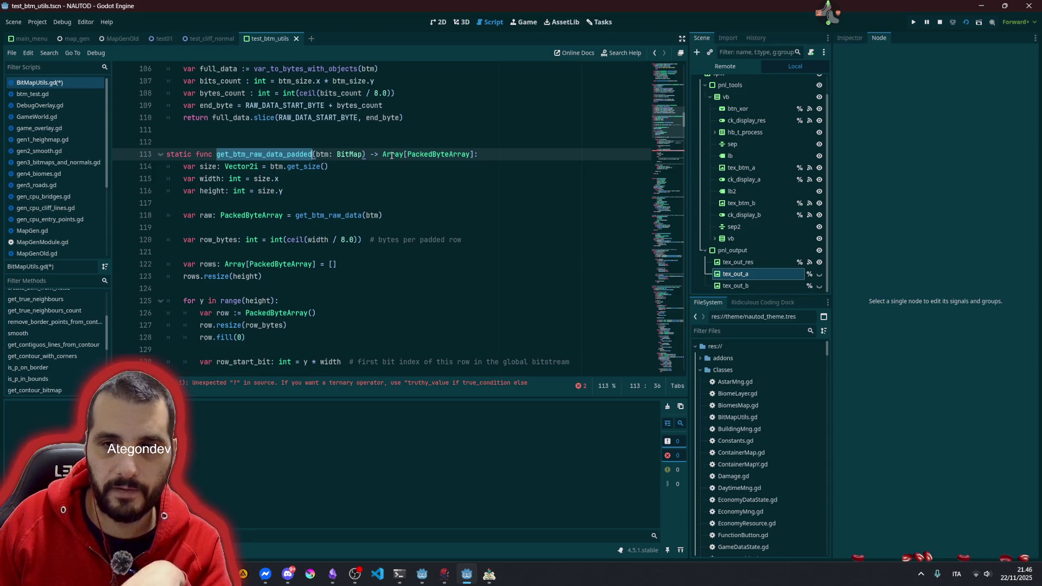
scroll(272, 204, down, 2)
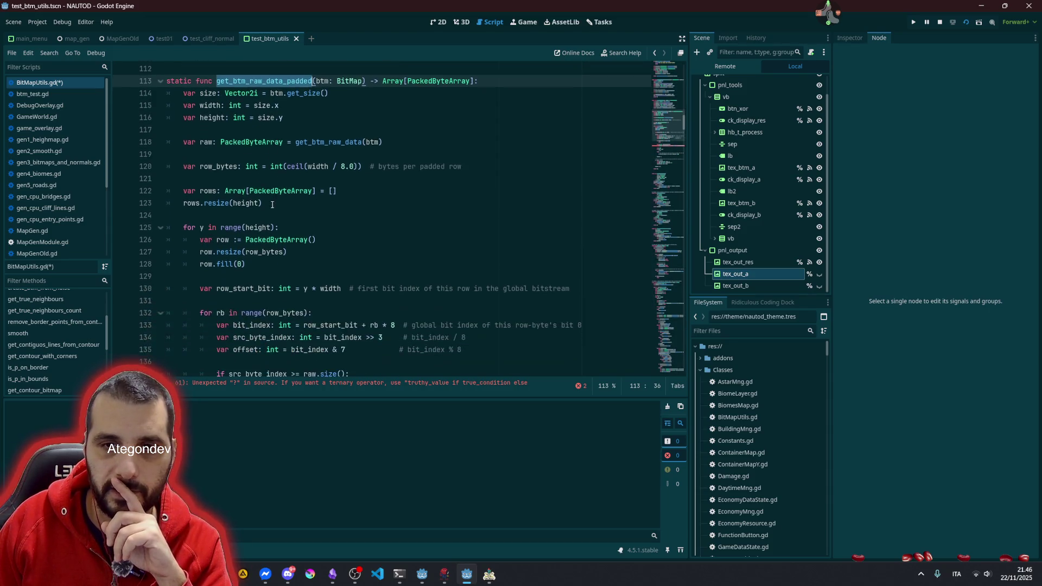
scroll(272, 204, down, 1)
scroll(272, 205, up, 3)
click(487, 202)
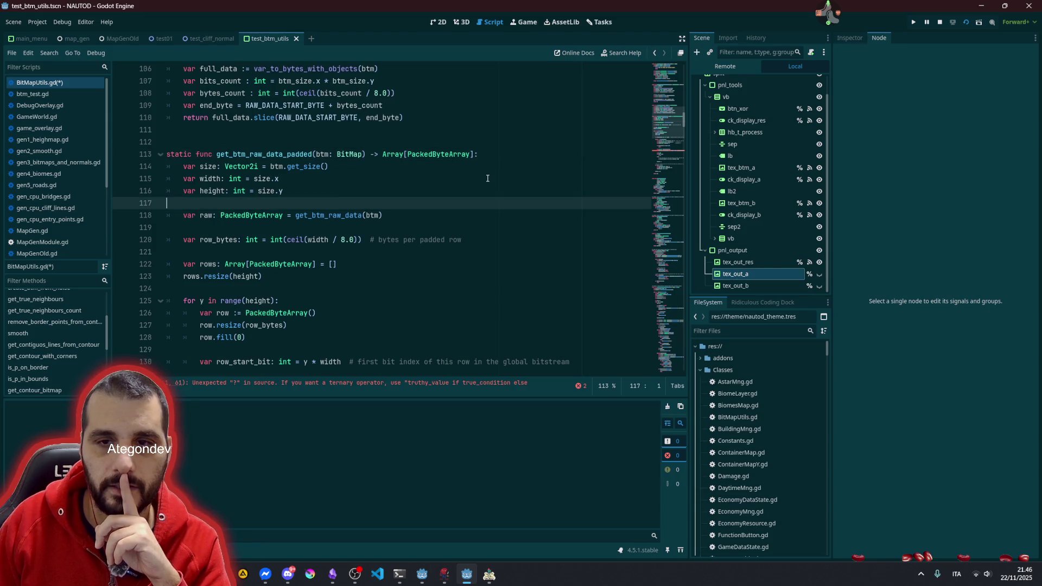
key(Delete)
key(Down)
key(Delete)
key(Down)
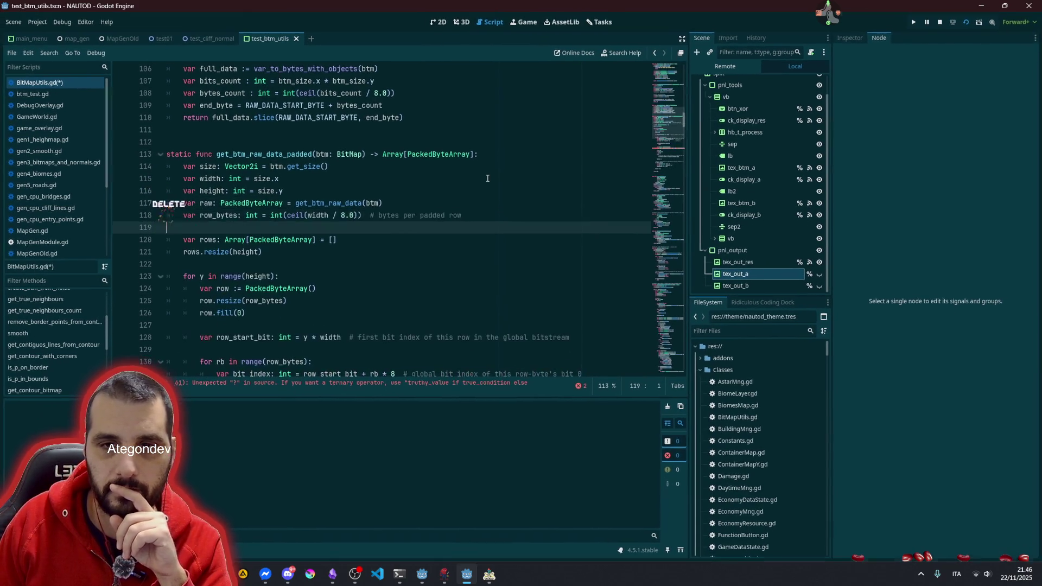
key(Delete)
key(Down)
key(Down)
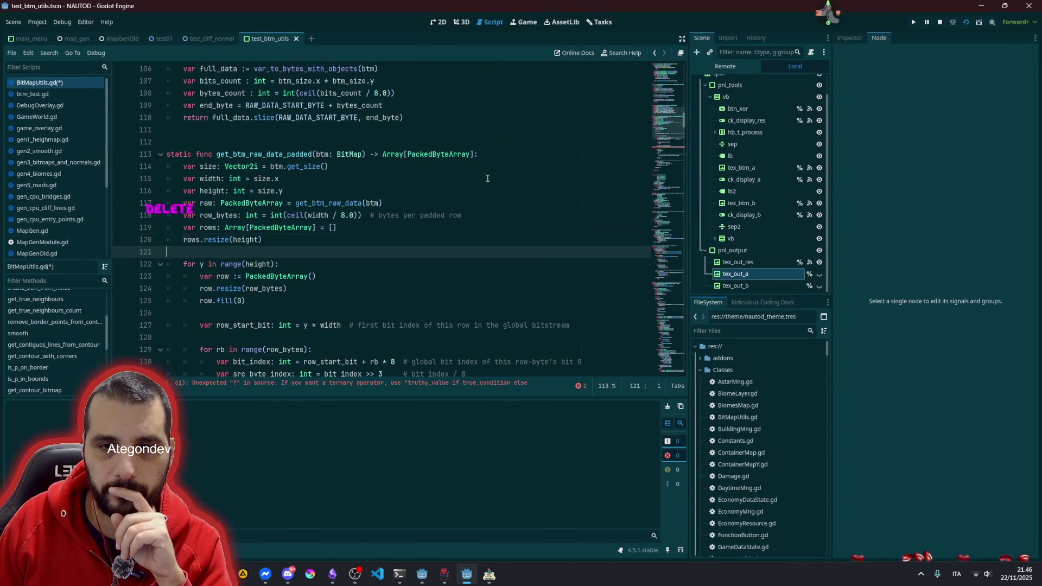
Step: Fix the indentation of lines 126, 128, 133, 136 and 139 with Tab
scroll(465, 200, down, 3)
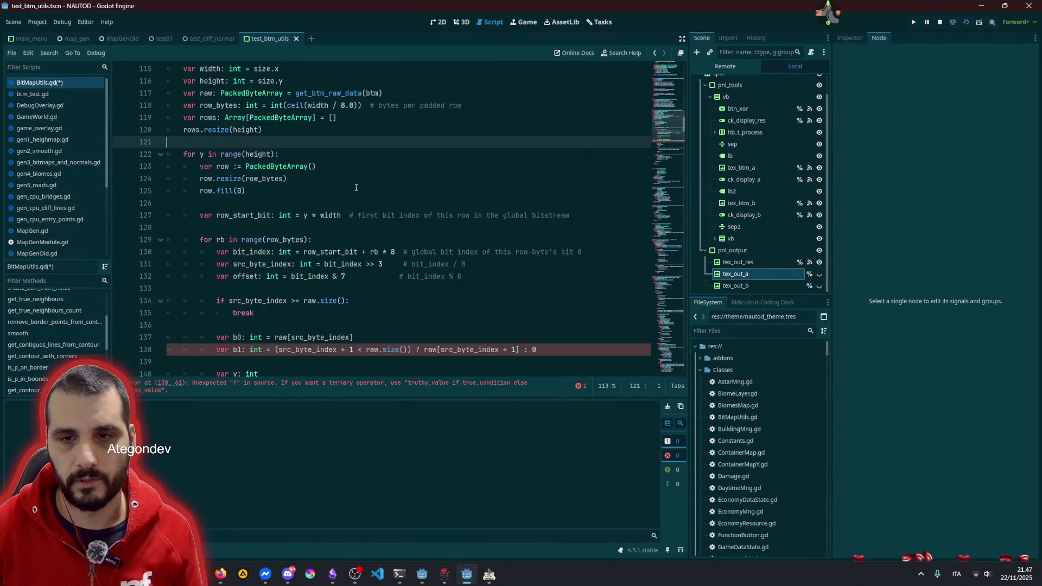
key(Down)
key(Down)
key(Down)
key(Tab)
key(Tab)
key(Down)
key(Down)
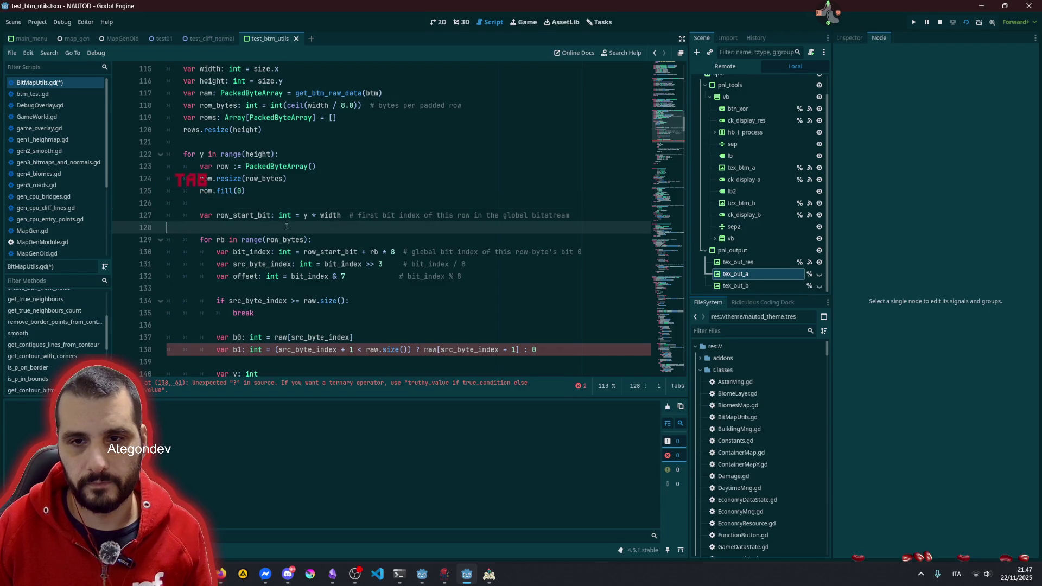
key(Tab)
key(Tab)
scroll(259, 245, down, 1)
scroll(260, 244, down, 1)
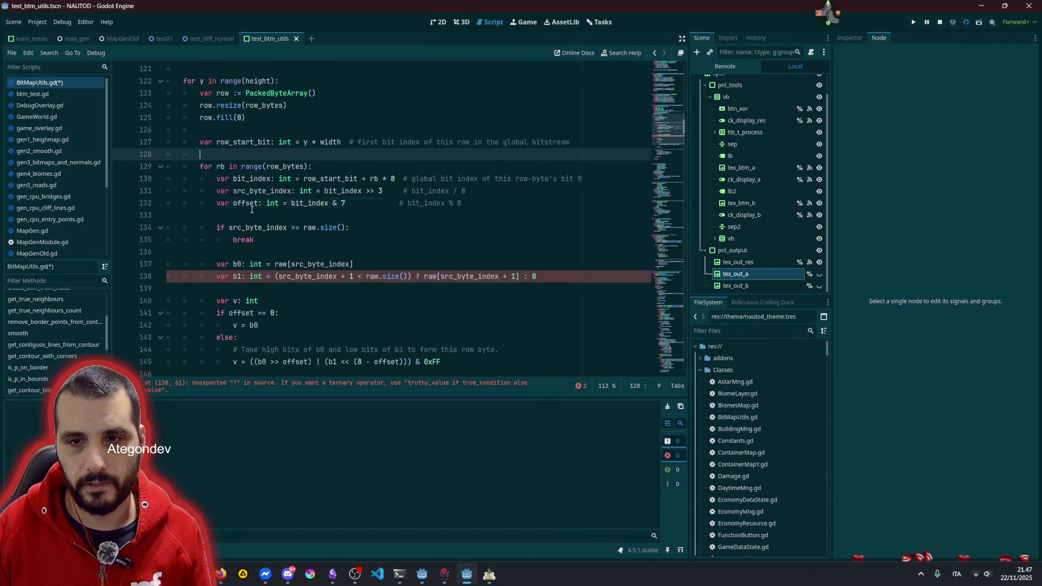
key(Down)
key(Down)
key(Down)
key(Tab)
key(Tab)
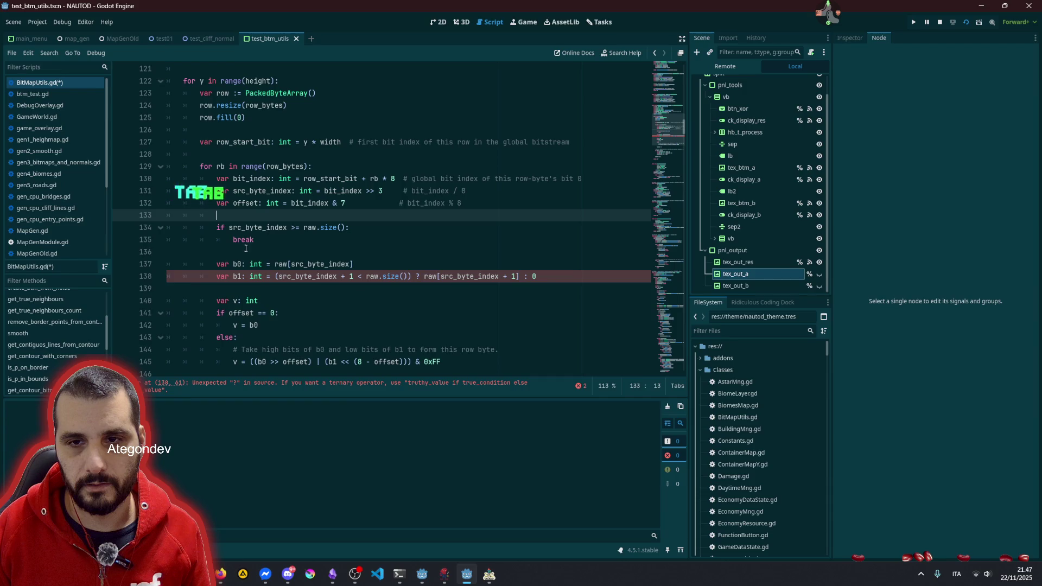
key(Down)
key(Down)
key(Down)
key(Tab)
key(Down)
key(Down)
key(Down)
key(Tab)
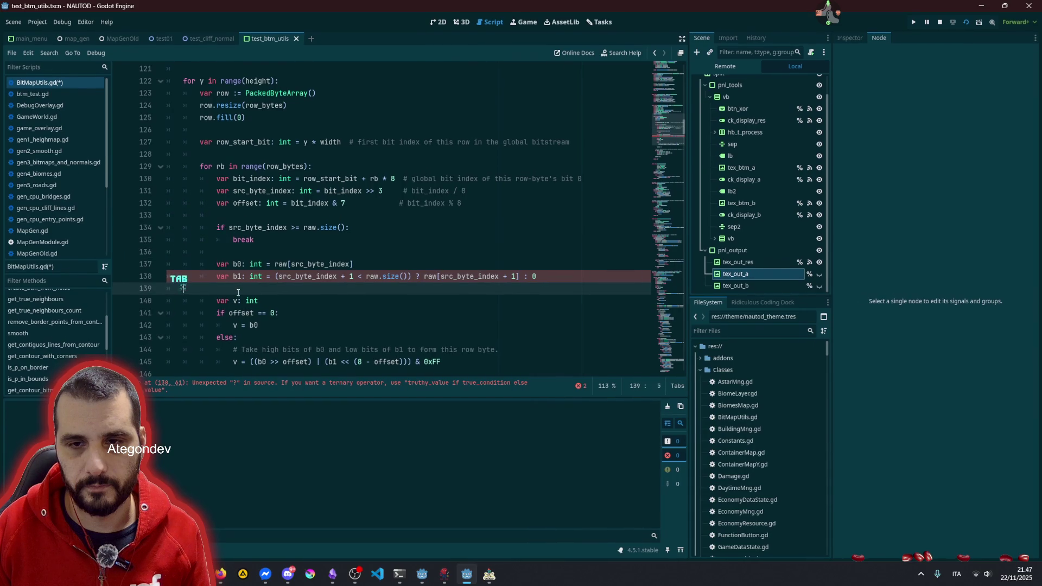
Step: Cut the ternary condition from line 138 and delete the leftover question mark
click(416, 276)
scroll(438, 255, down, 2)
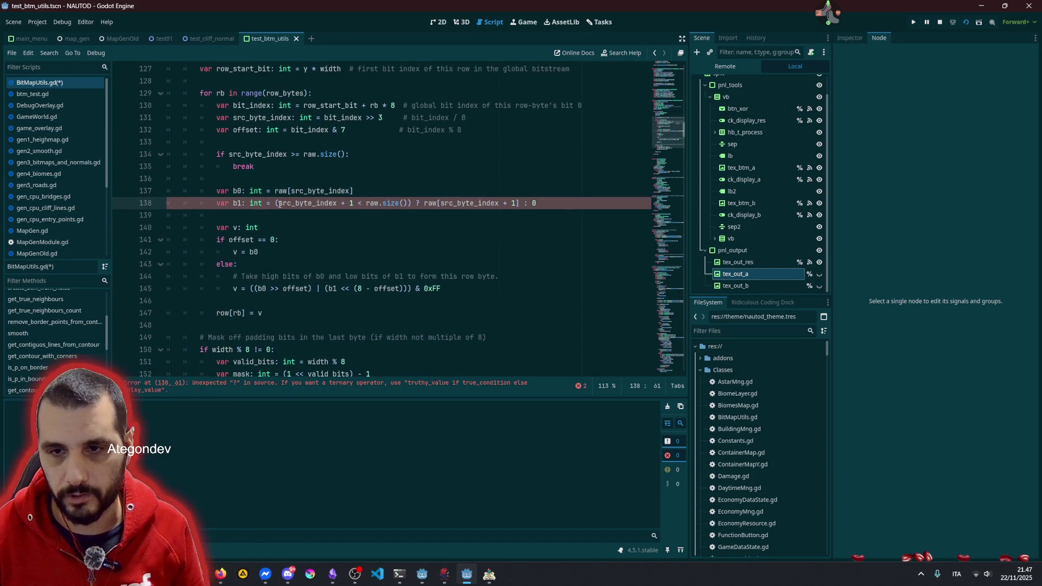
drag(276, 203, 416, 204)
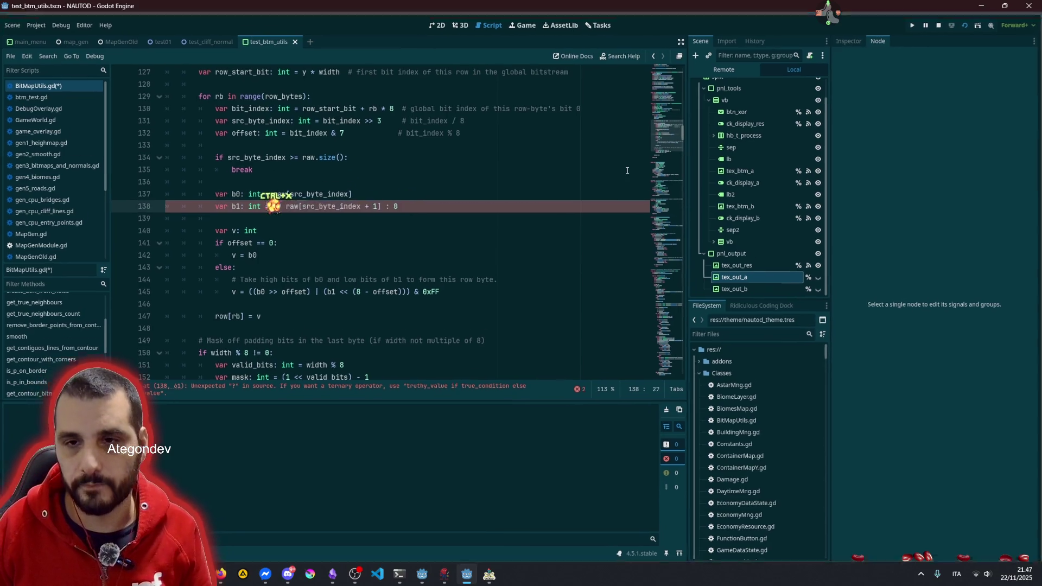
key(ctrl+x)
key(Delete)
key(Delete)
key(Delete)
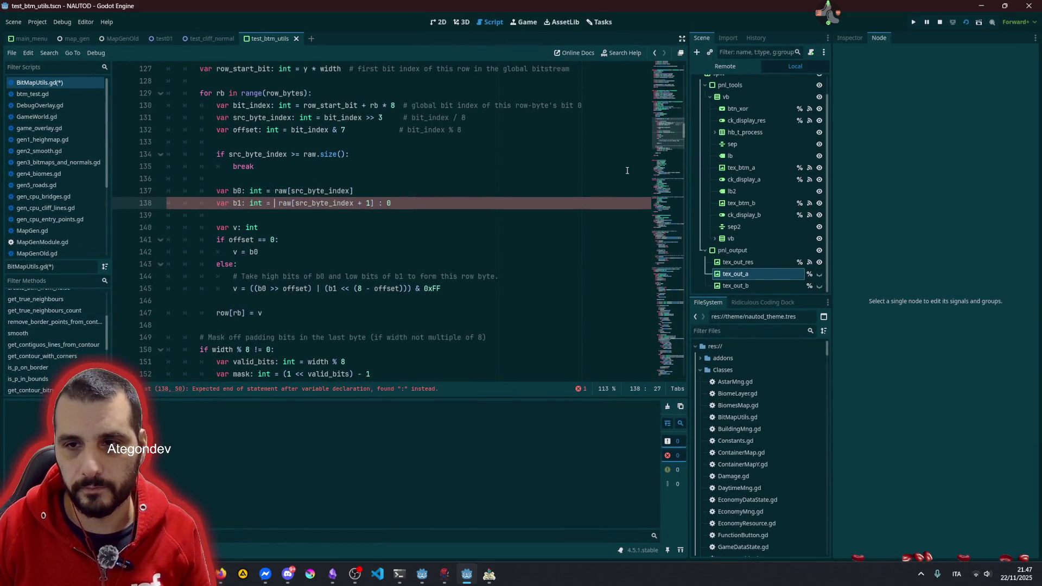
key(Right)
key(Right)
key(Right)
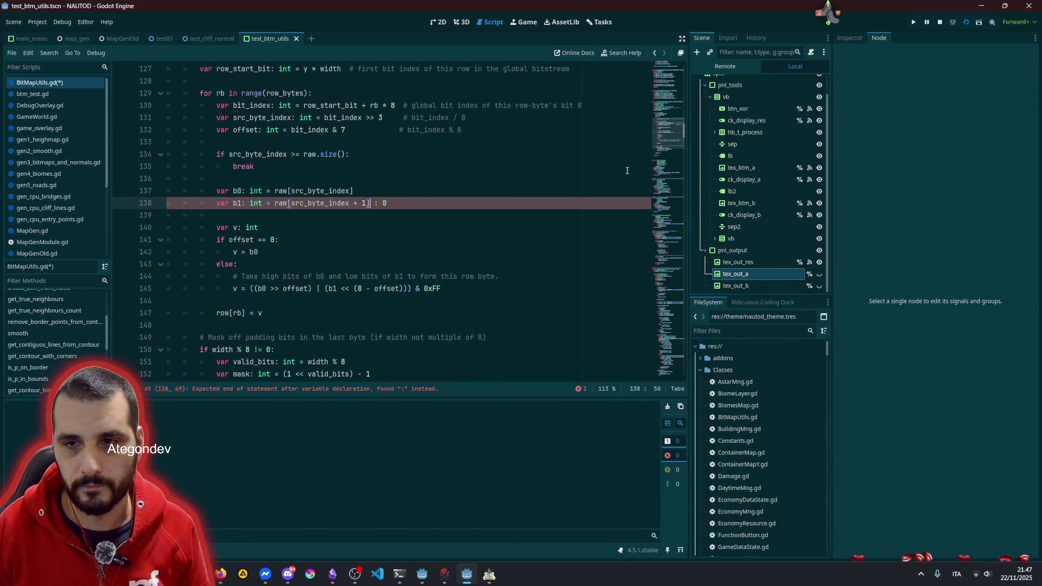
Step: Rewrite line 138 in GDScript form: value 'if' condition 'else' 0
key(Right)
text(if)
key(ctrl+v)
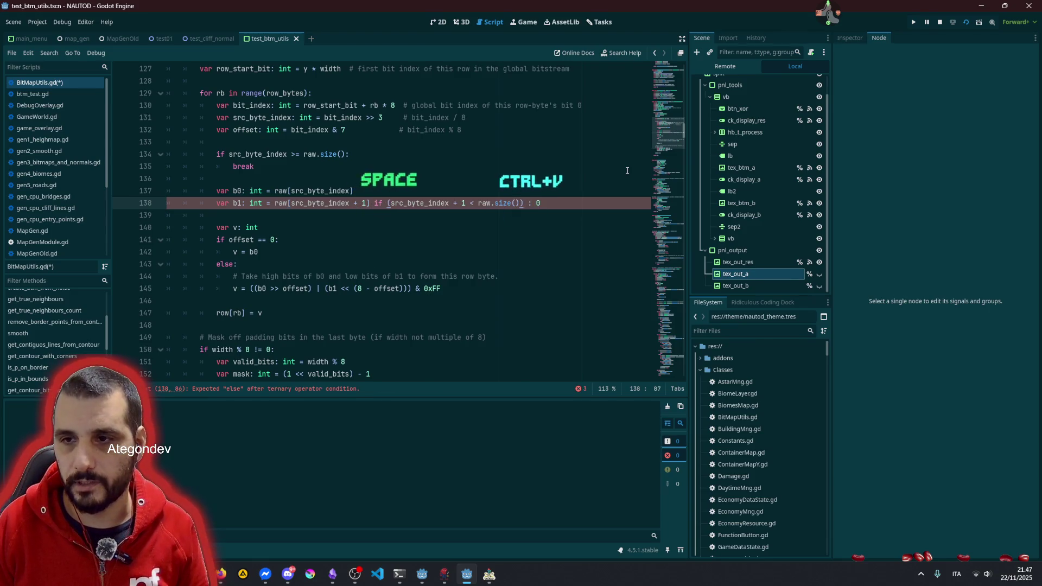
key(Delete)
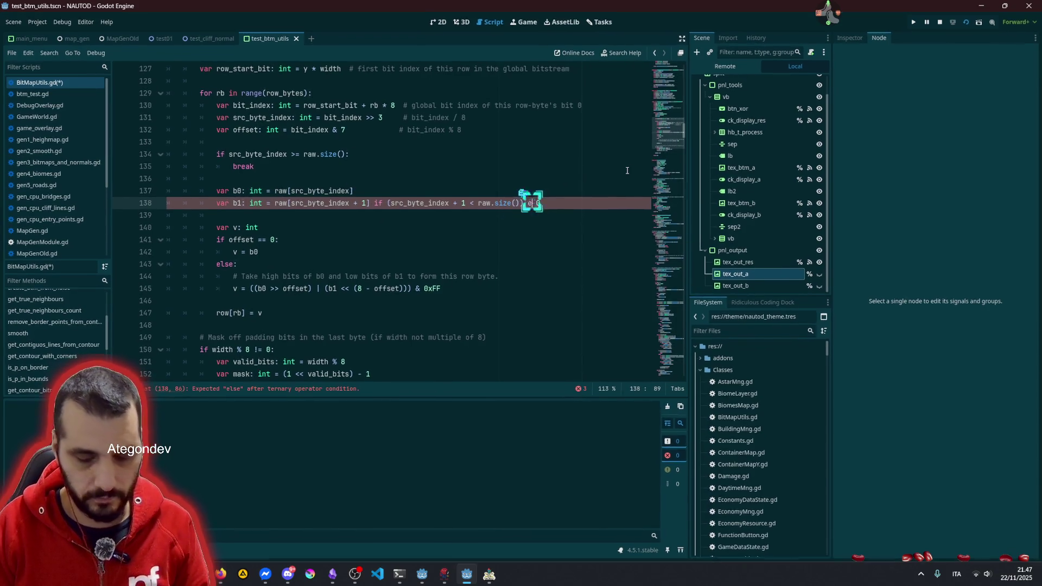
text(else)
click(416, 183)
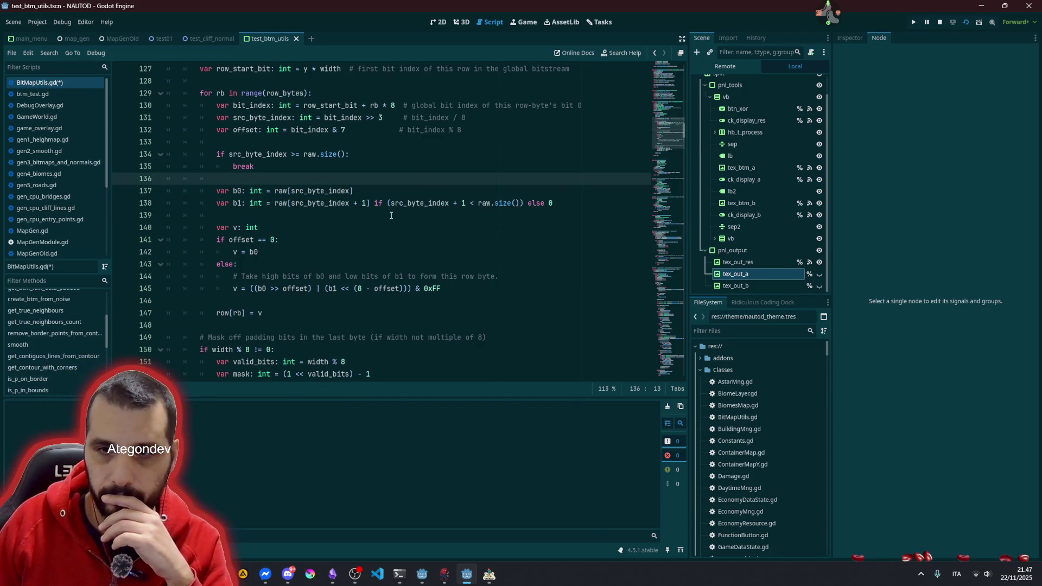
scroll(358, 211, down, 4)
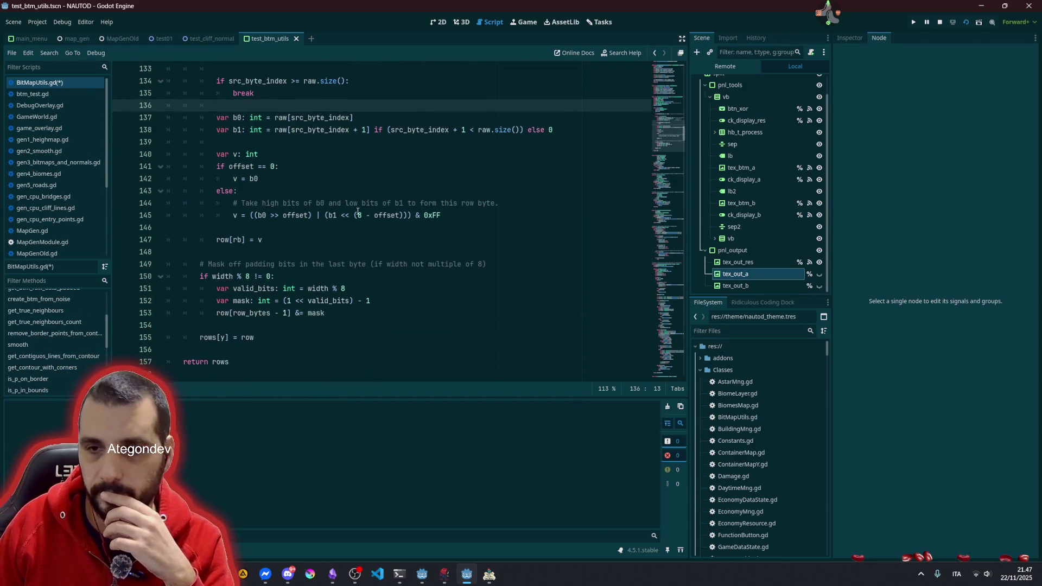
Step: Strip range() from both loops so they read 'for y in height' and 'for rb in row_bytes'
scroll(357, 211, up, 9)
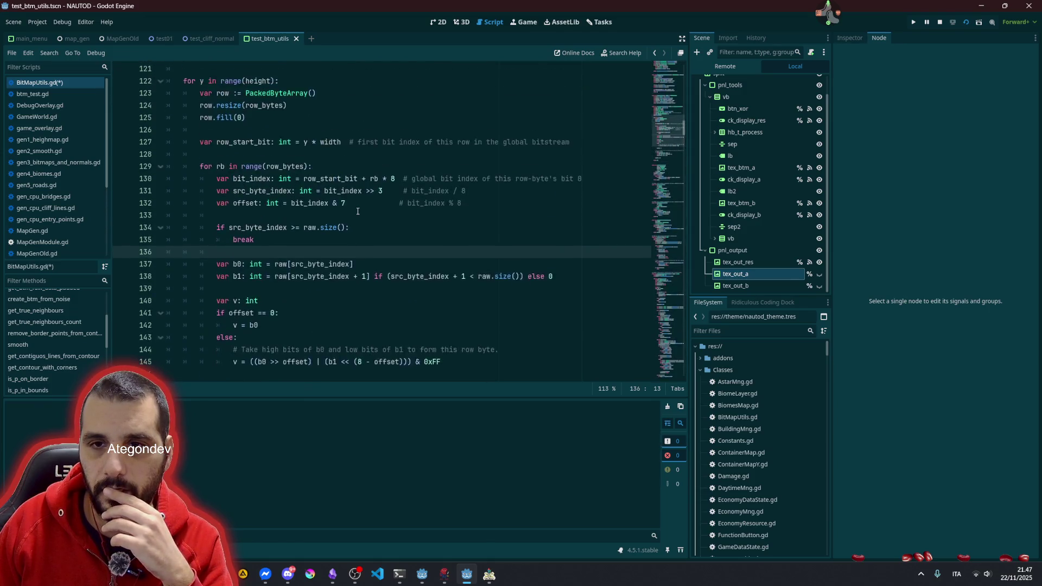
double_click(264, 82)
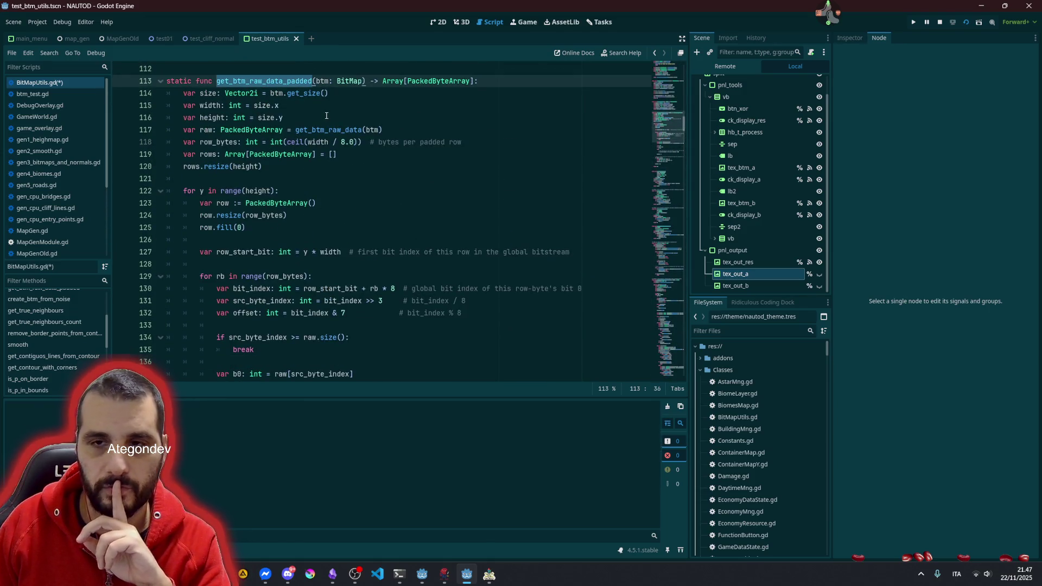
double_click(432, 82)
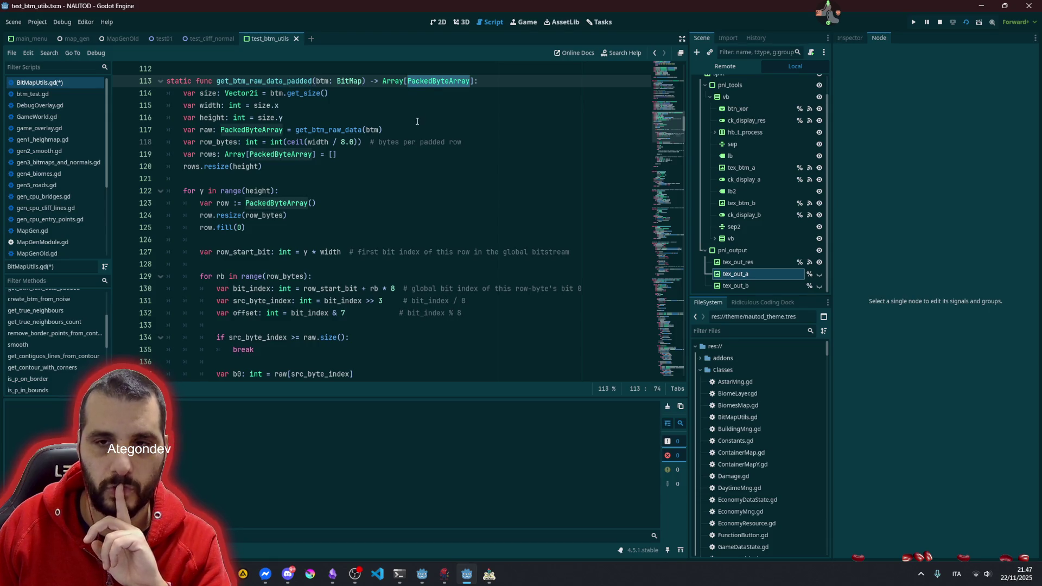
scroll(378, 179, down, 3)
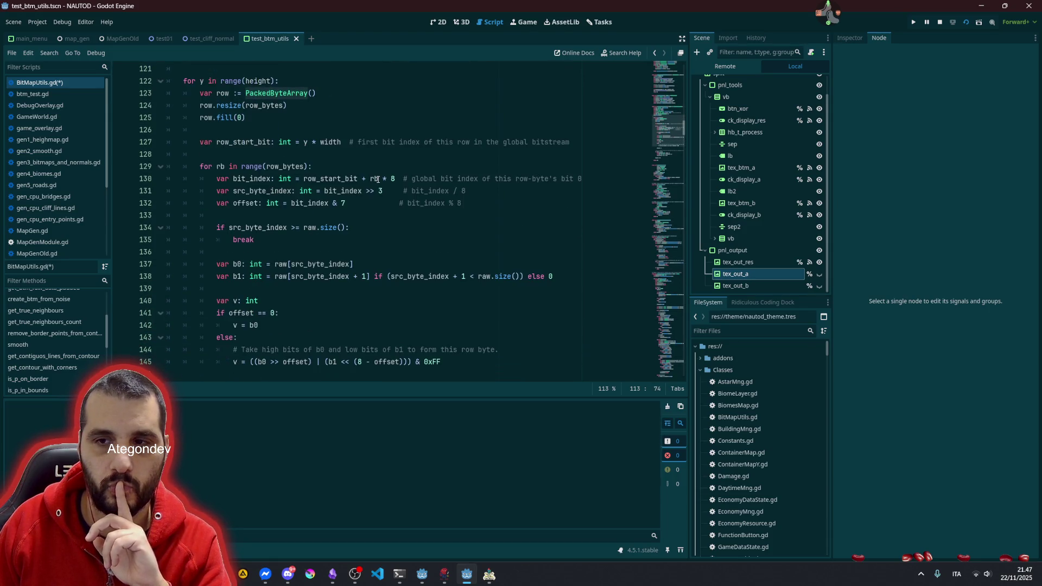
click(215, 167)
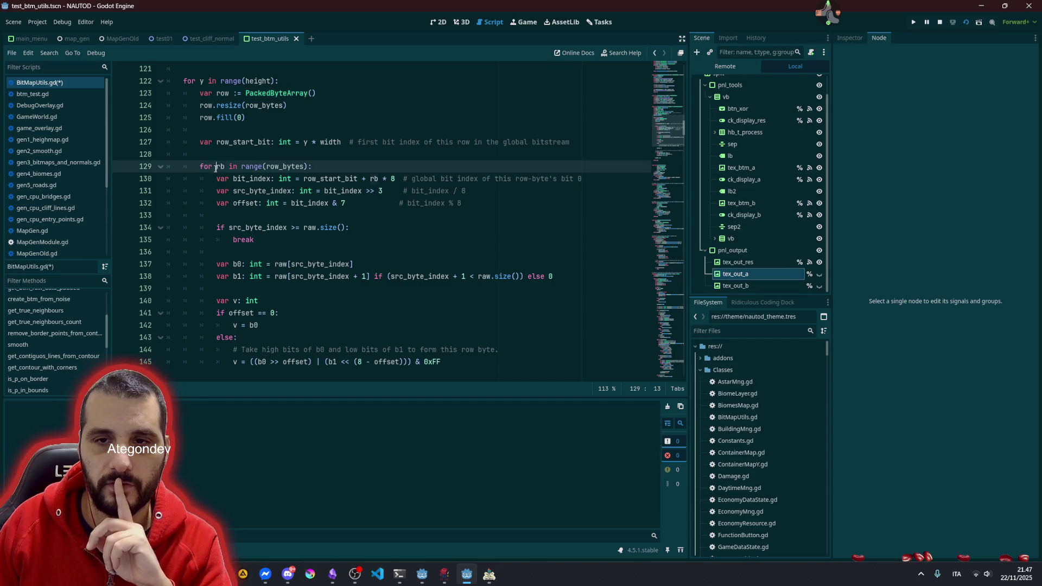
click(224, 167)
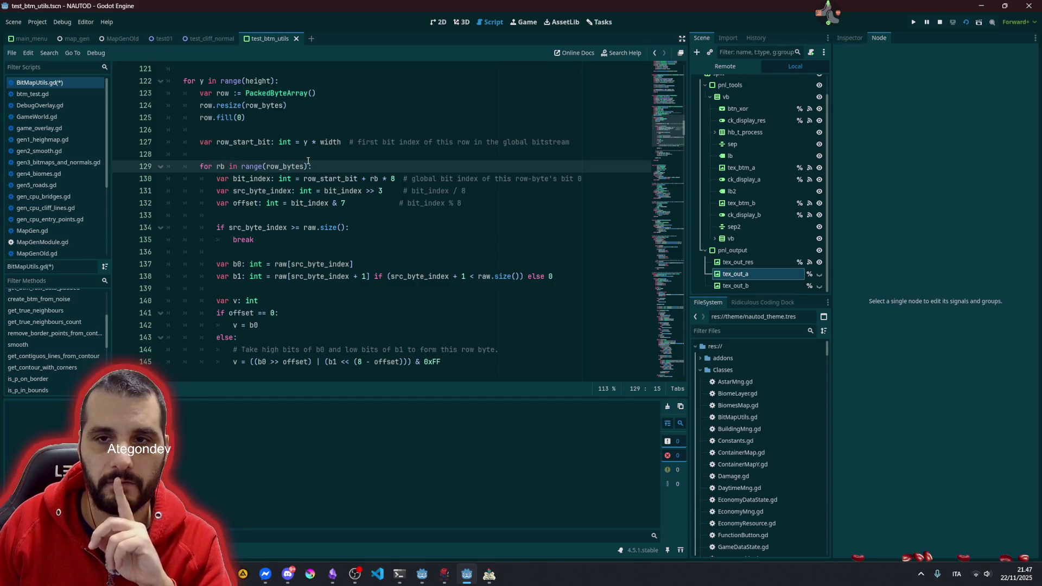
click(229, 81)
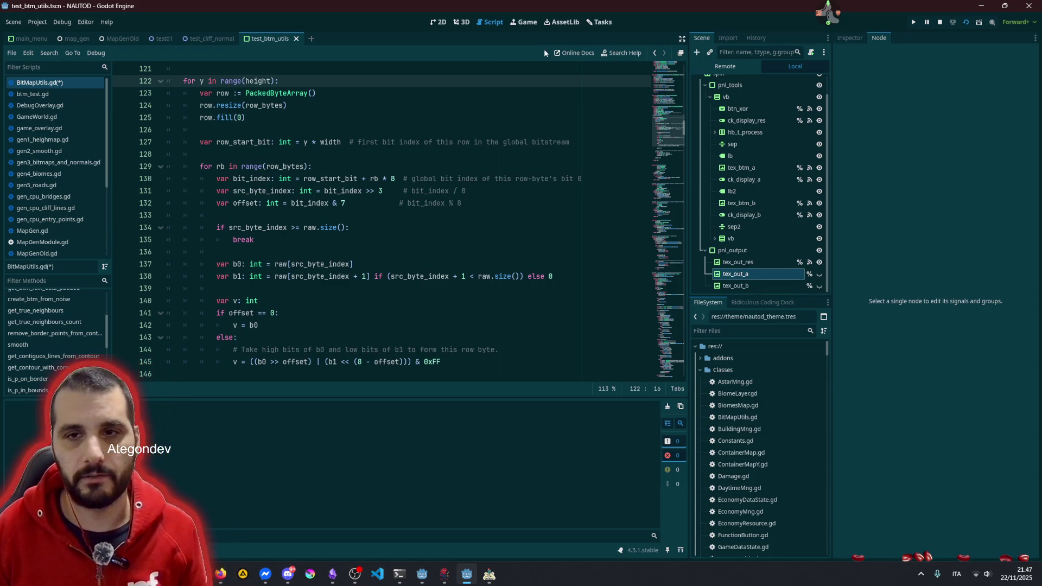
double_click(228, 80)
key(ctrl+d)
key(Delete)
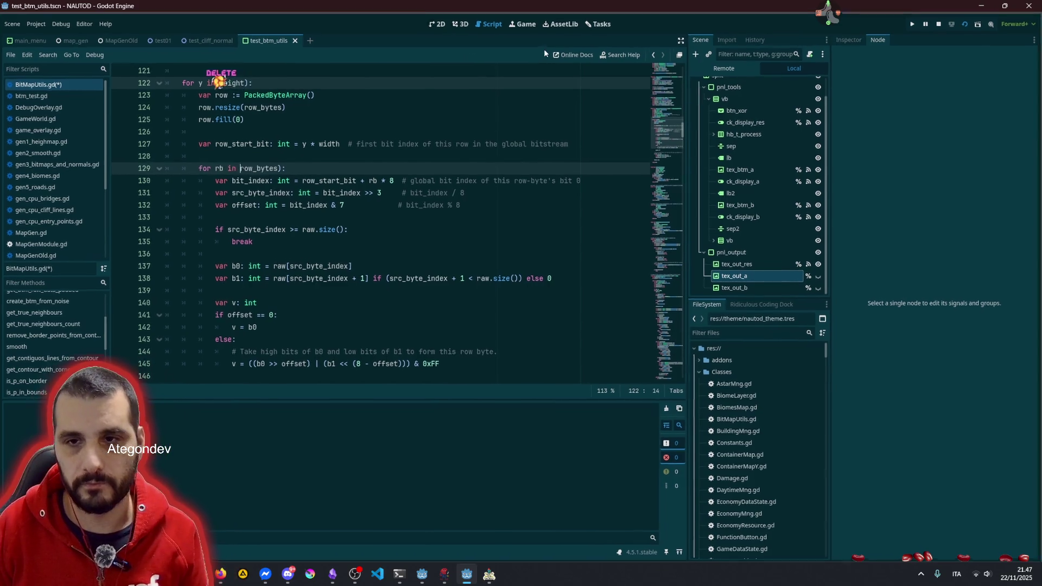
key(Delete)
key(ctrl+Right)
key(Delete)
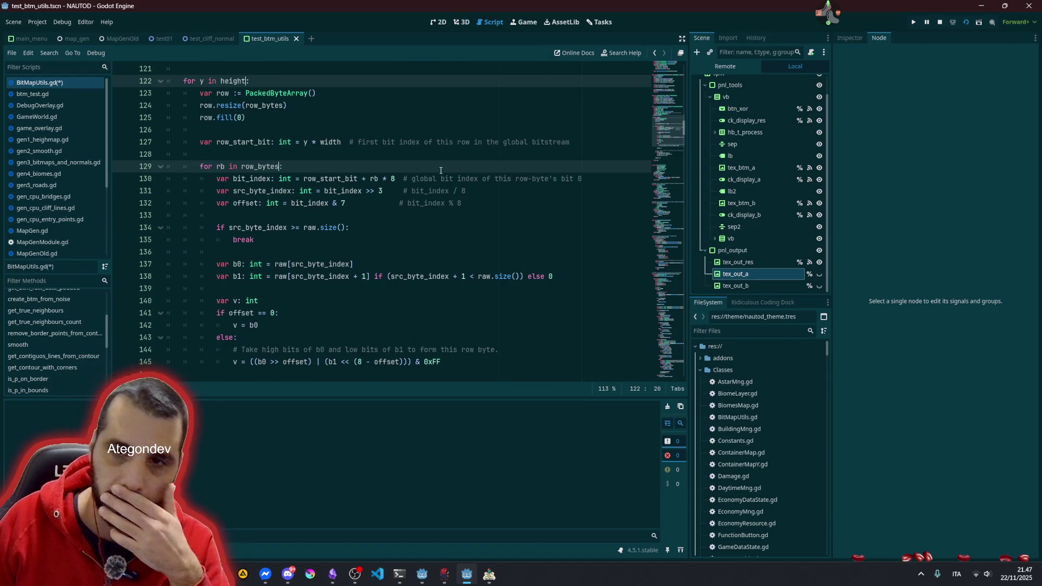
Step: Delete the trailing comments on lines 130–132 using a multi-line caret selection
scroll(329, 206, up, 1)
click(330, 207)
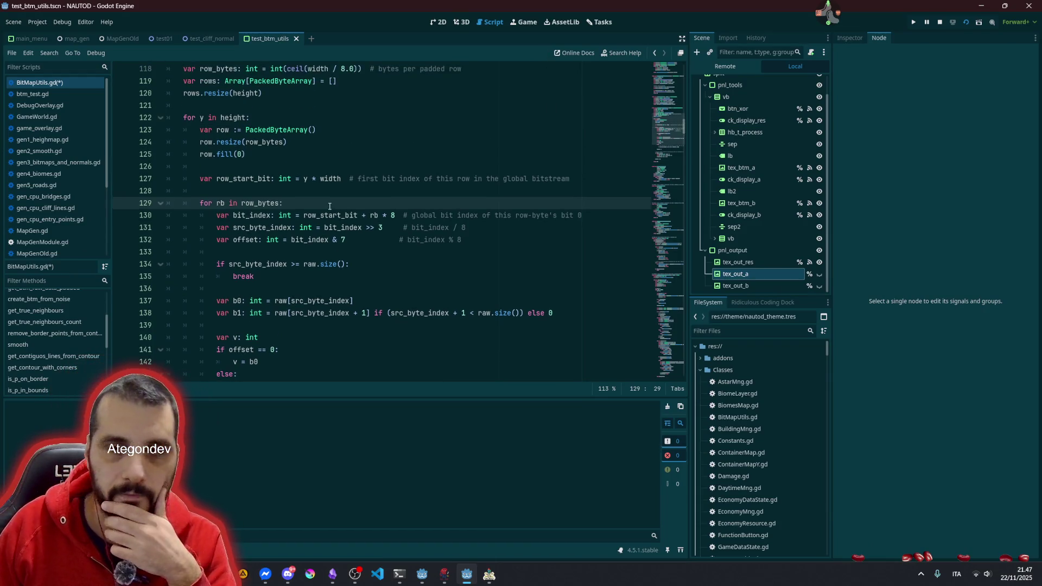
double_click(255, 203)
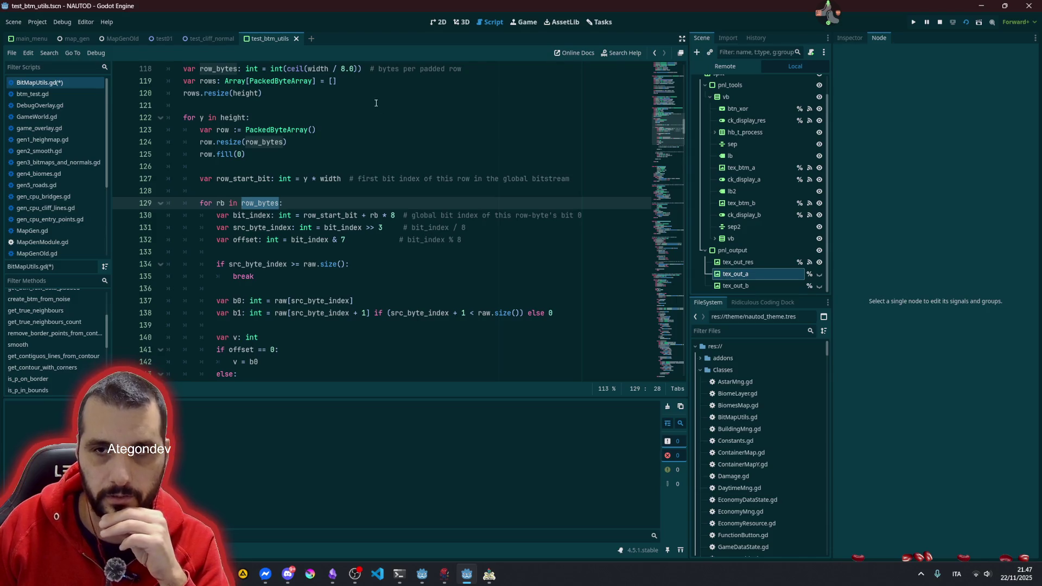
scroll(375, 103, up, 3)
double_click(218, 179)
scroll(422, 214, down, 3)
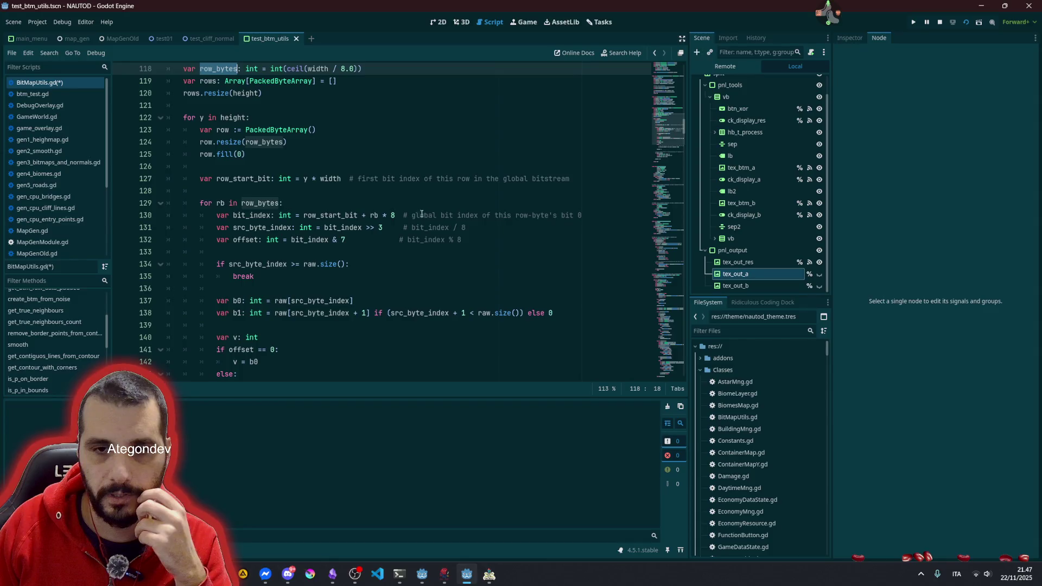
click(399, 215)
key(shift+alt+Down)
key(shift+alt+Down)
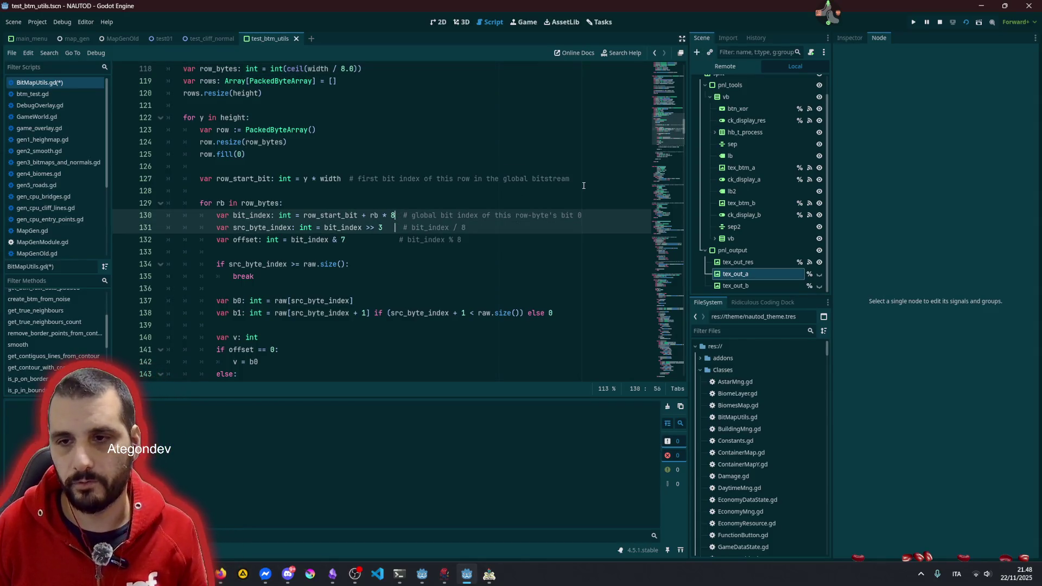
key(shift+End)
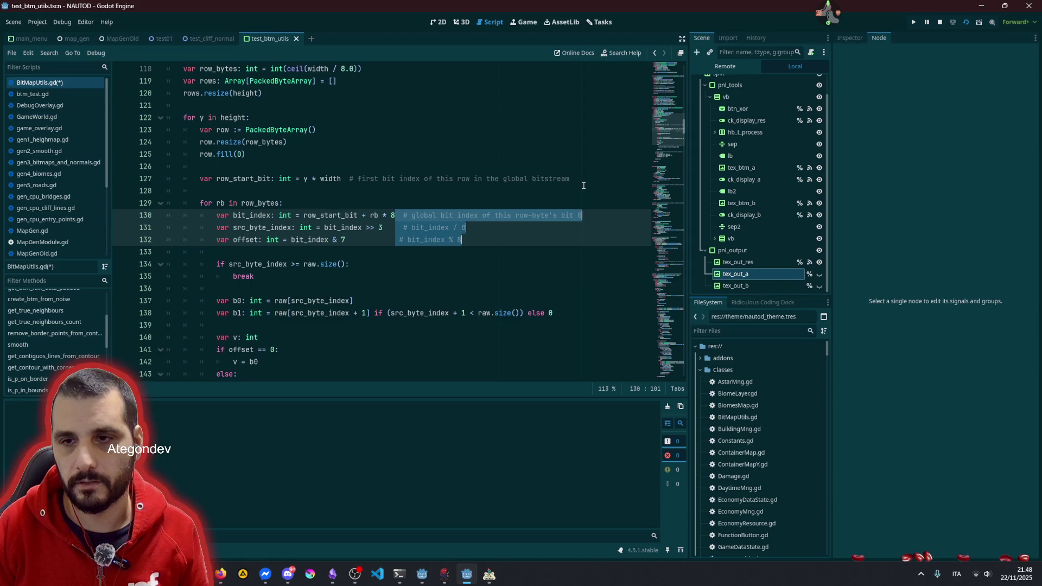
key(BackSpace)
click(383, 228)
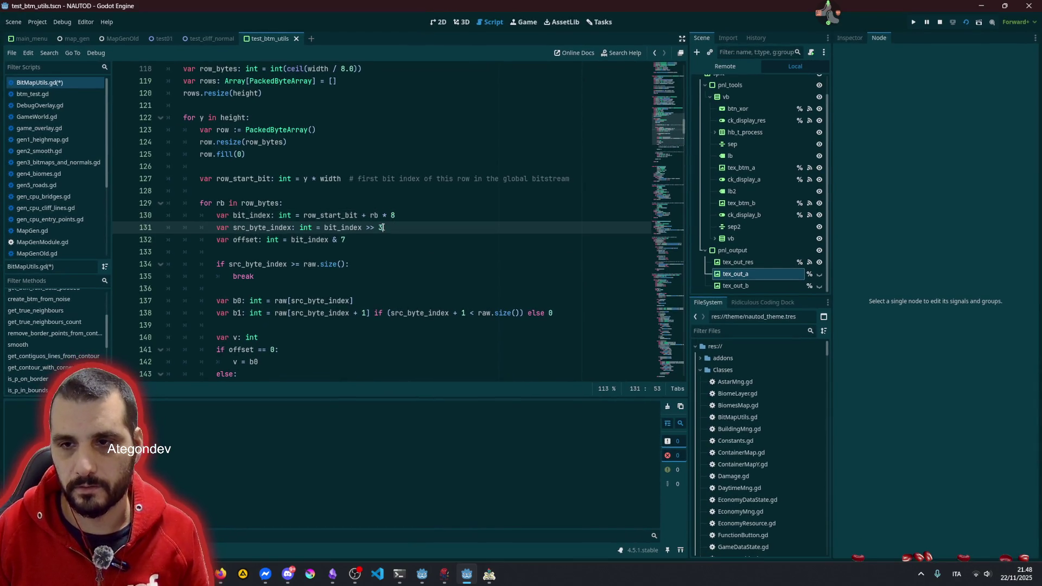
key(Down)
key(Left)
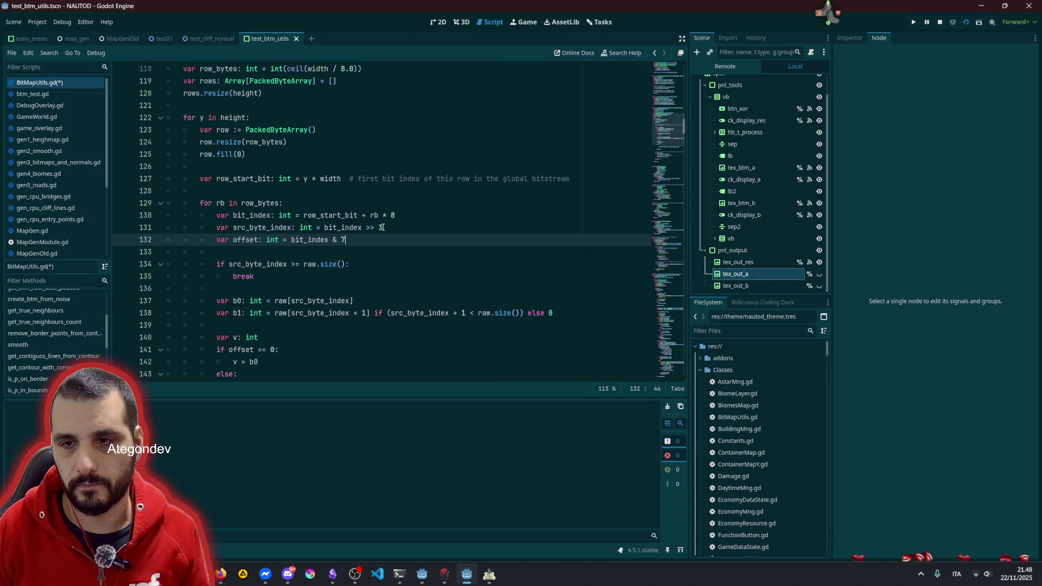
Step: Indent blank lines 146 and 156 to the loop level with Tab
scroll(382, 227, down, 3)
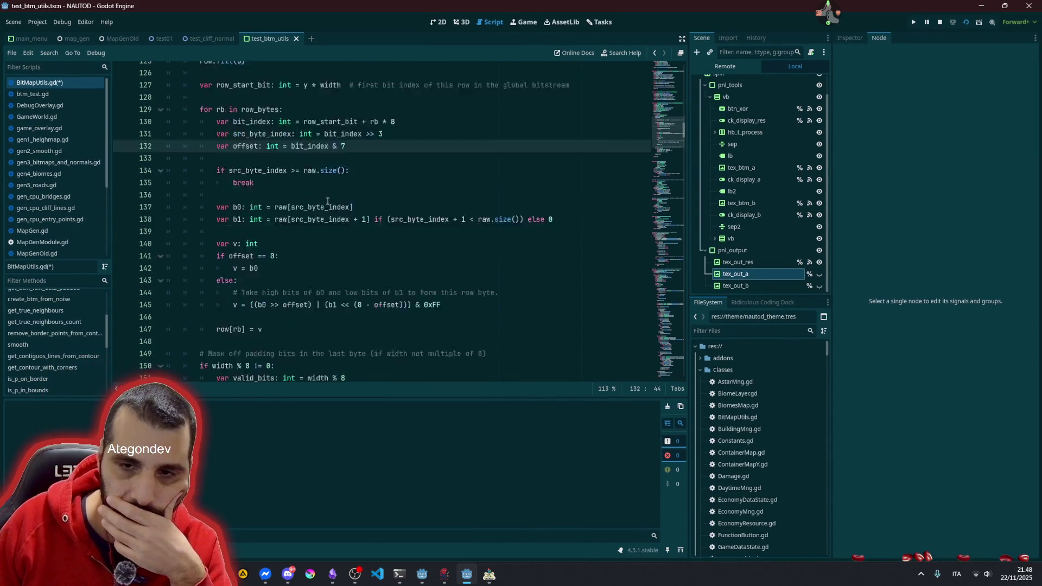
scroll(327, 202, down, 2)
click(317, 239)
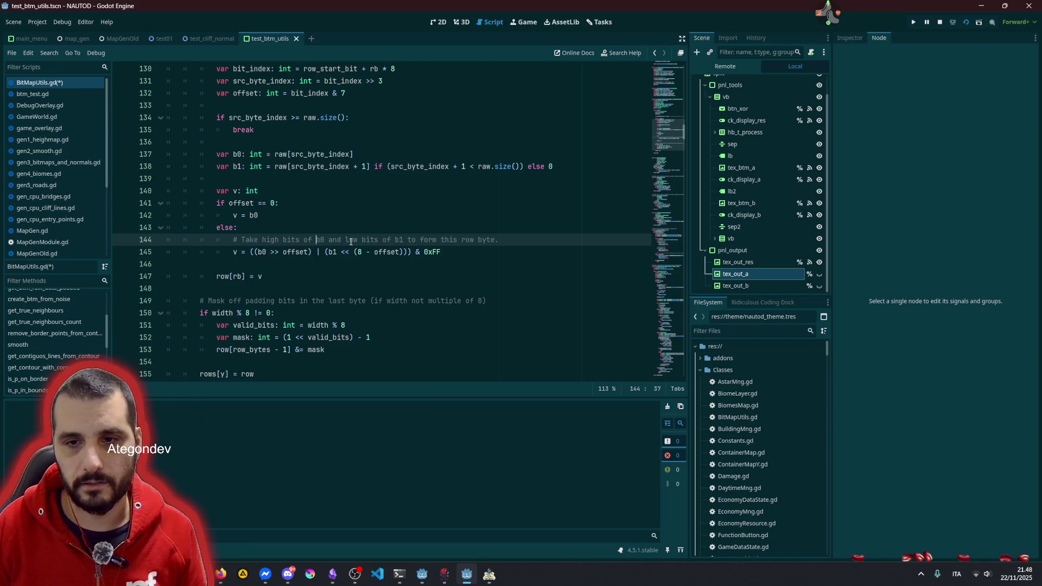
key(Down)
key(Down)
key(Tab)
key(Tab)
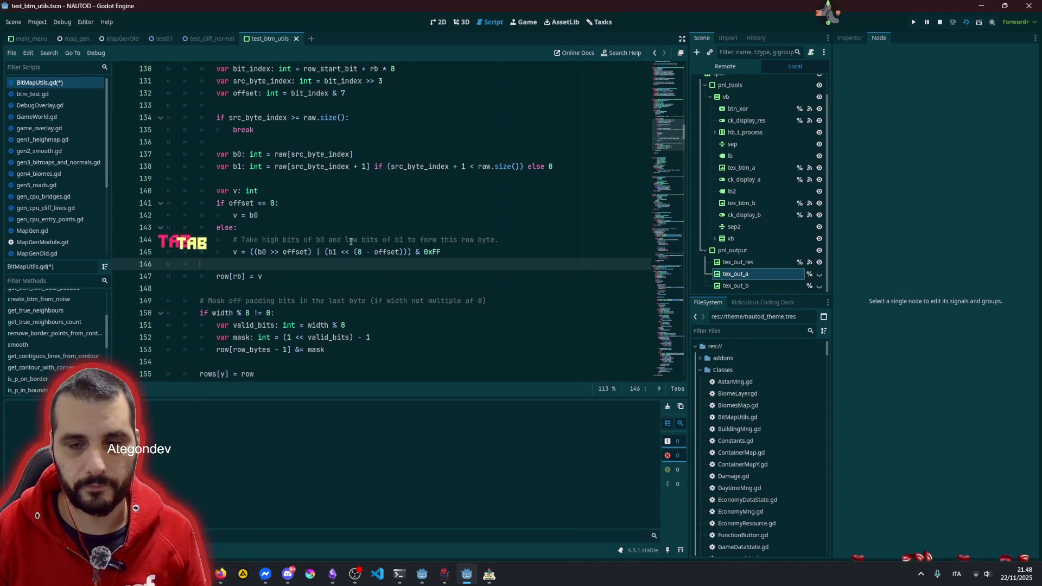
key(Down)
key(Down)
key(Down)
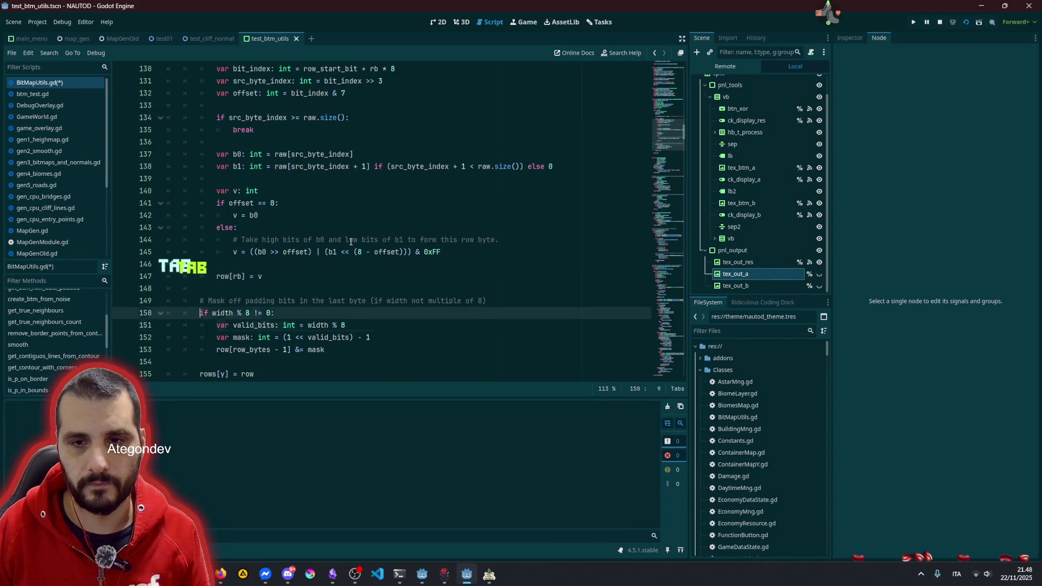
key(Down)
key(Down)
key(Down)
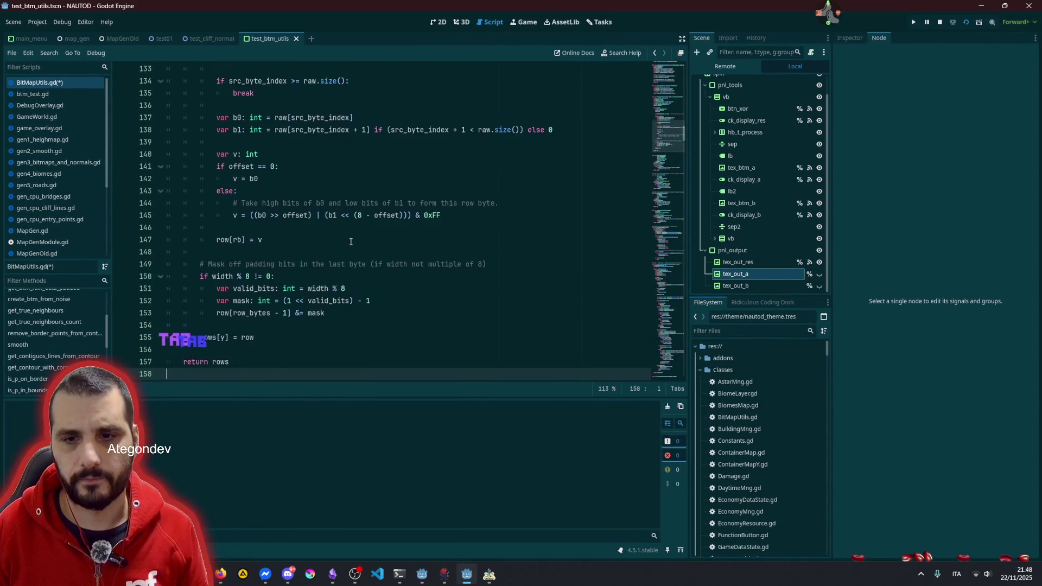
key(Down)
key(Down)
key(Down)
key(Up)
key(Up)
key(Up)
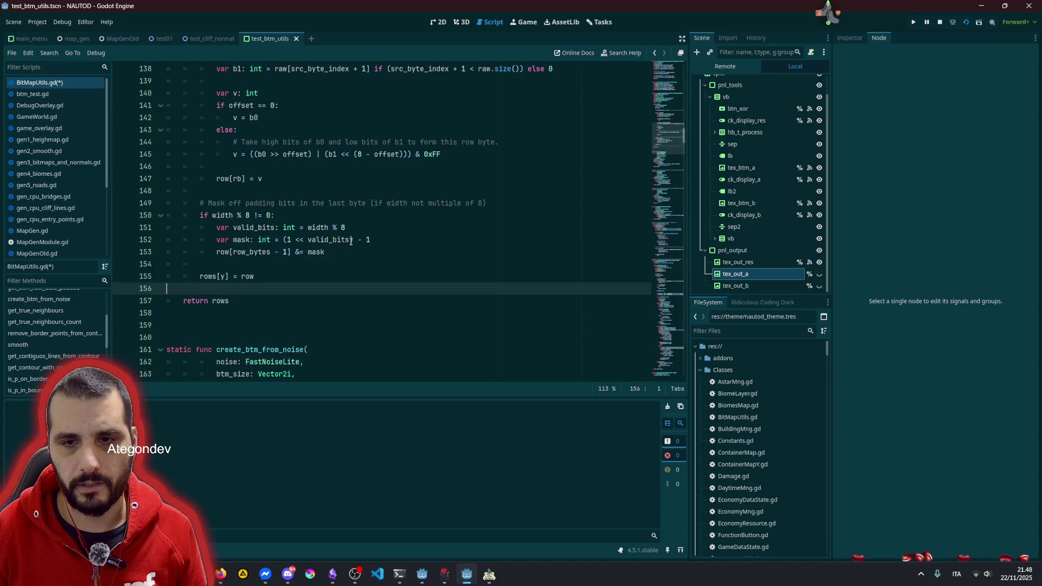
key(Tab)
Step: Review the finished function, checking lines 150, 115 and 126
click(304, 215)
scroll(304, 253, up, 2)
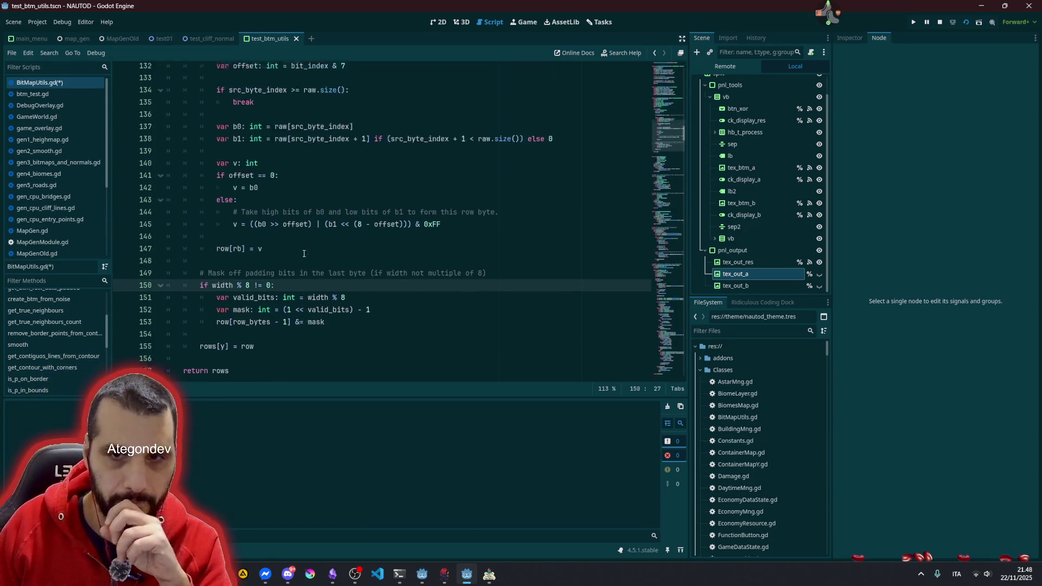
scroll(304, 253, up, 8)
click(323, 153)
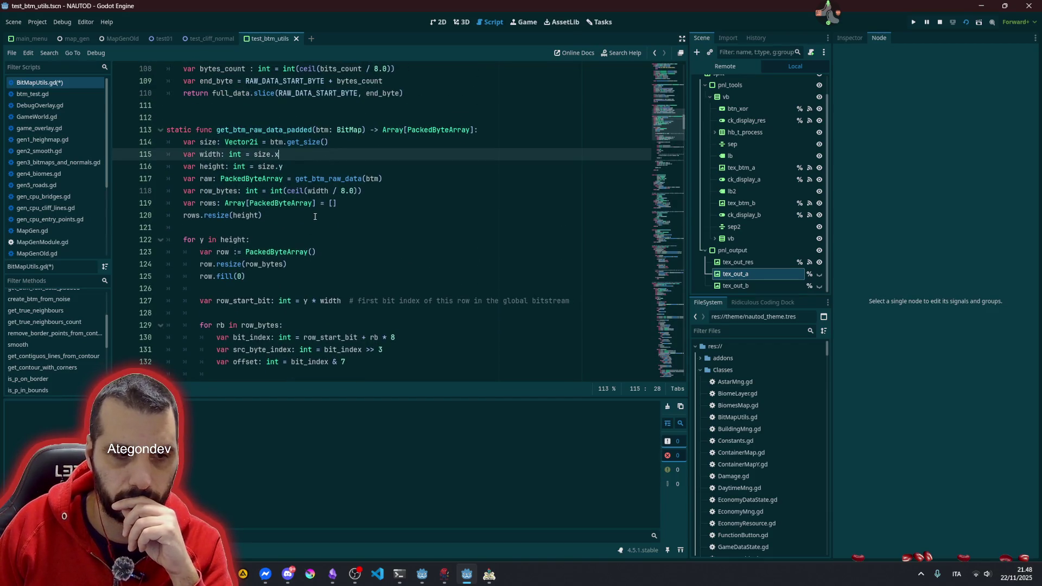
scroll(315, 216, down, 3)
click(341, 179)
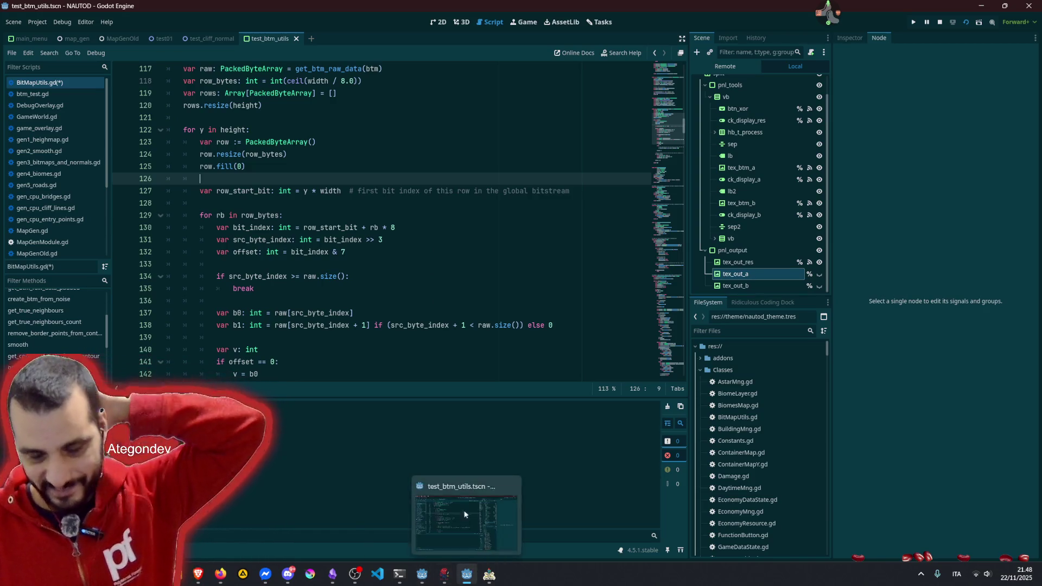
Step: Switch to the 2D view and run the test scene with F6 to launch the NAUTOD debug tester
click(434, 263)
click(437, 22)
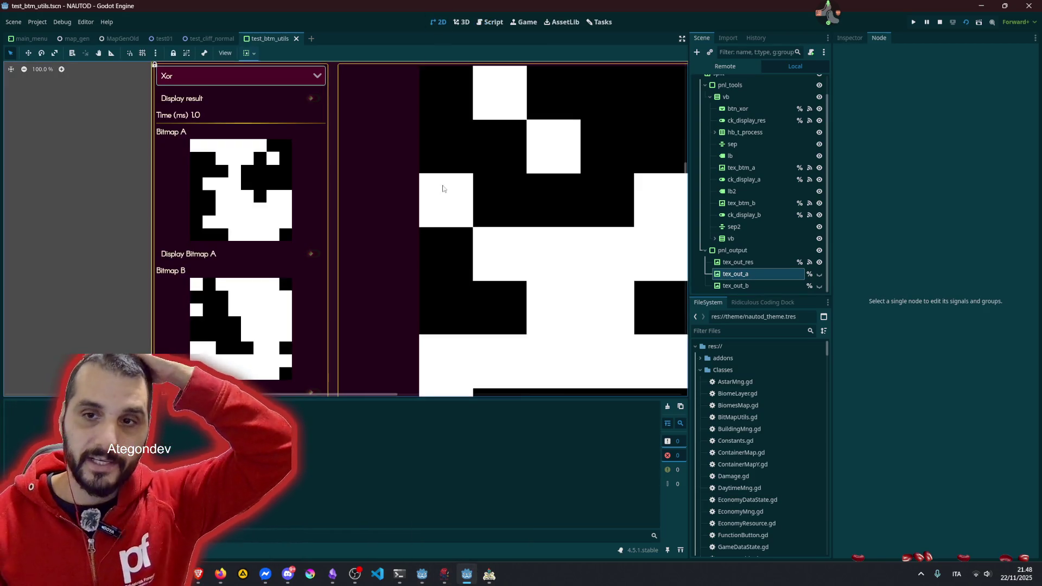
scroll(507, 255, down, 2)
scroll(218, 139, up, 4)
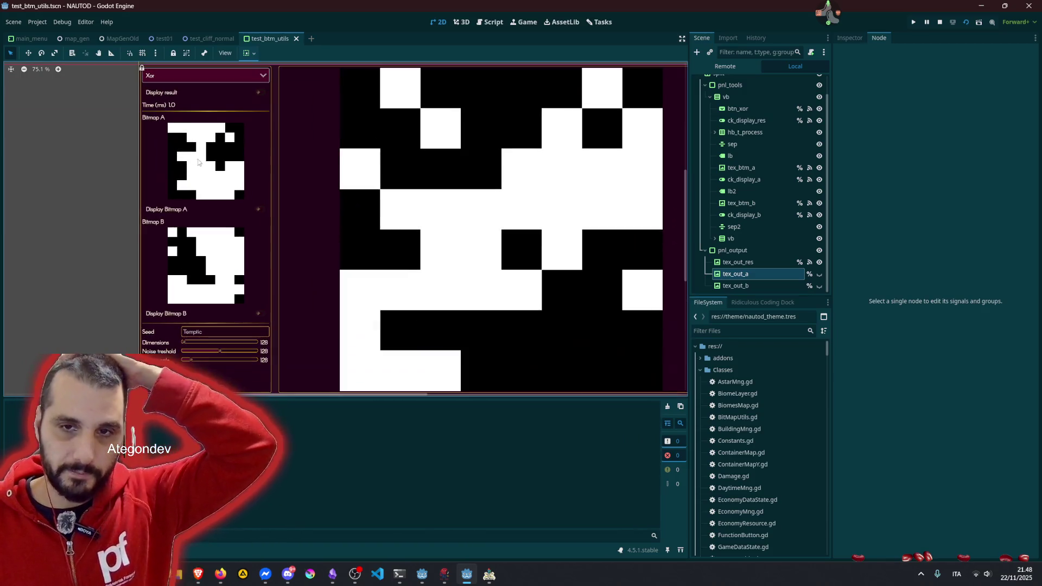
key(F6)
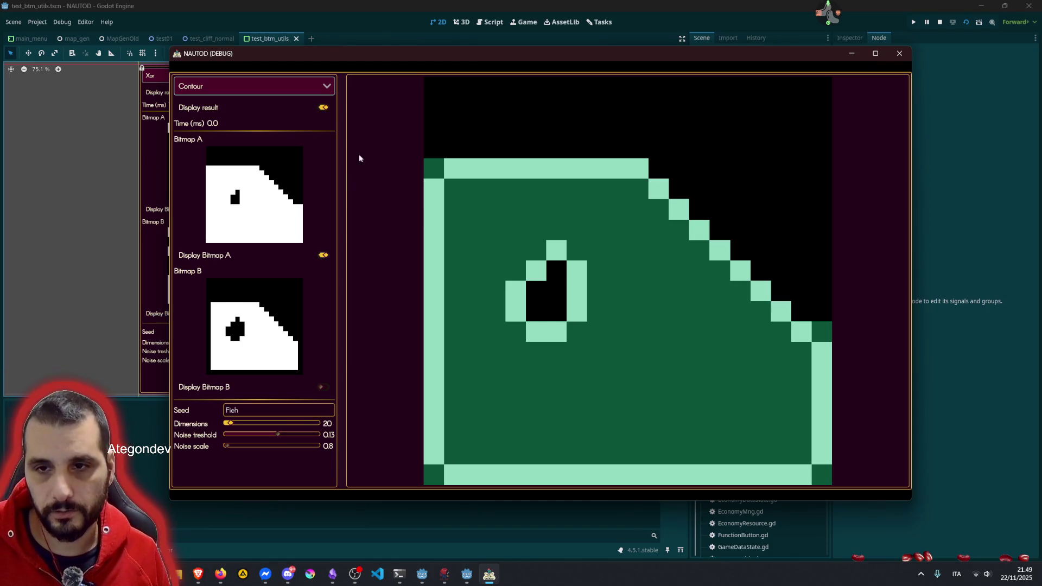
Step: Hide Bitmap A, show Bitmap B in the contour preview, then minimize the debug tester
click(322, 257)
click(320, 387)
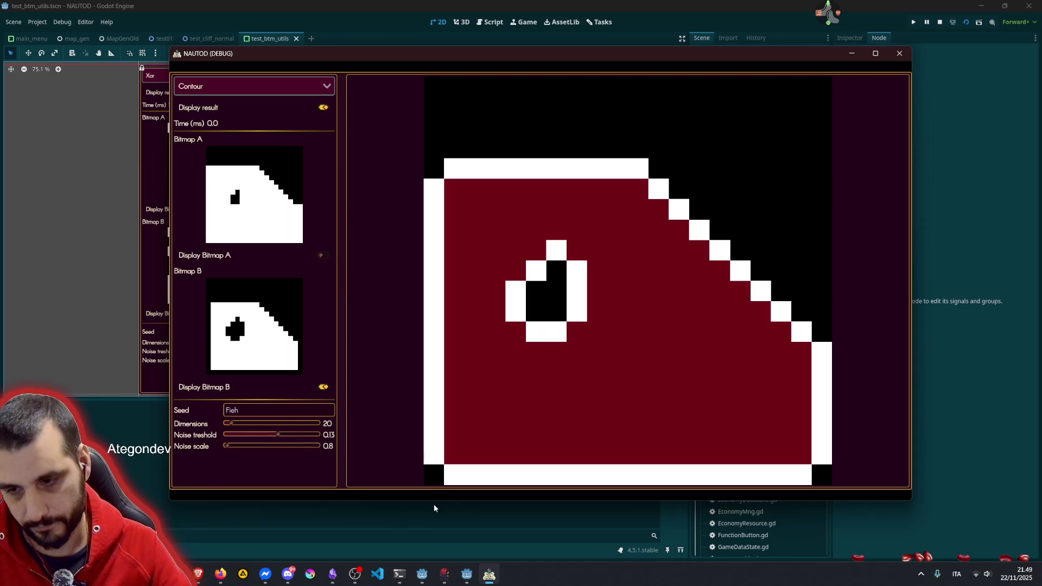
click(481, 574)
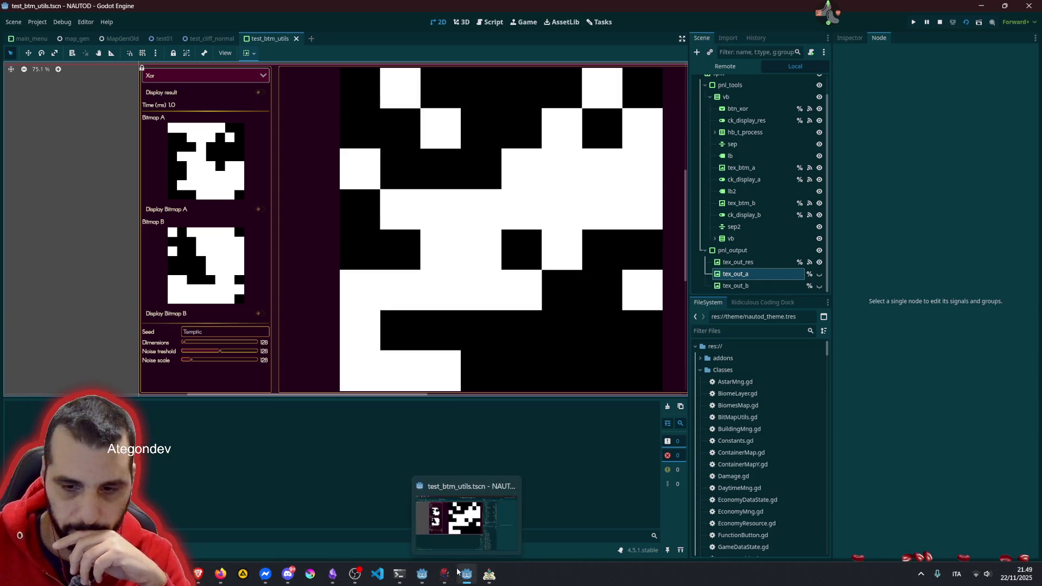
Step: Find and copy the padded_rows_to_raw code block in the ChatGPT answer
click(198, 574)
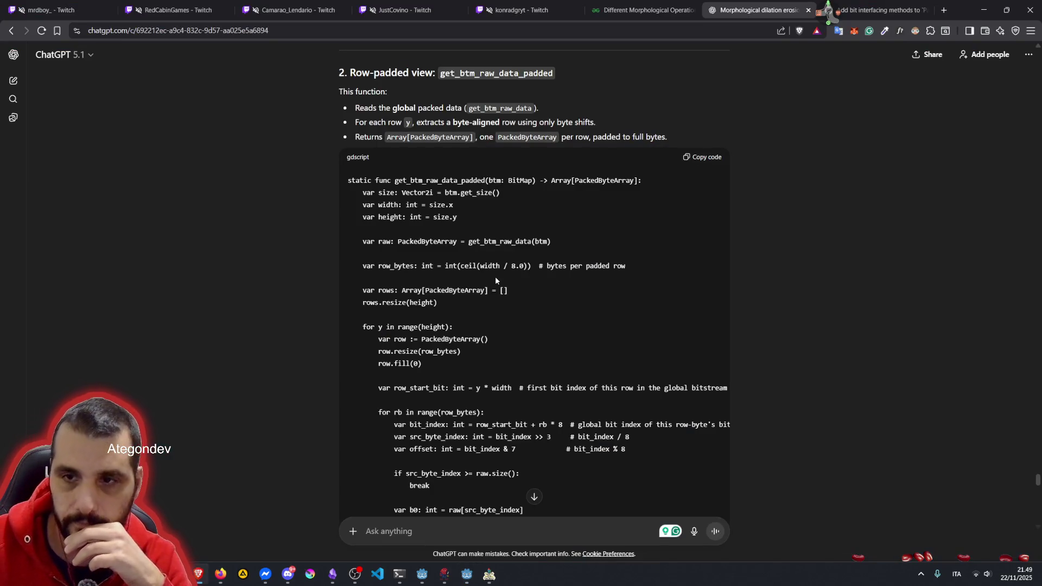
double_click(416, 179)
scroll(492, 245, down, 8)
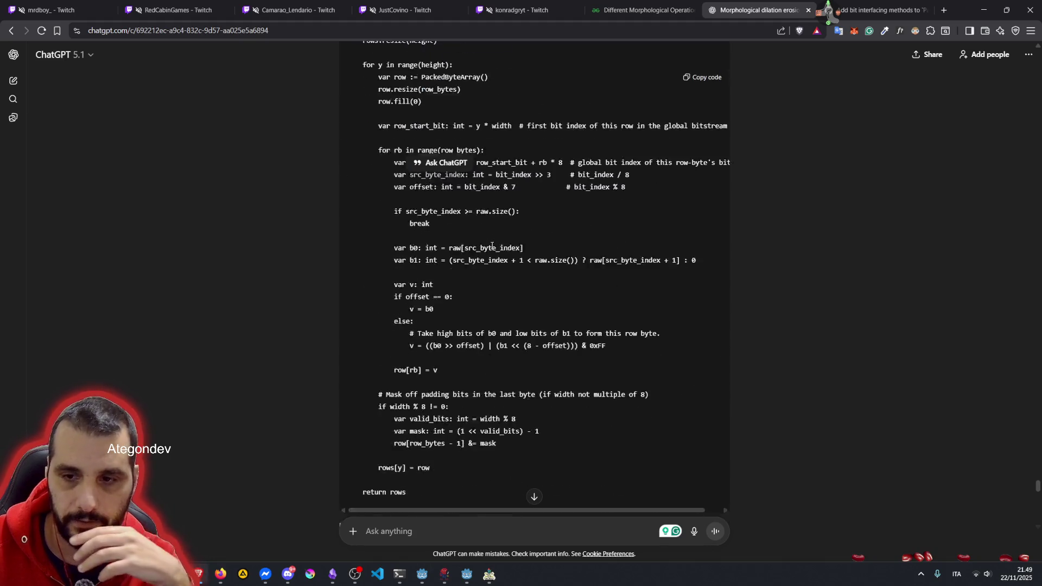
scroll(492, 245, down, 4)
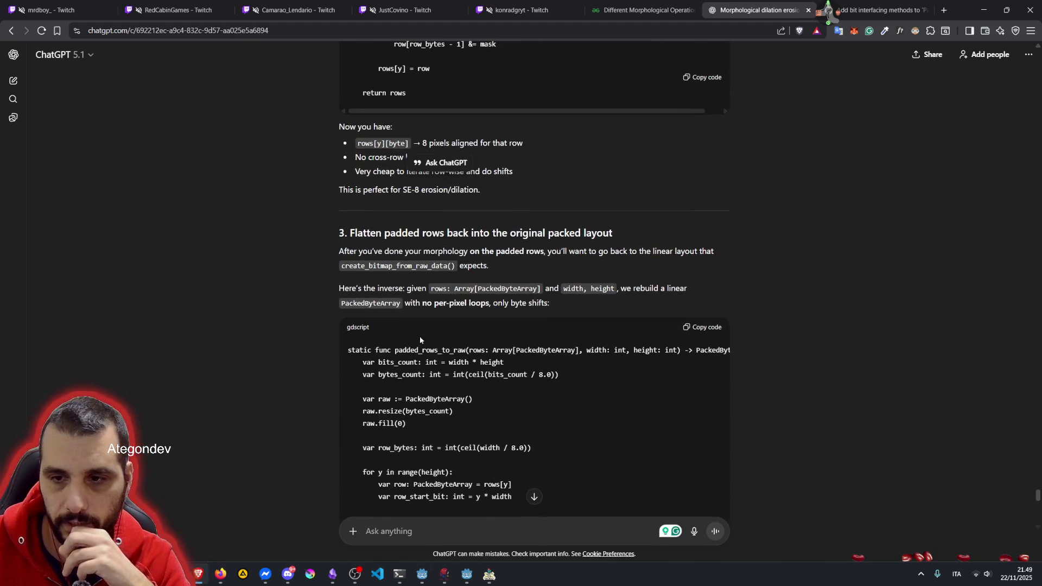
double_click(412, 350)
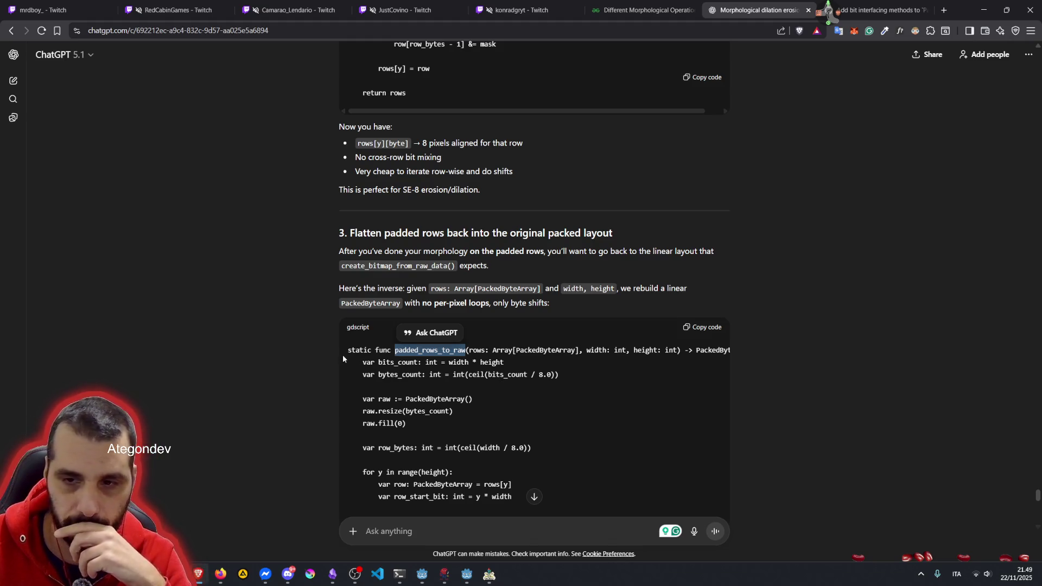
click(411, 358)
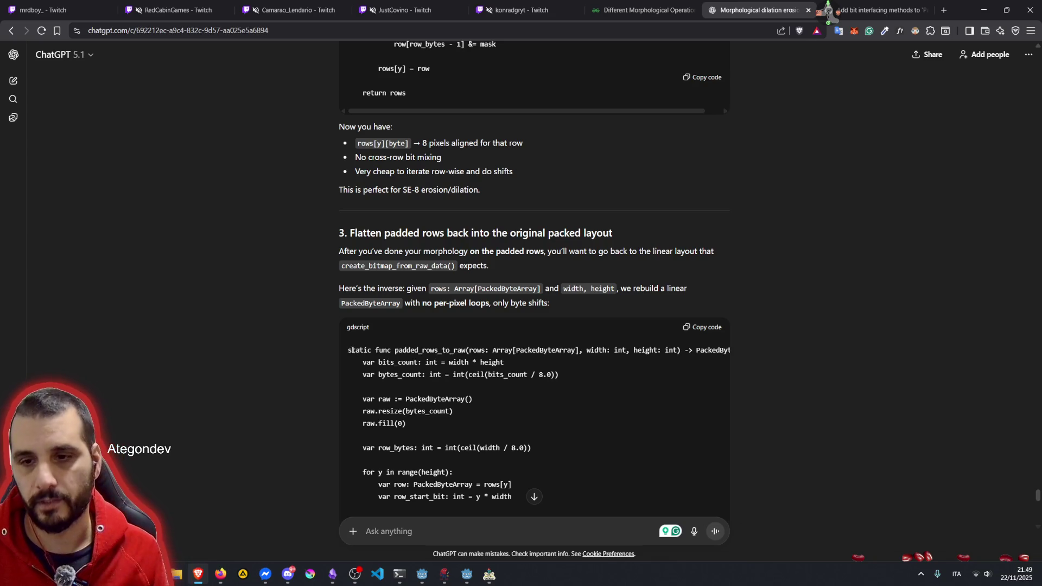
scroll(566, 371, down, 3)
scroll(566, 366, down, 6)
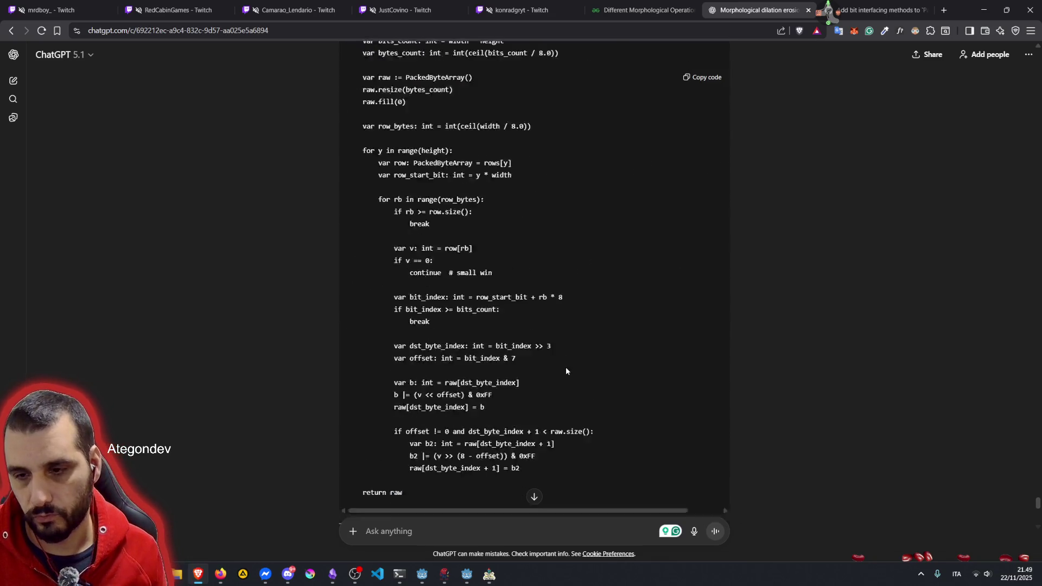
scroll(587, 296, up, 5)
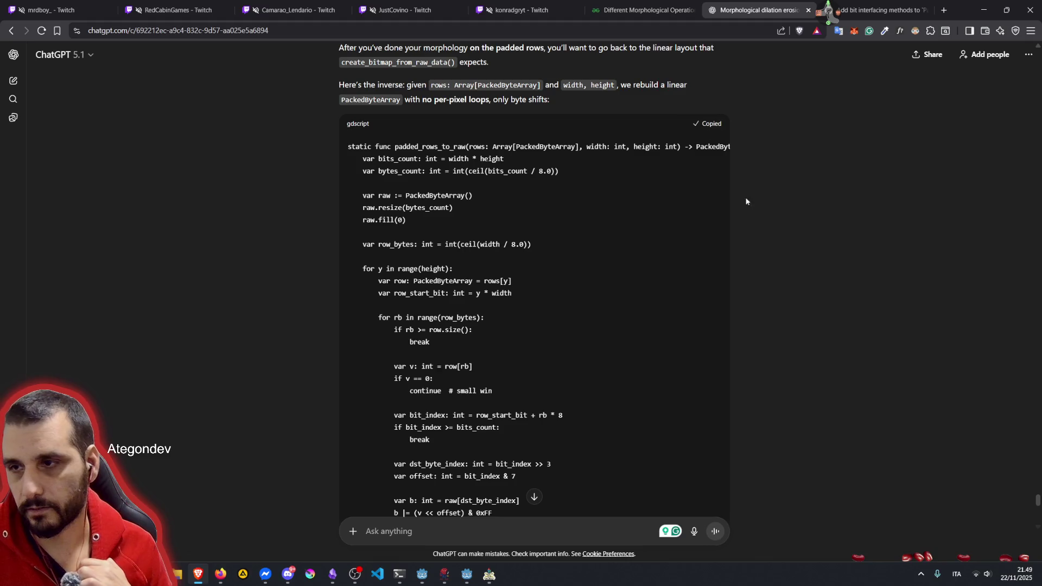
Step: Return to Godot and bring up BitMapUtils.gd in the Script editor
click(466, 574)
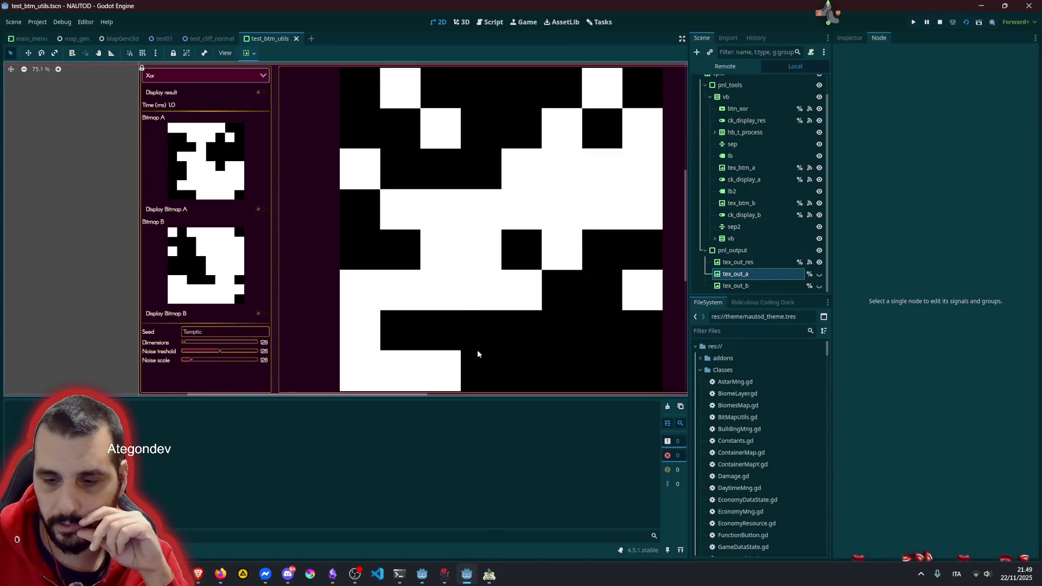
click(470, 569)
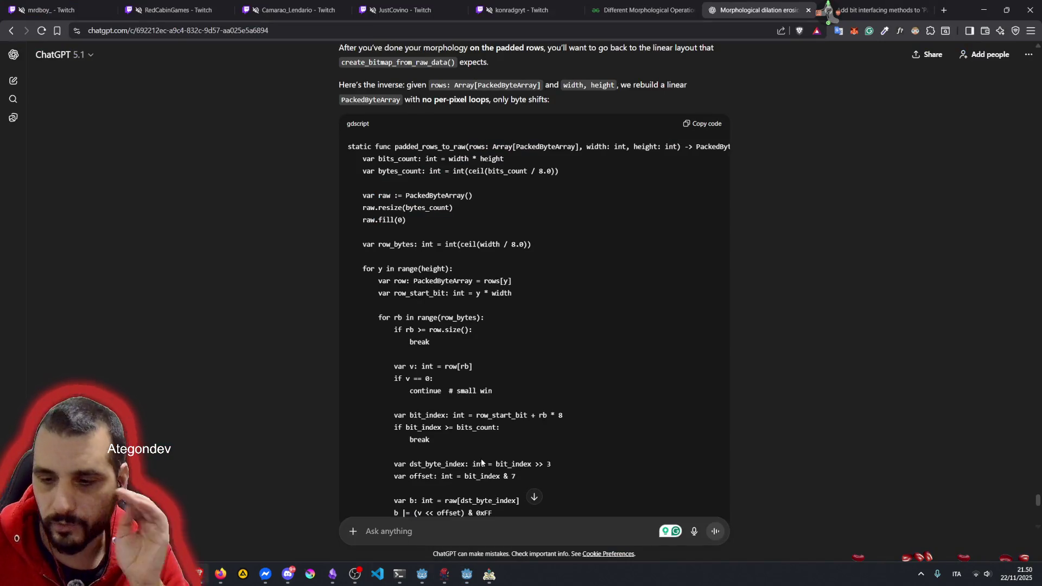
click(466, 574)
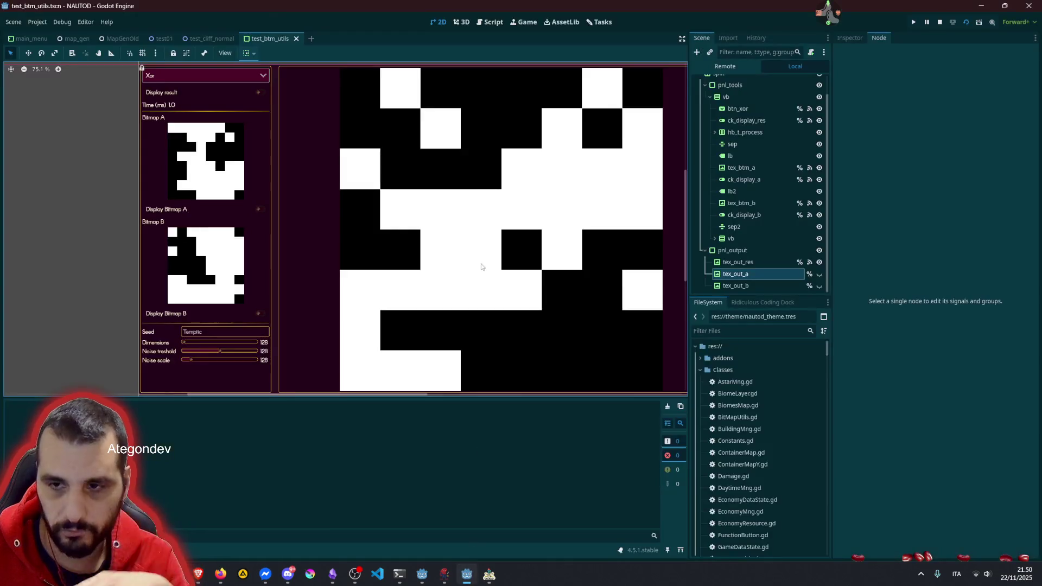
click(480, 25)
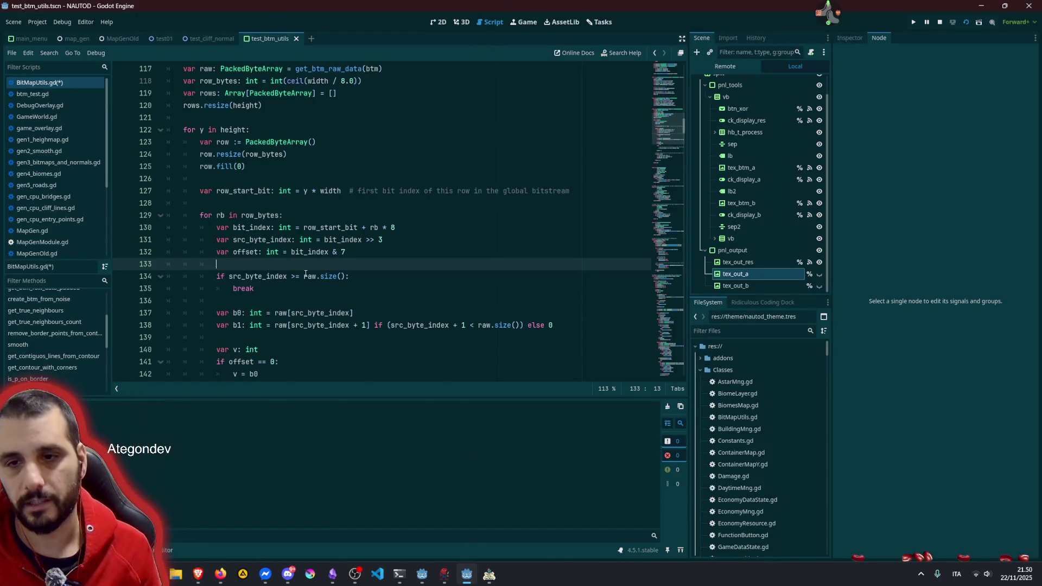
Step: Paste the padded_rows_to_raw function below the rows function and convert its indentation to tabs
key(Page_Down)
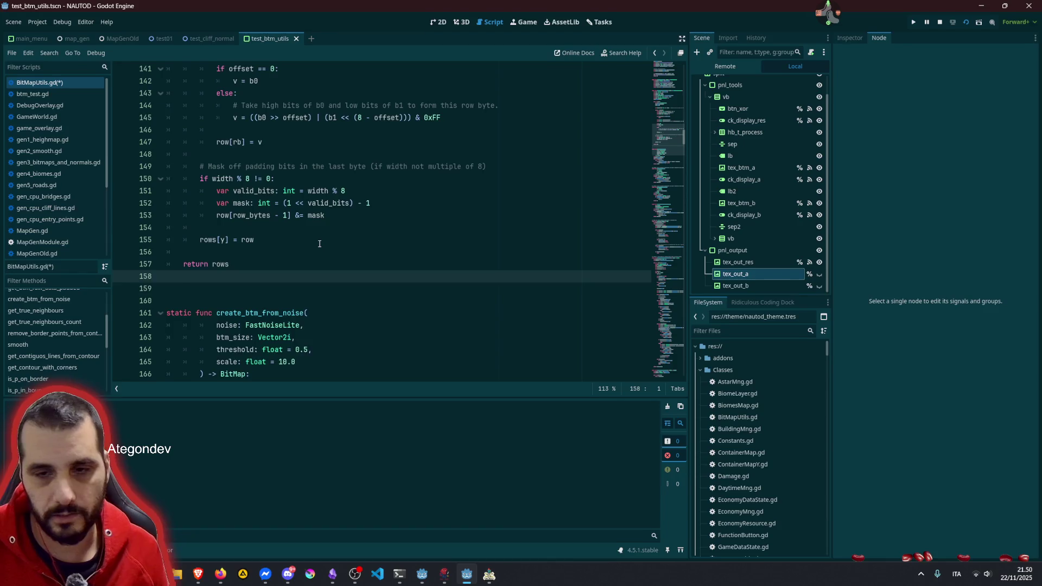
key(Return)
key(Return)
key(Return)
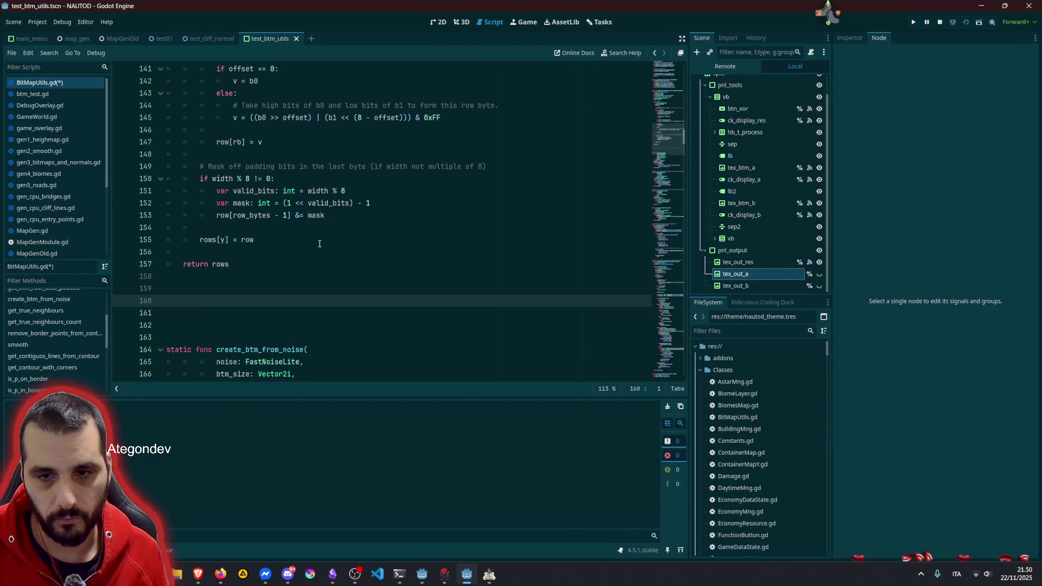
key(Delete)
key(ctrl+v)
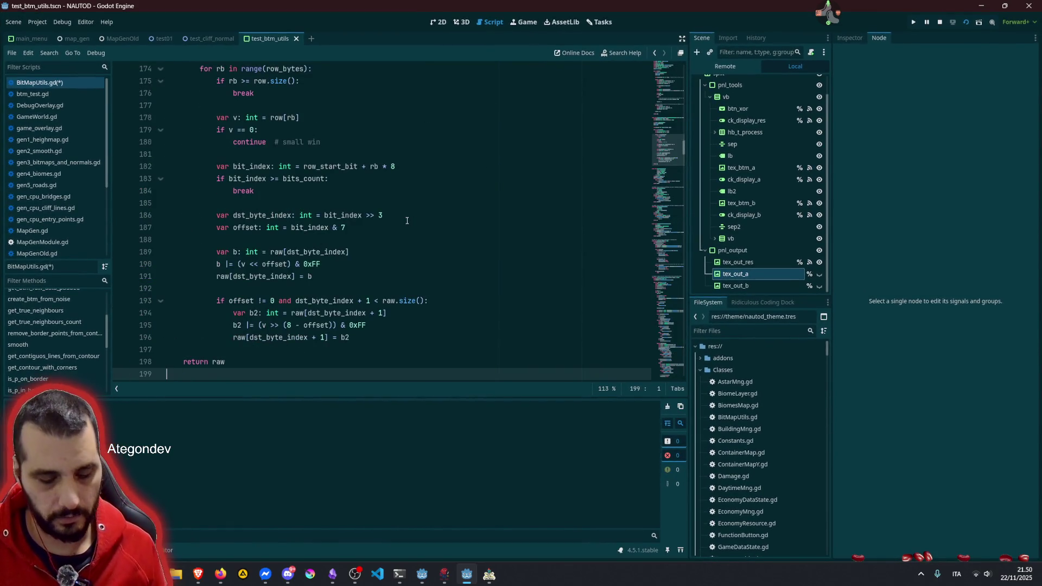
key(ctrl+shift+i)
Step: Tab-indent the blank lines 197, 192, 188, 185 and 181 to match the function block
scroll(273, 270, down, 2)
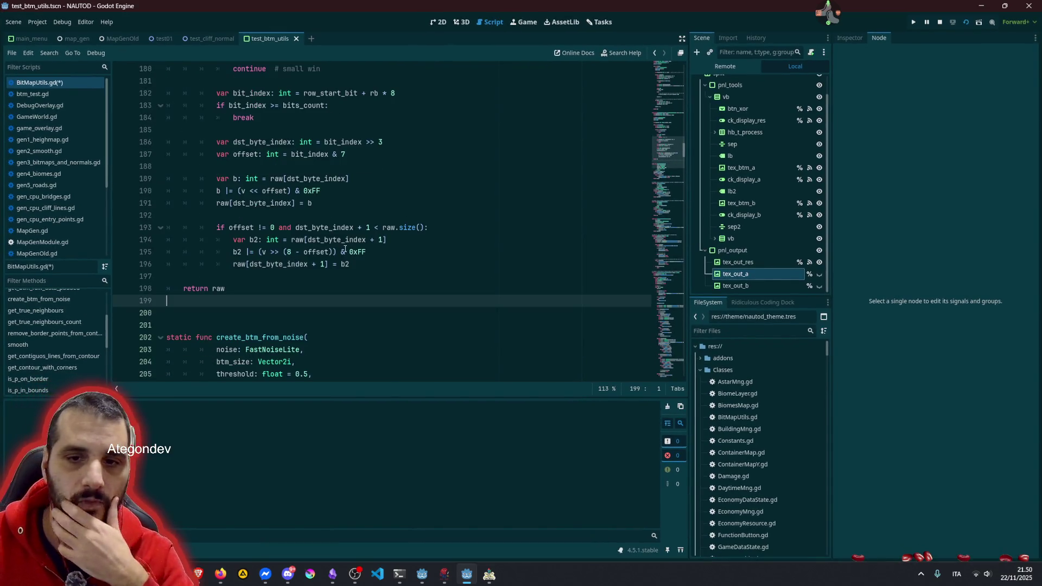
click(273, 274)
key(Tab)
click(241, 217)
key(Tab)
key(Tab)
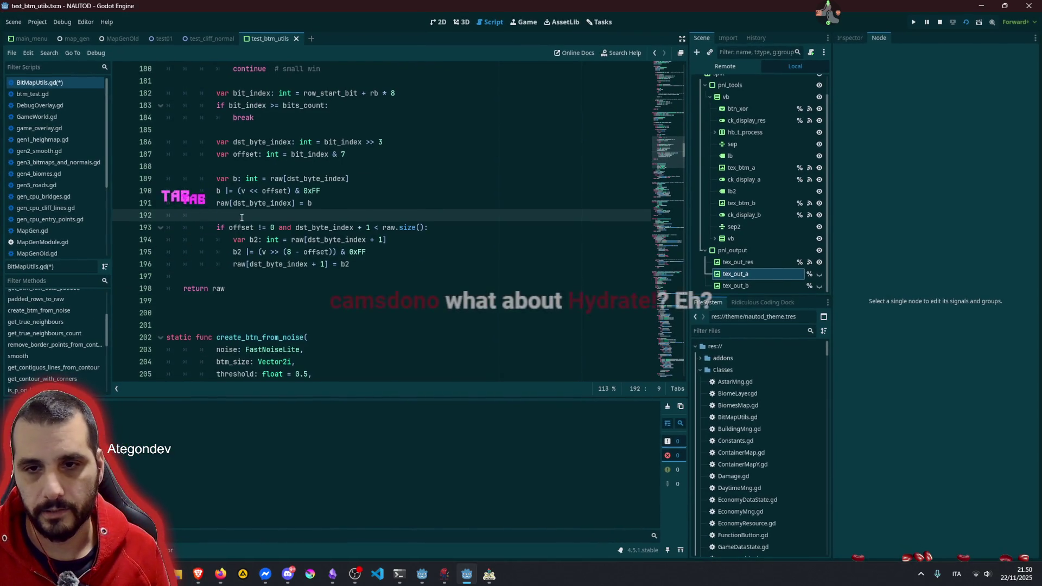
scroll(242, 217, up, 2)
click(241, 237)
key(Tab)
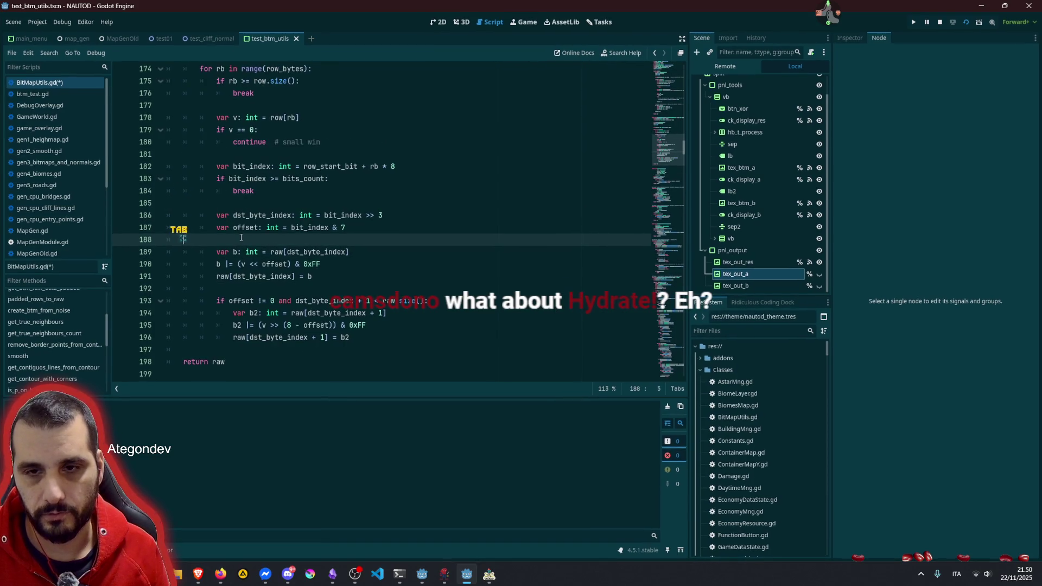
click(242, 203)
key(Tab)
key(Tab)
key(Tab)
scroll(277, 202, up, 3)
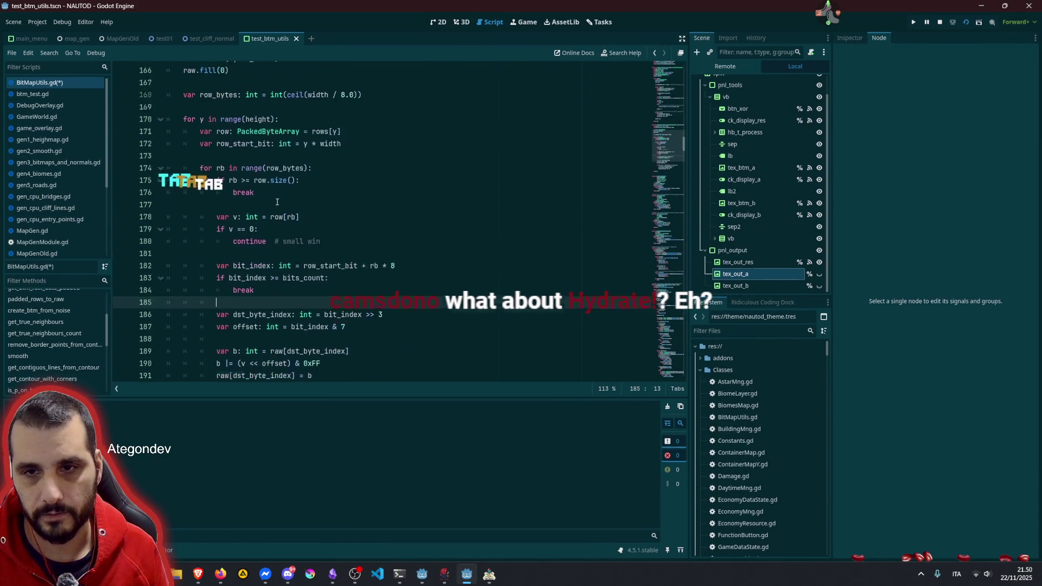
scroll(276, 202, up, 1)
click(238, 253)
click(264, 260)
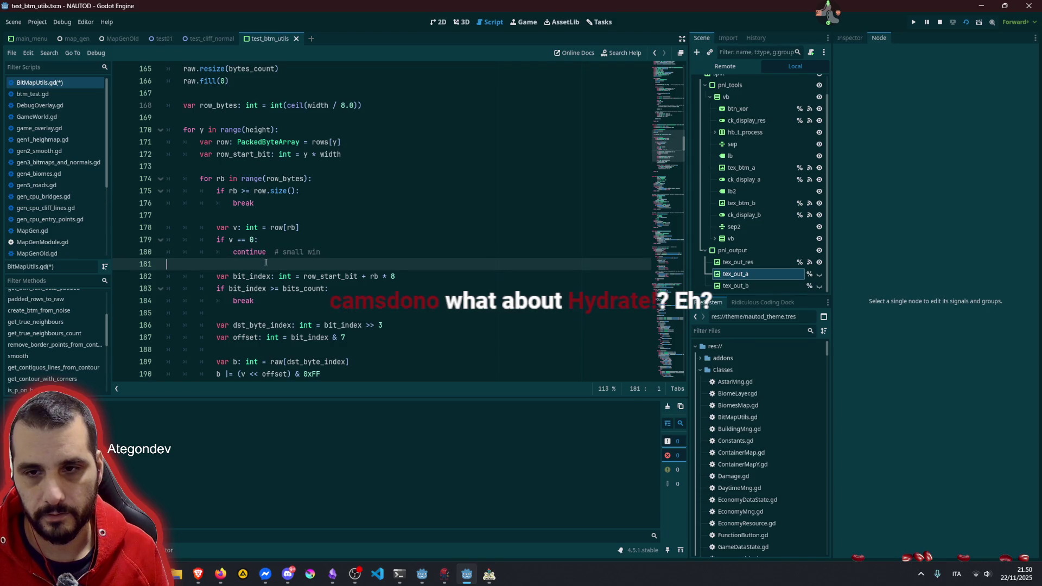
key(Tab)
Step: Delete the small win comment and tab-indent blank lines 177, 173, 167 and 163
click(270, 253)
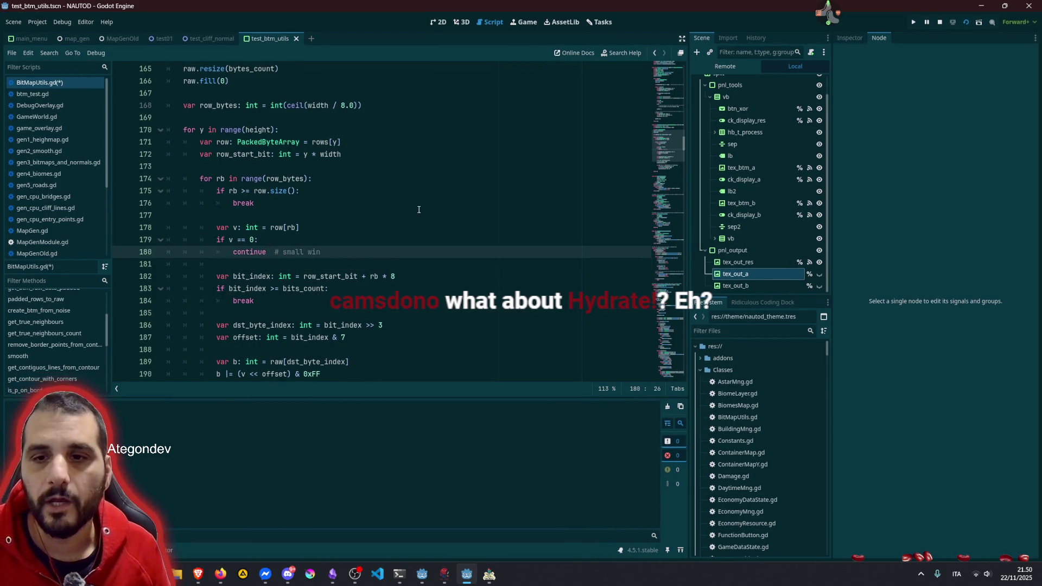
key(shift+End)
scroll(380, 217, up, 2)
key(BackSpace)
key(BackSpace)
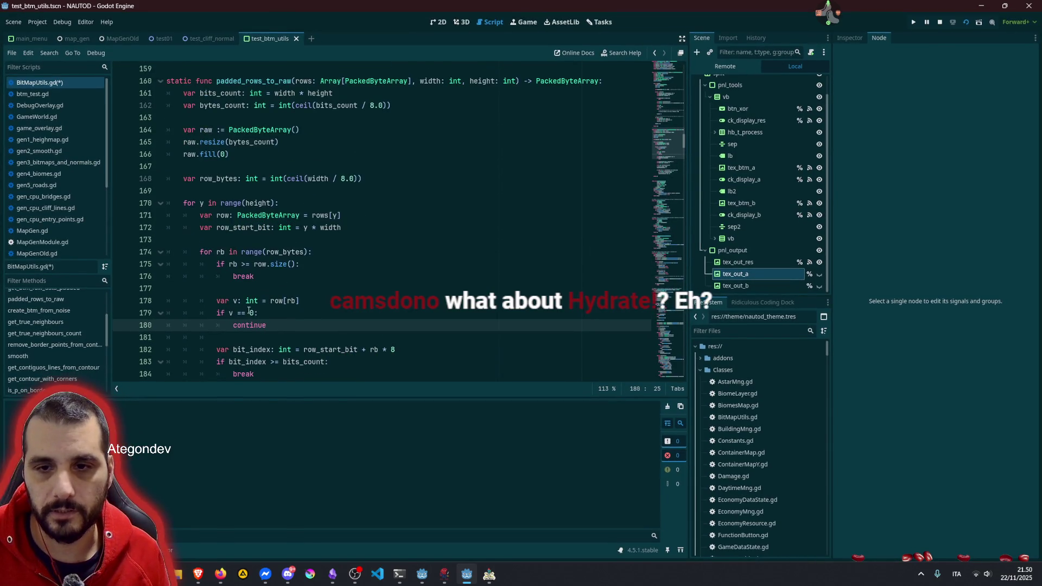
click(247, 288)
key(Tab)
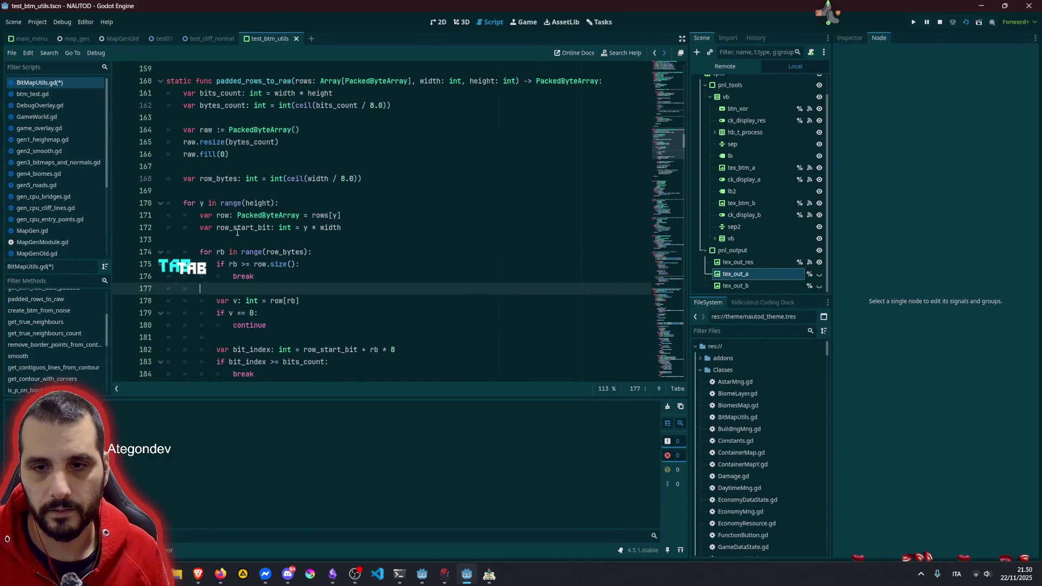
click(233, 239)
key(Tab)
click(217, 181)
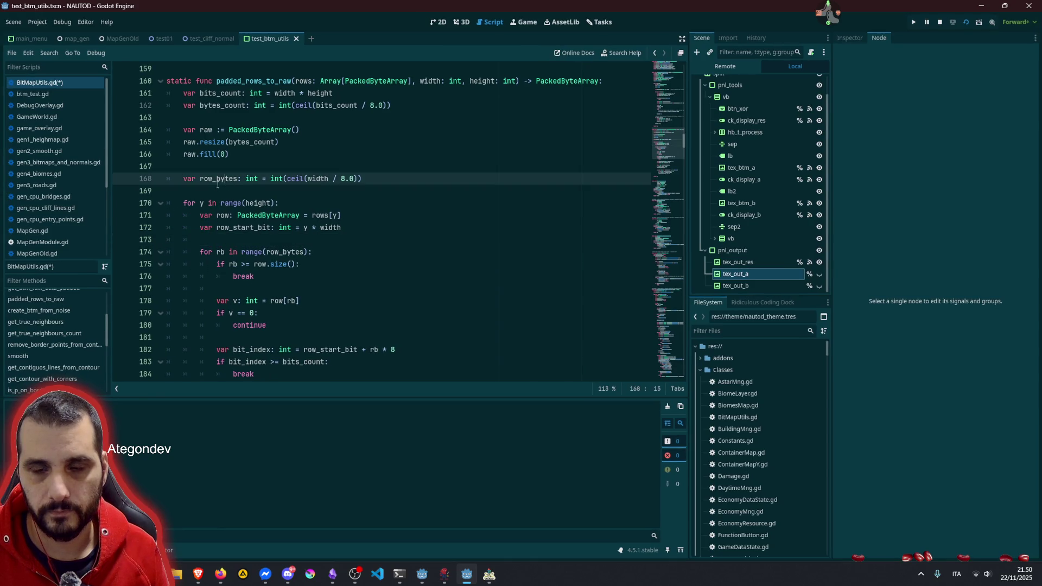
click(214, 166)
key(Tab)
click(212, 117)
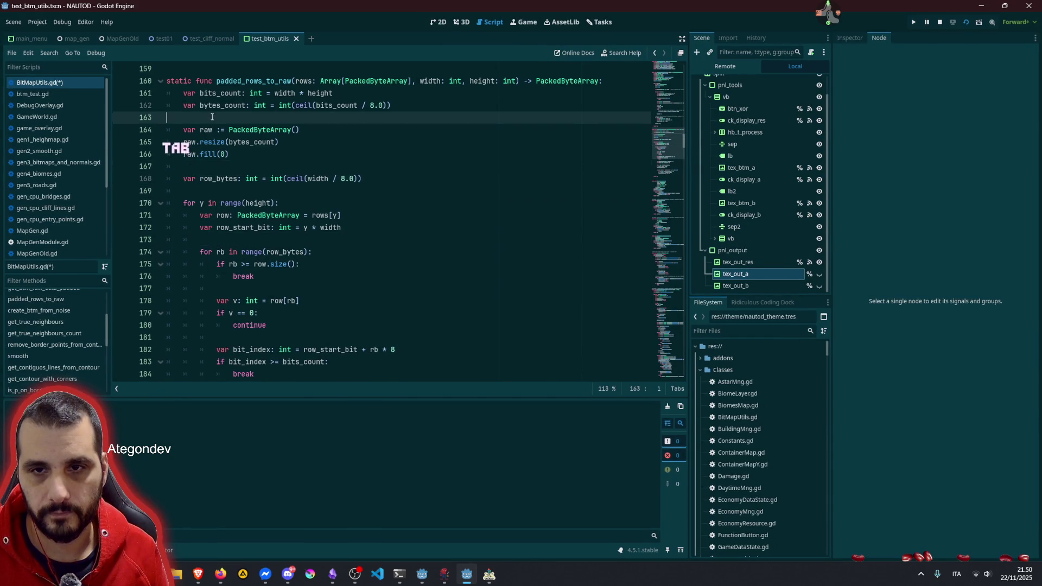
key(Tab)
click(230, 154)
Step: Review the padded_rows_to_raw function and its rows[y] row loop
scroll(310, 209, down, 8)
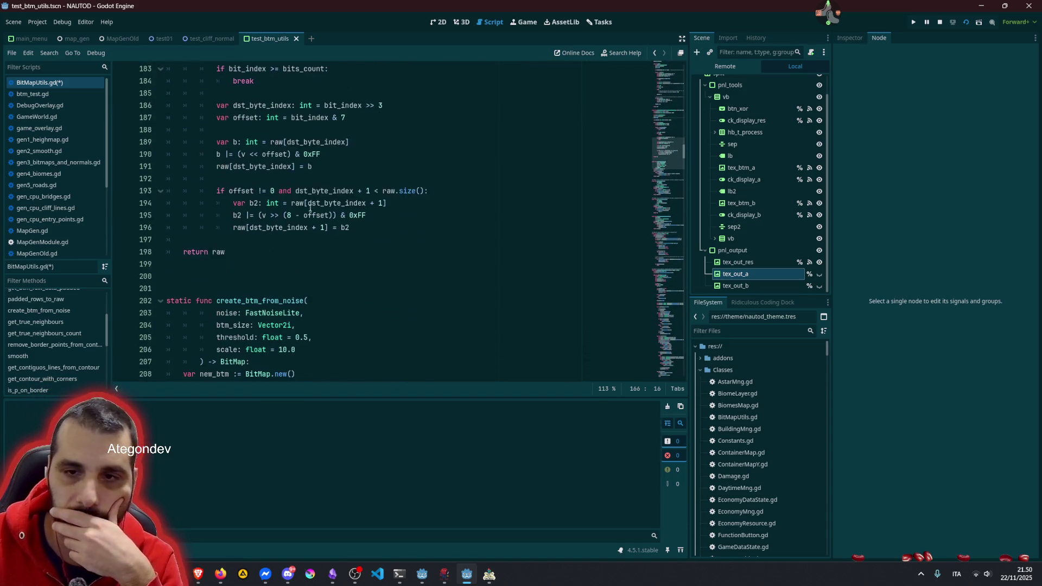
scroll(257, 240, up, 10)
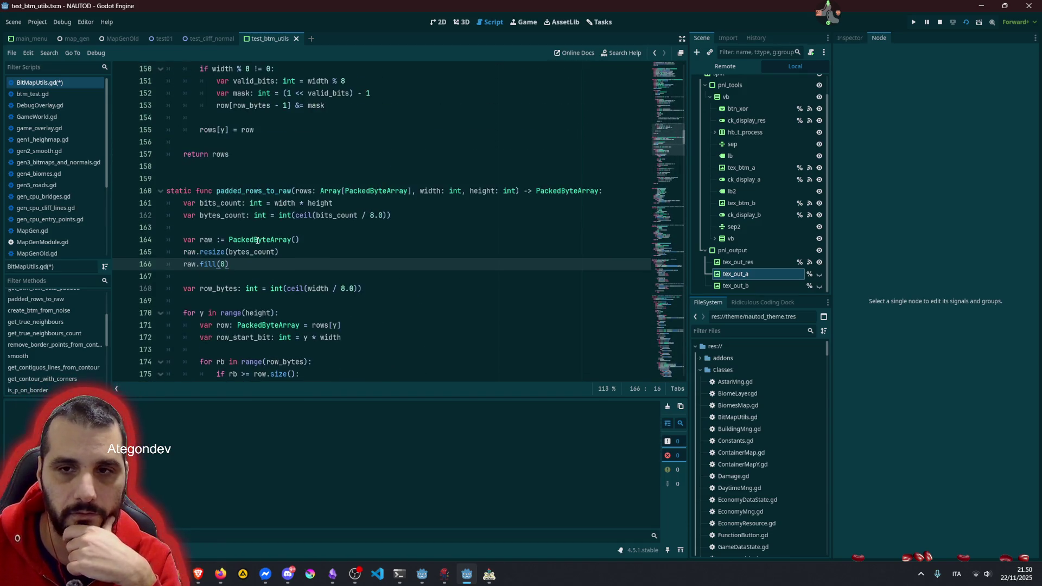
double_click(259, 191)
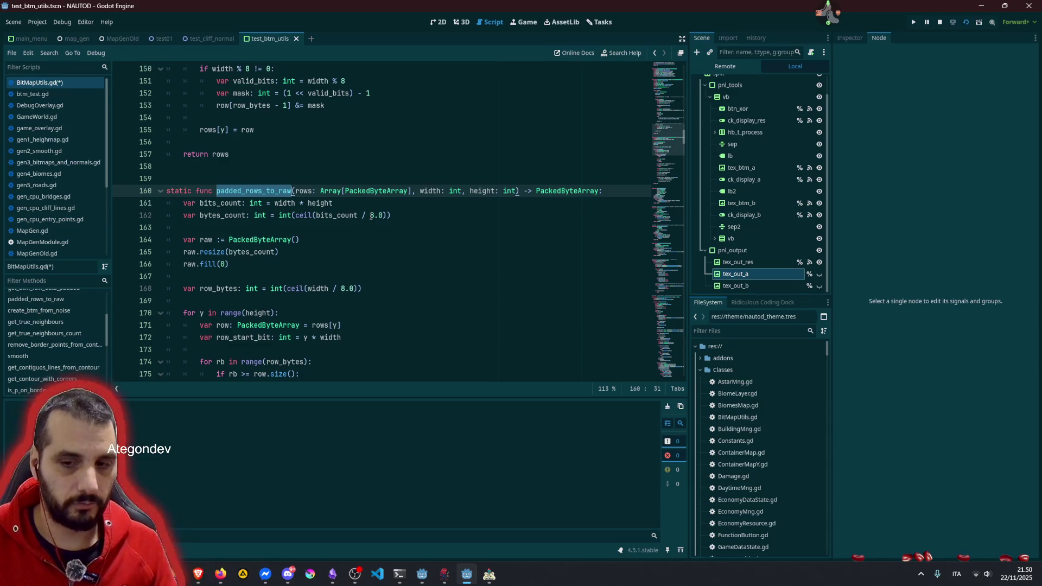
click(329, 263)
scroll(329, 261, down, 10)
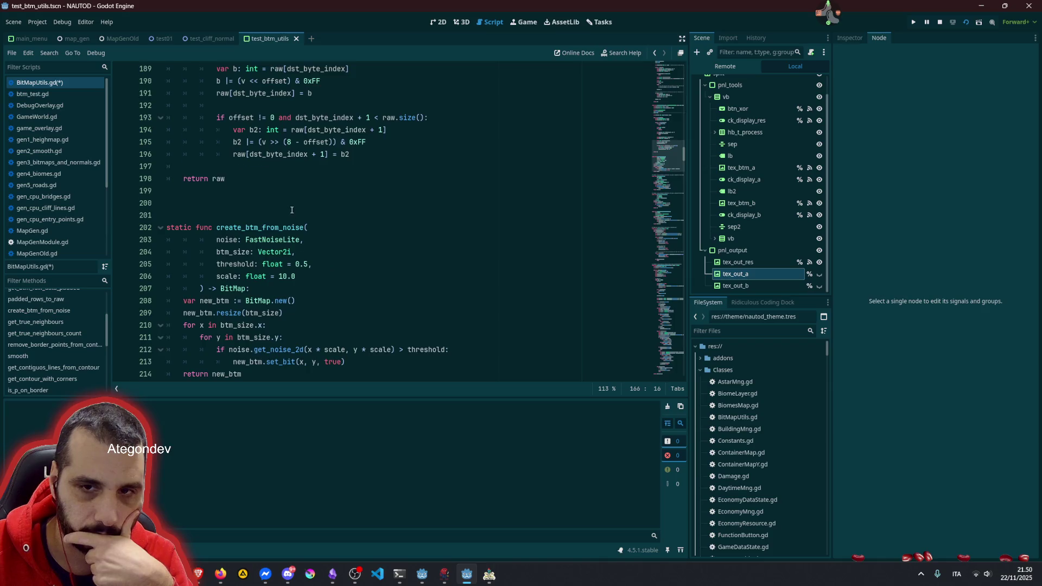
scroll(291, 210, up, 6)
click(279, 142)
scroll(334, 249, up, 3)
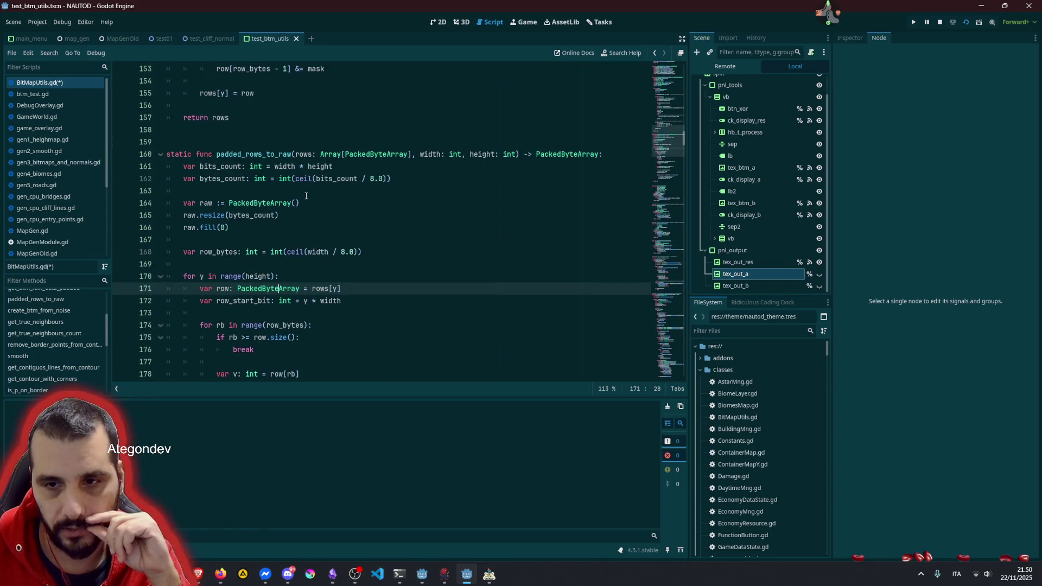
double_click(266, 155)
scroll(306, 257, down, 10)
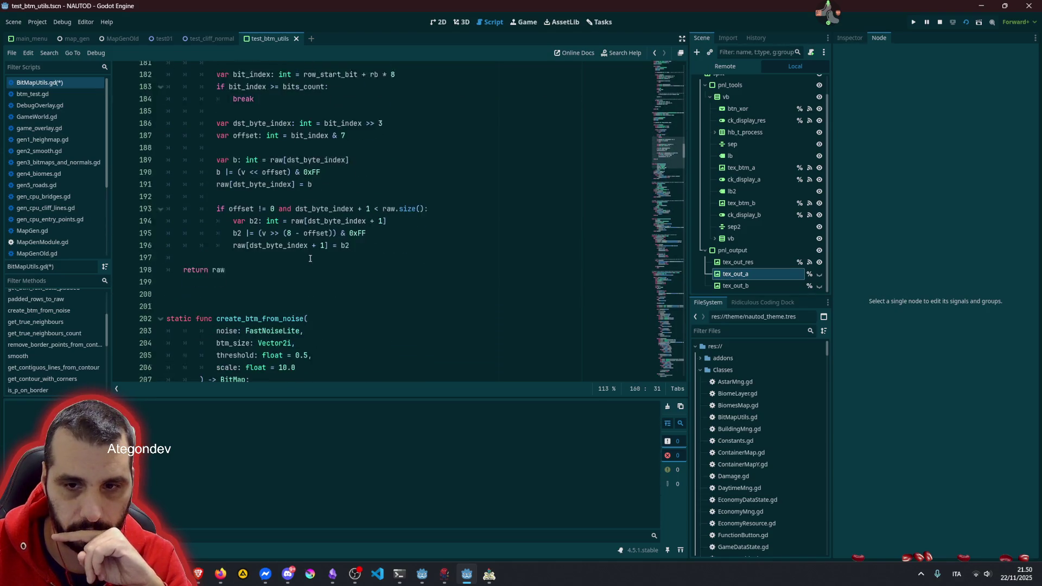
scroll(252, 268, up, 6)
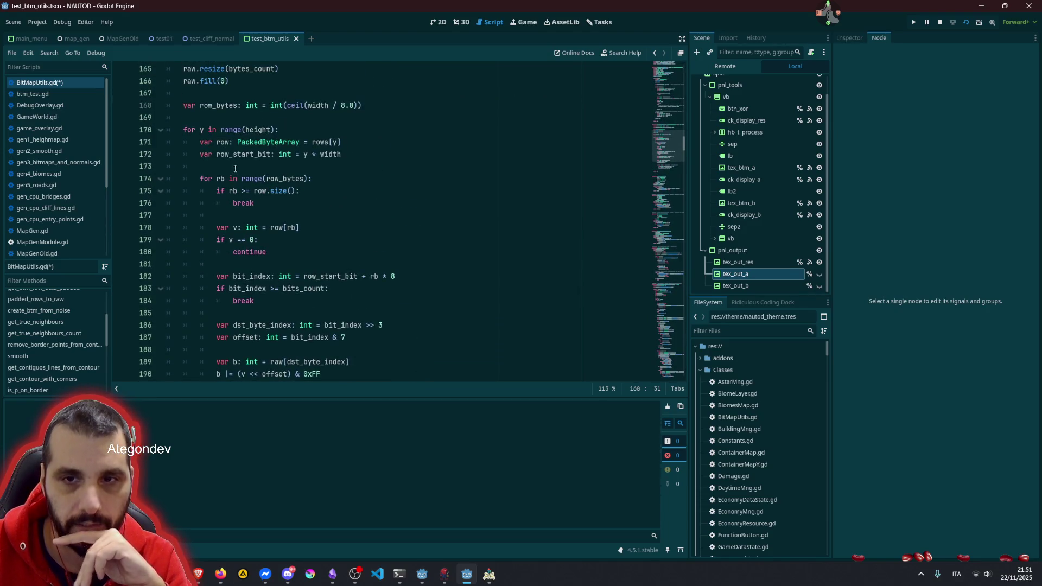
drag(195, 130, 228, 227)
click(353, 191)
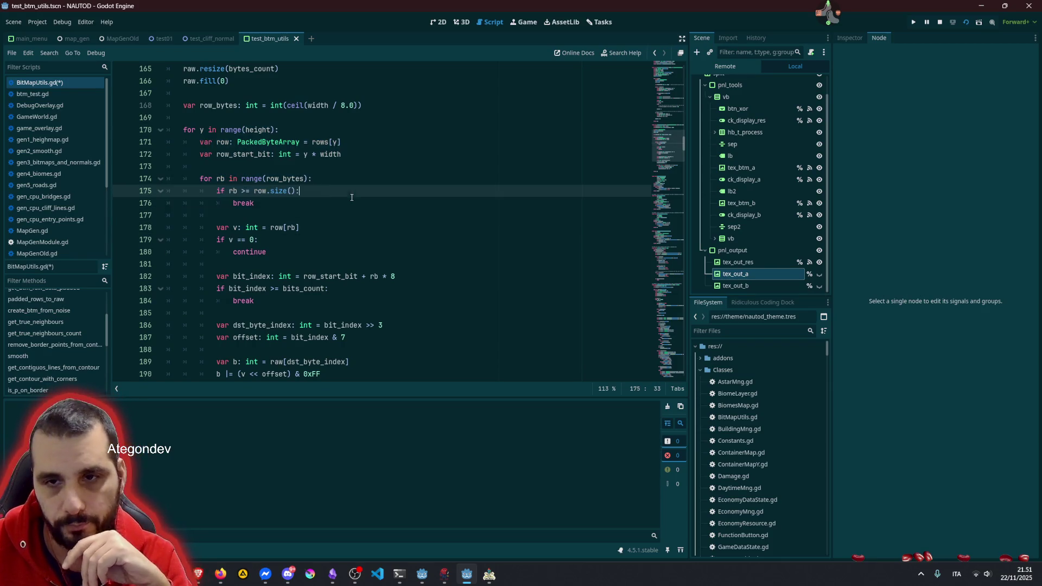
Step: Inspect the row_bytes definition and the offset line before return raw, then switch to the browser
click(204, 131)
double_click(219, 179)
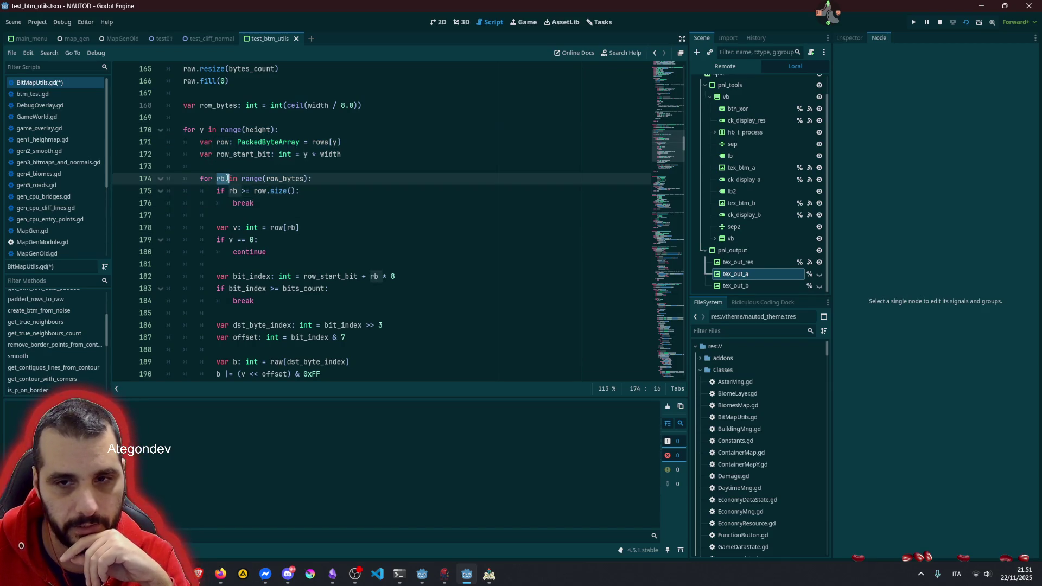
double_click(276, 179)
mouse_move(276, 182)
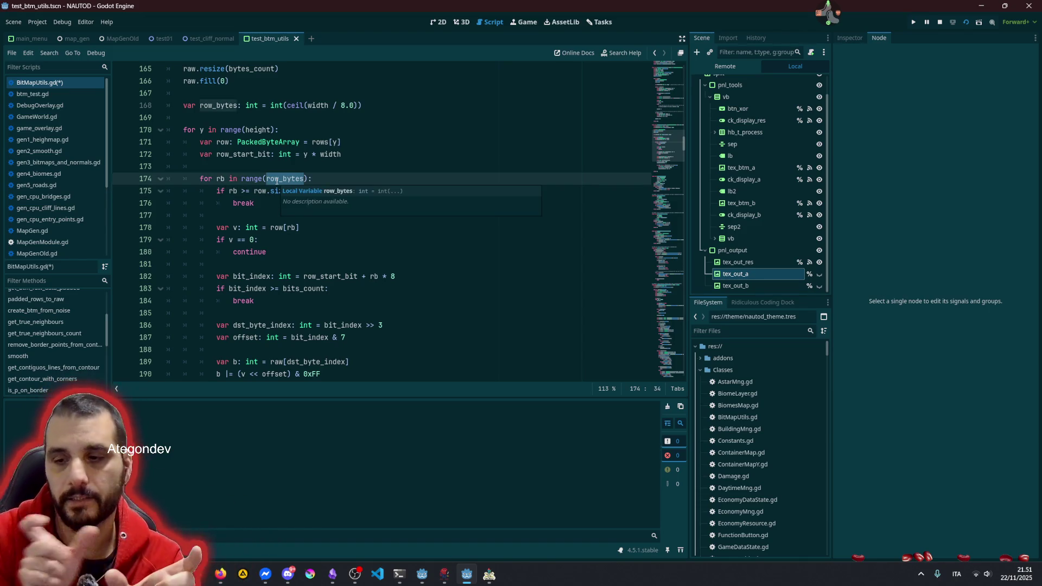
scroll(276, 182, down, 2)
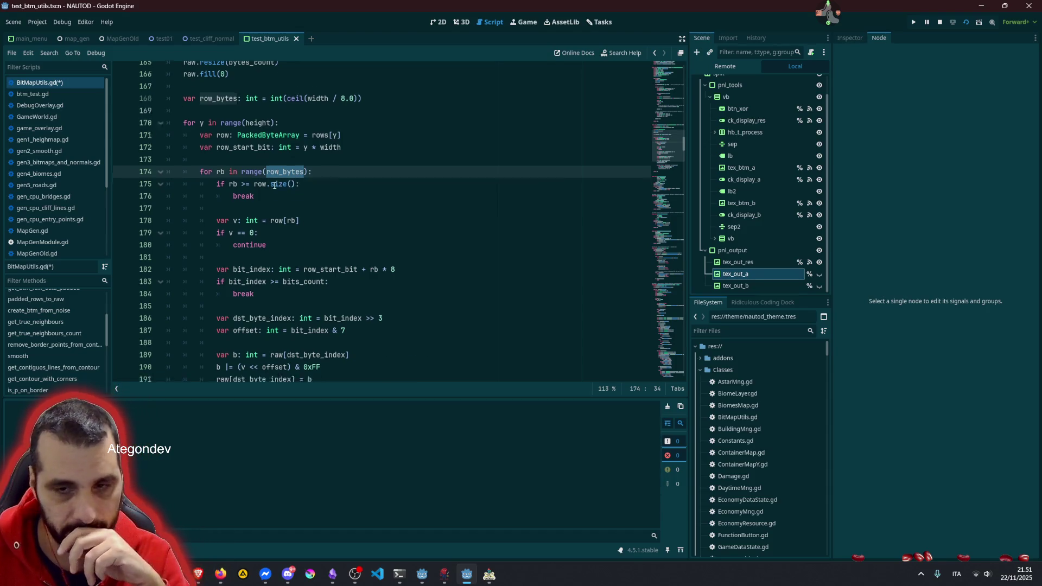
click(251, 262)
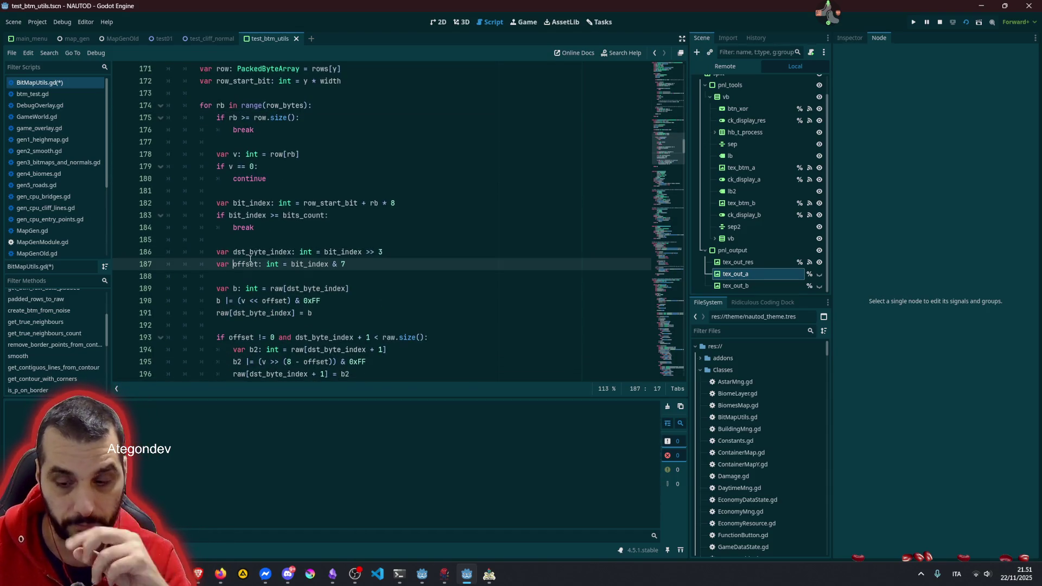
scroll(247, 252, down, 4)
click(246, 240)
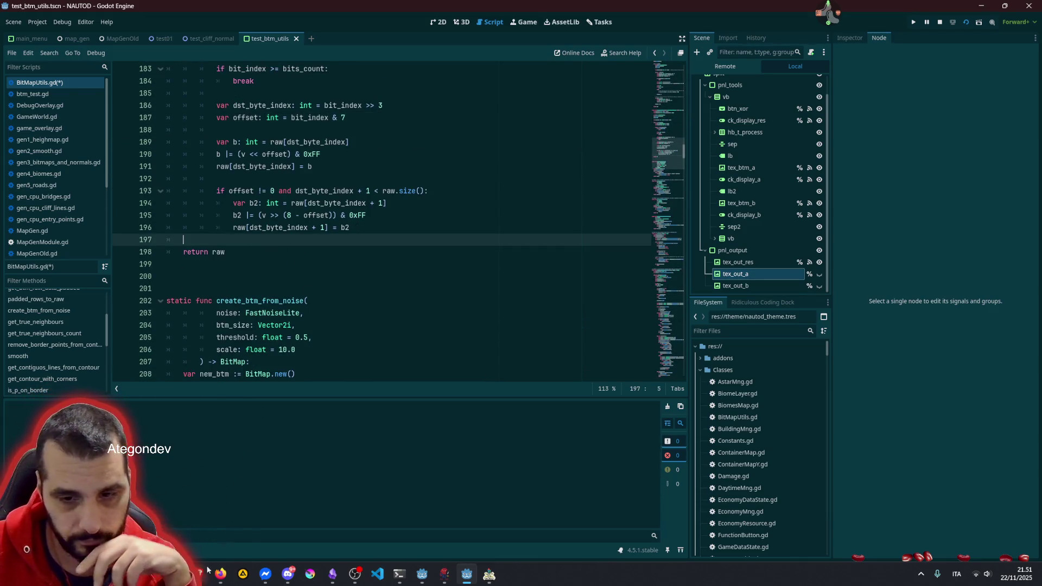
key(alt+Tab)
Step: Quote the eroded_rows := erode_rows_se8(rows, width, height) line in a new message starting 'how the'
scroll(491, 187, down, 6)
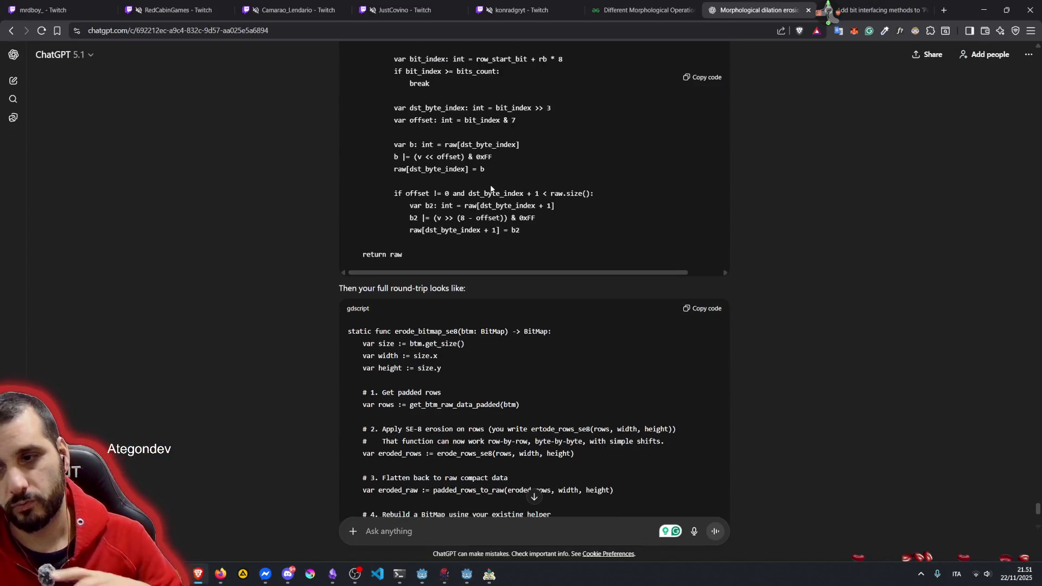
scroll(470, 219, down, 3)
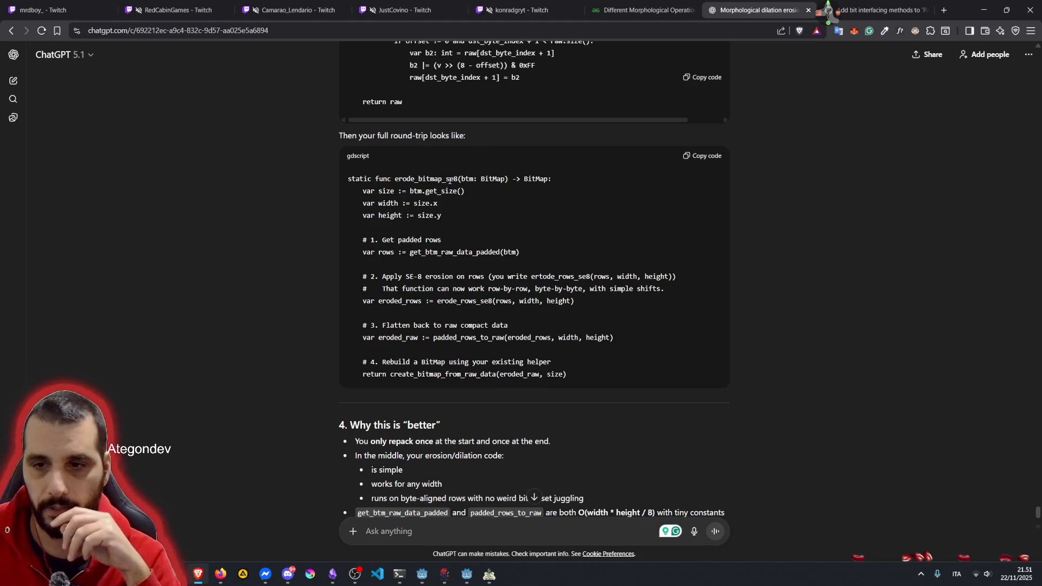
drag(448, 178, 577, 302)
double_click(470, 338)
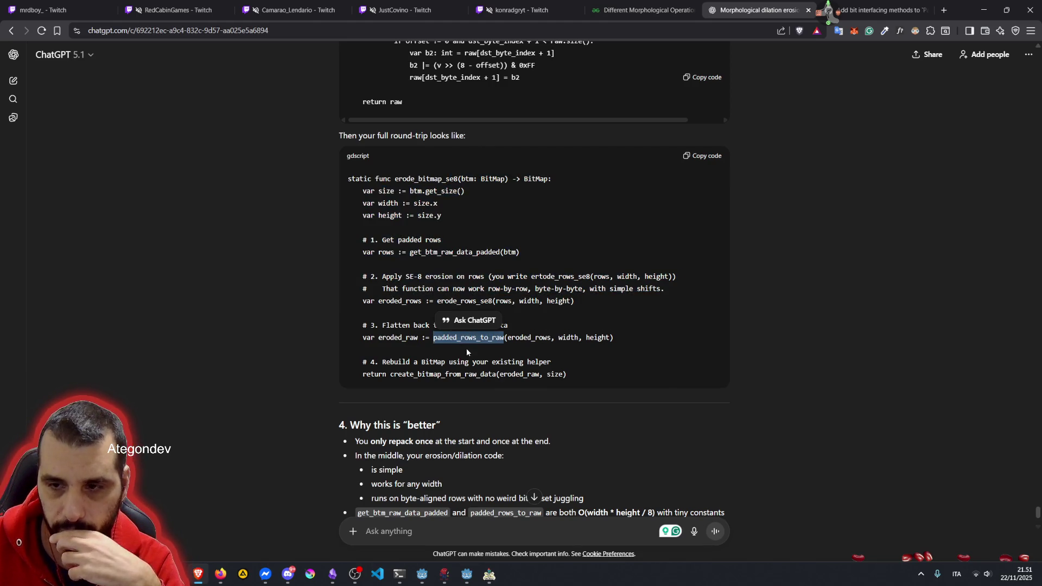
click(439, 301)
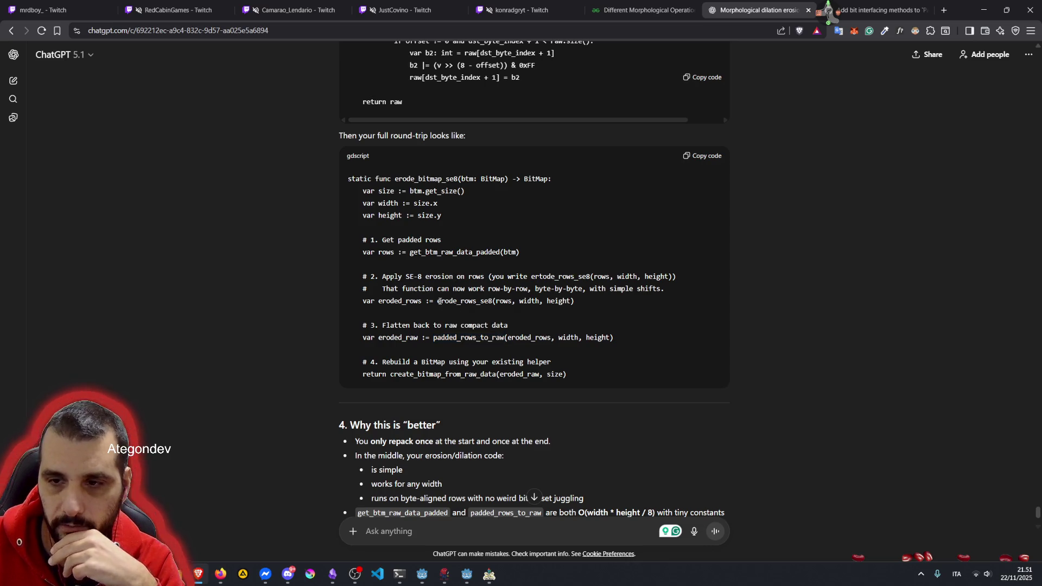
drag(440, 301, 495, 301)
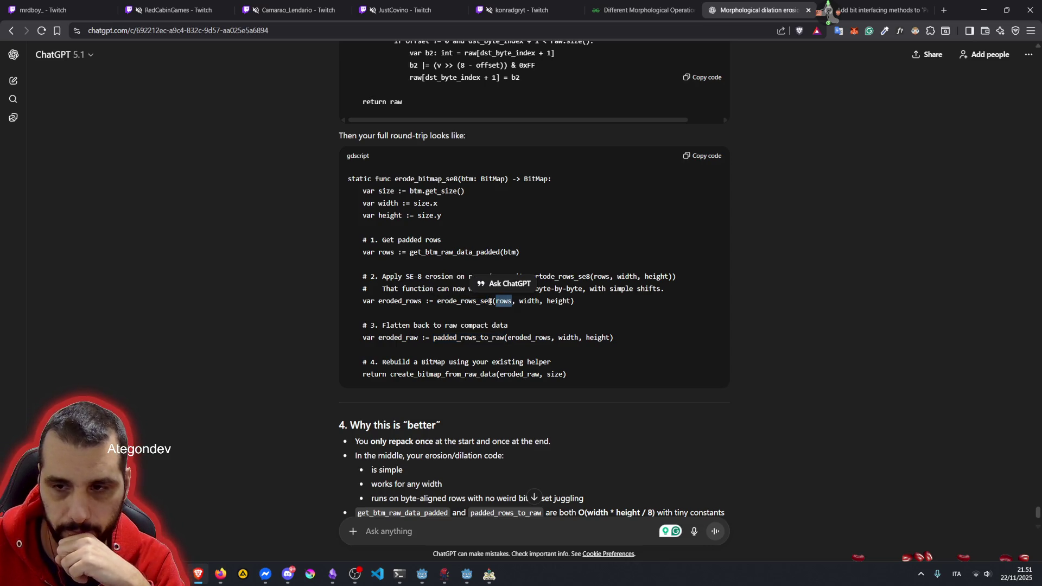
click(403, 302)
scroll(400, 301, down, 3)
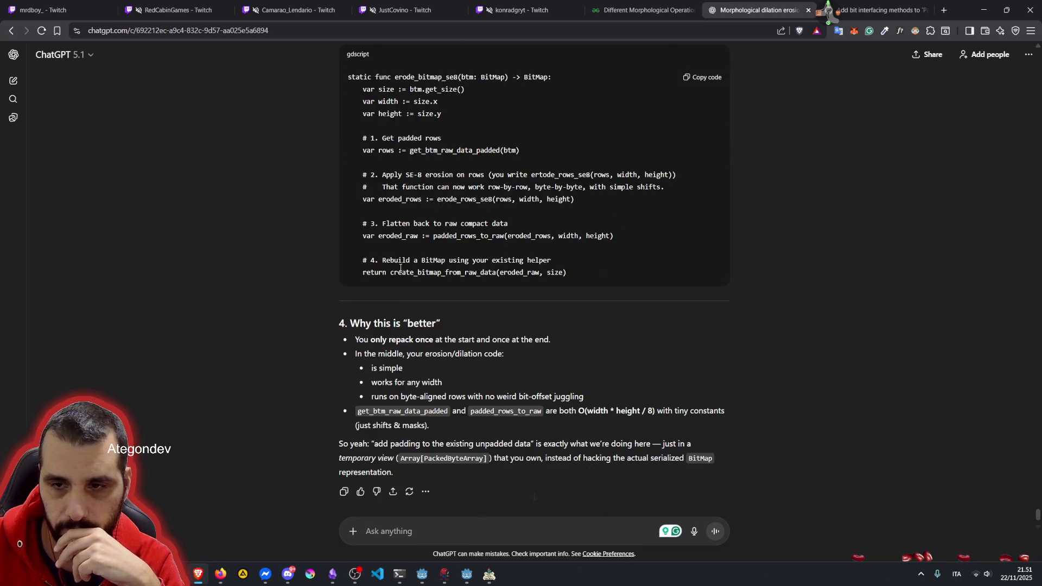
scroll(403, 222, down, 1)
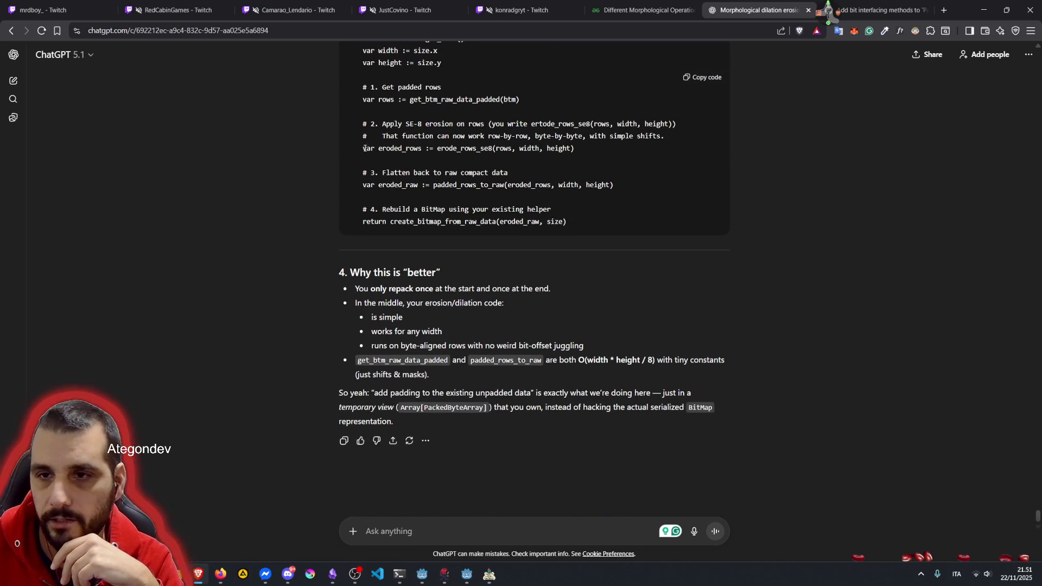
drag(361, 148, 603, 144)
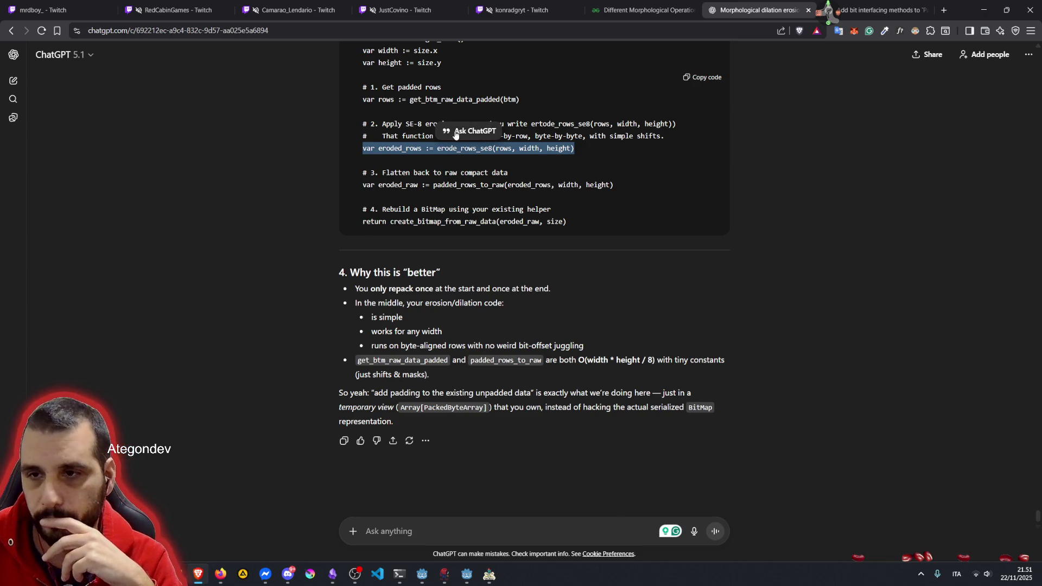
click(470, 135)
text(how the)
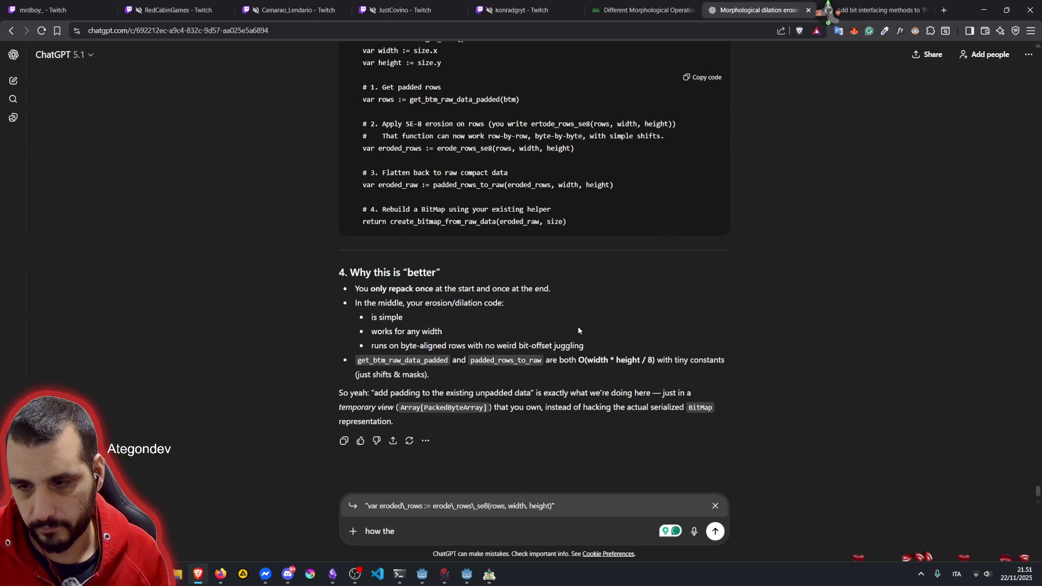
Step: Send the question 'how the erode_rows_se8(rows, width, height) would look like in this case?'
drag(437, 147, 574, 163)
key(ctrl+c)
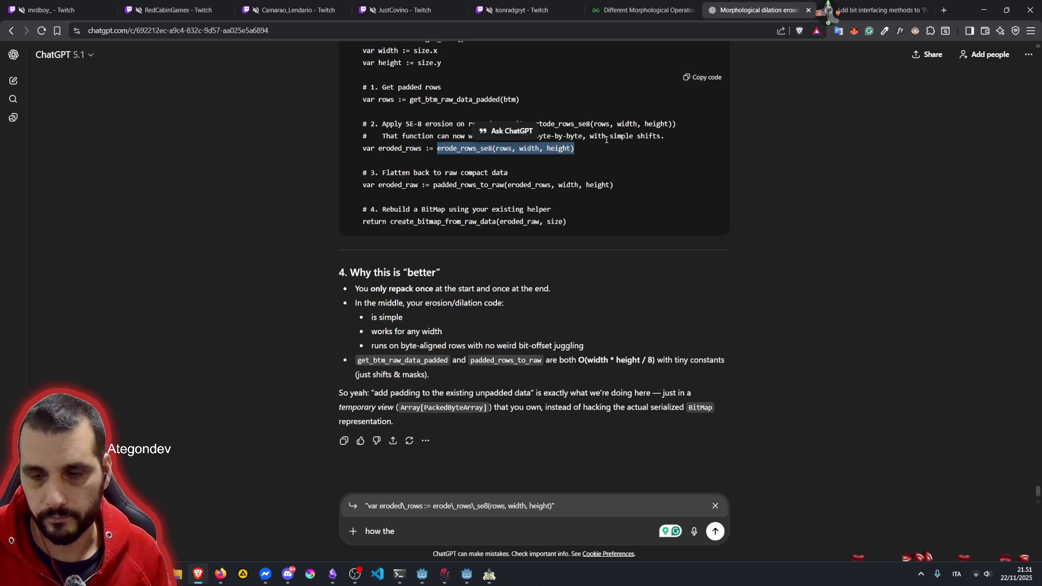
click(435, 529)
key(ctrl+v)
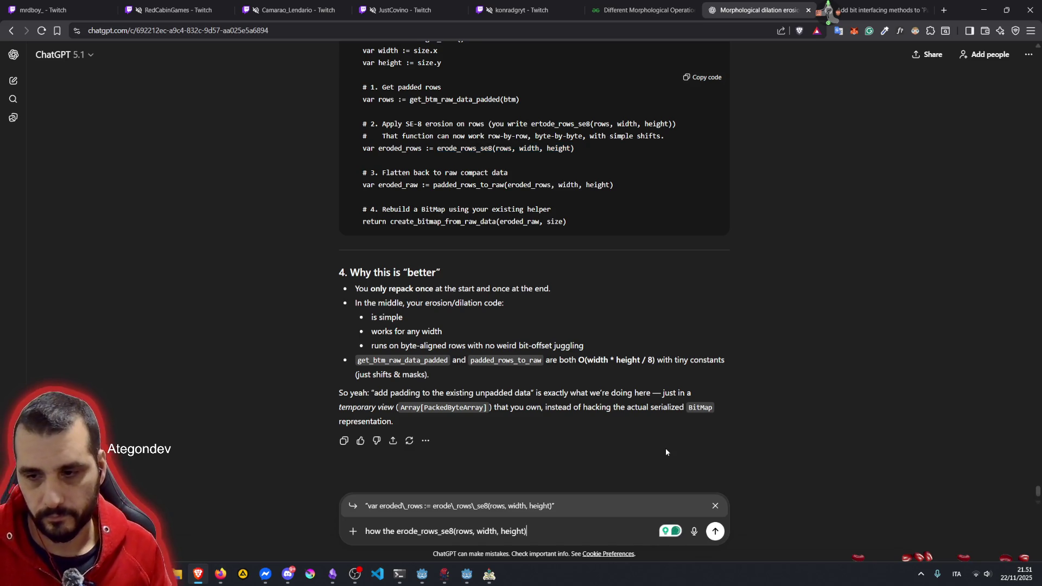
text( would l)
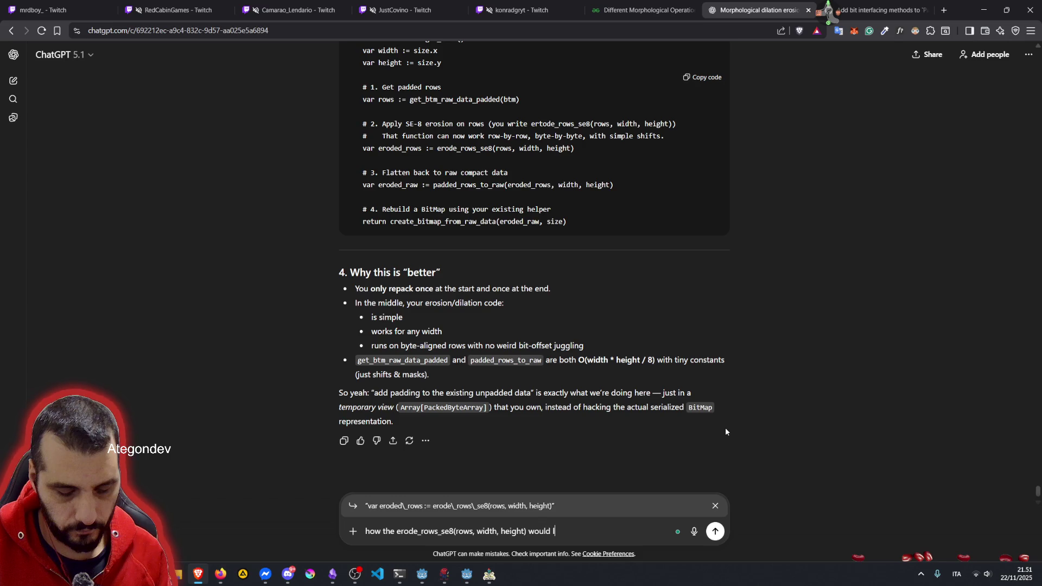
text(ook like in this case?)
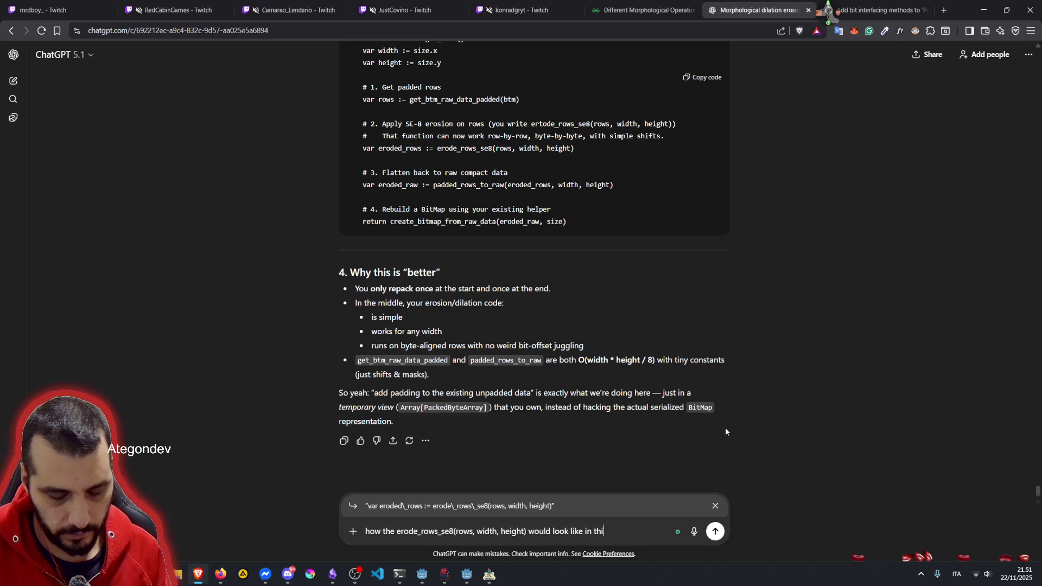
key(Return)
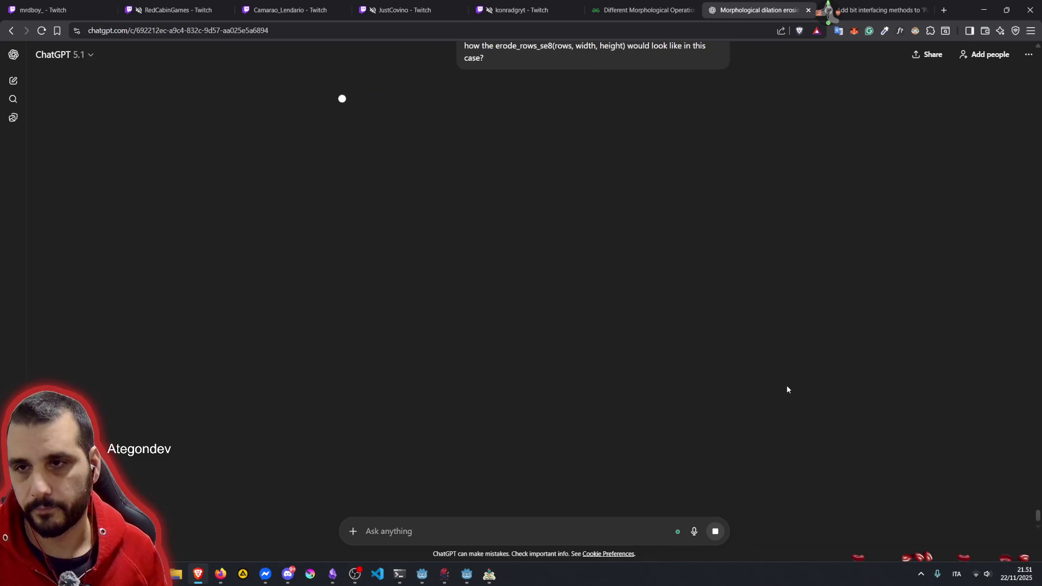
Step: Copy the erode_bitmap_se8 round-trip code block and return to the Godot editor
scroll(576, 263, up, 5)
scroll(577, 262, up, 5)
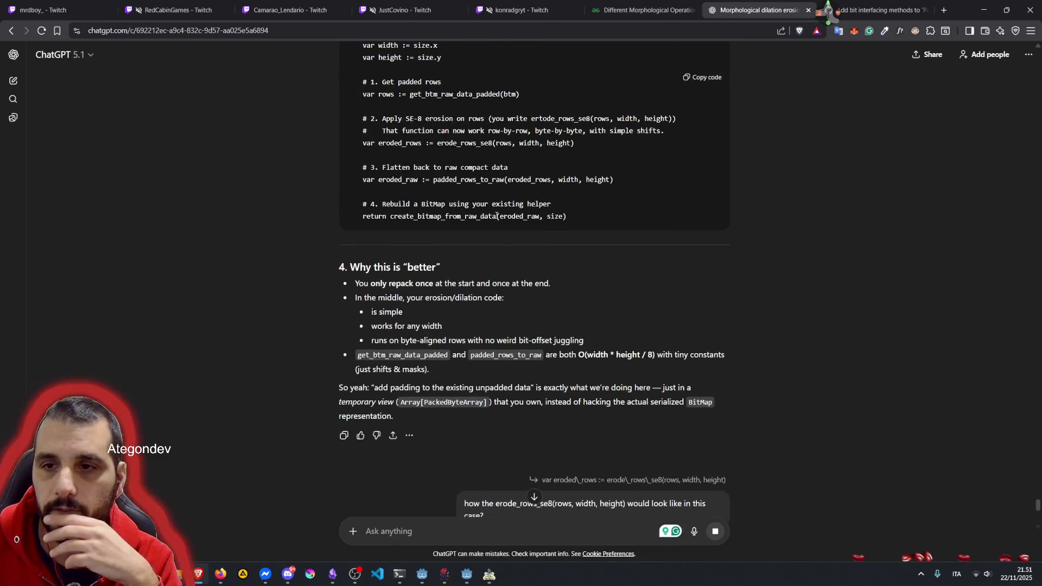
double_click(405, 123)
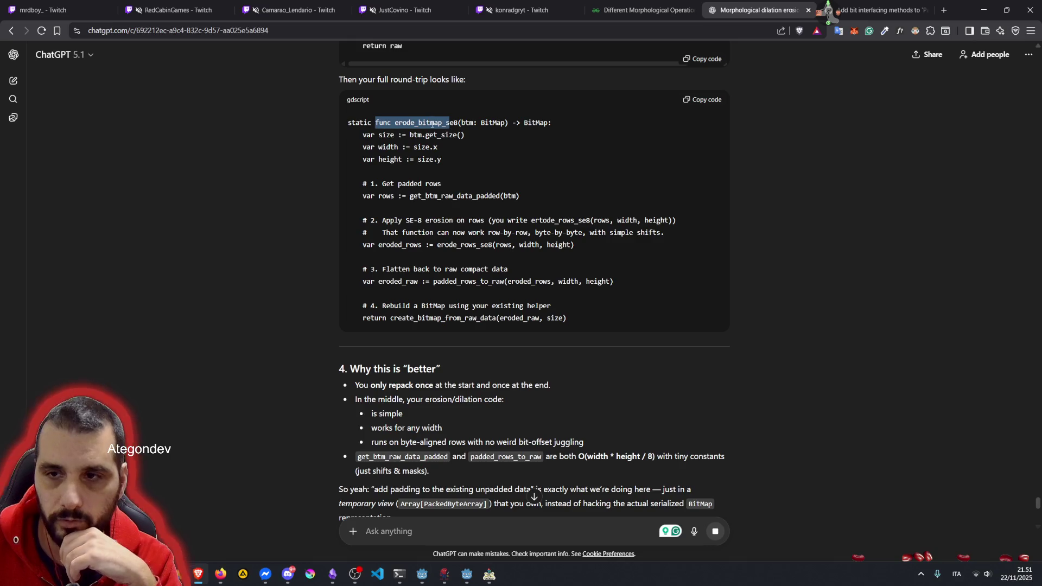
click(541, 153)
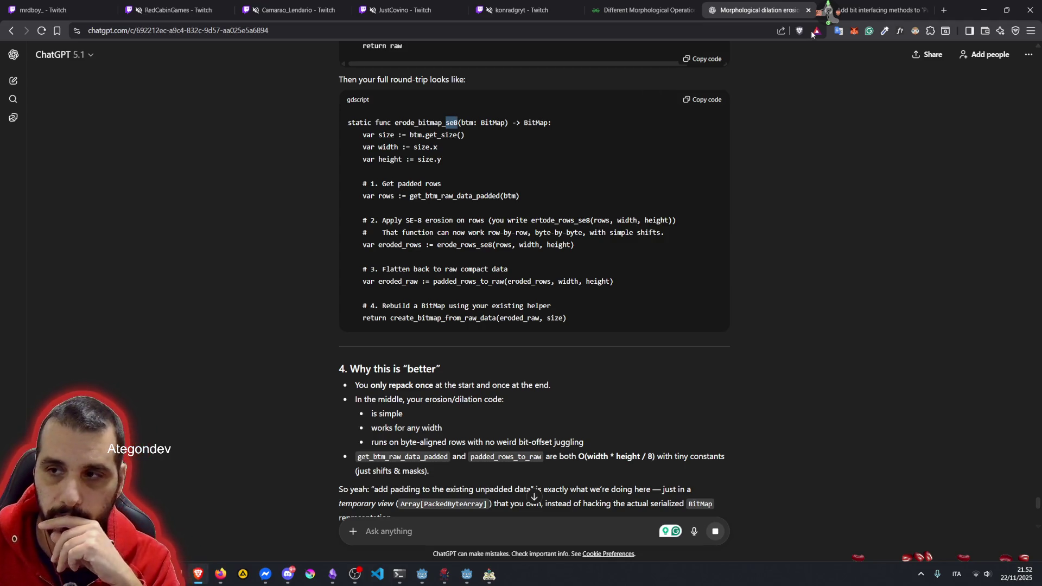
click(703, 99)
mouse_move(474, 575)
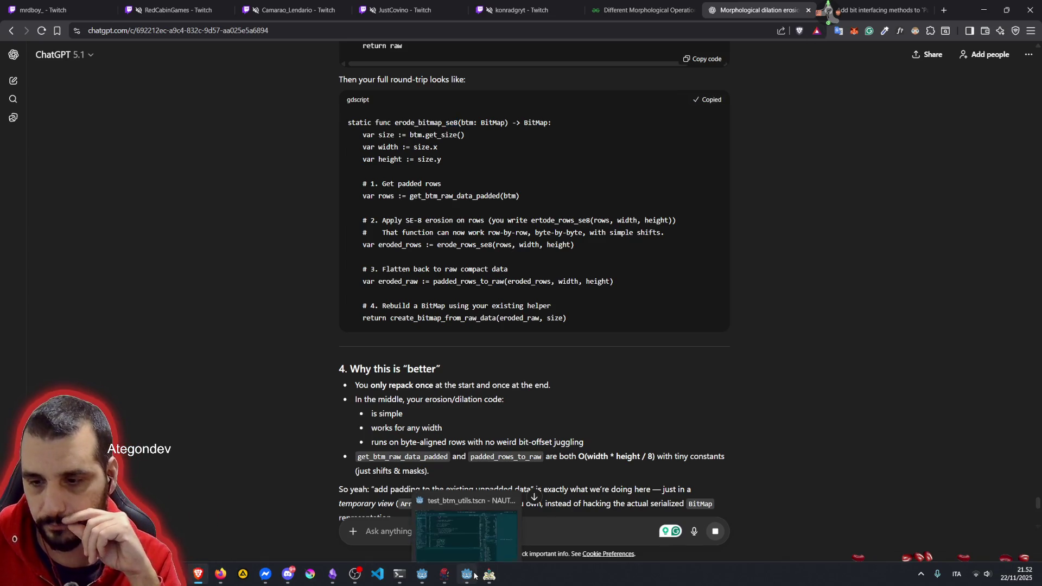
click(500, 528)
Step: Paste the erode_bitmap_se8 function after the packing function and fix its indentation with Ctrl+I
click(342, 288)
key(Up)
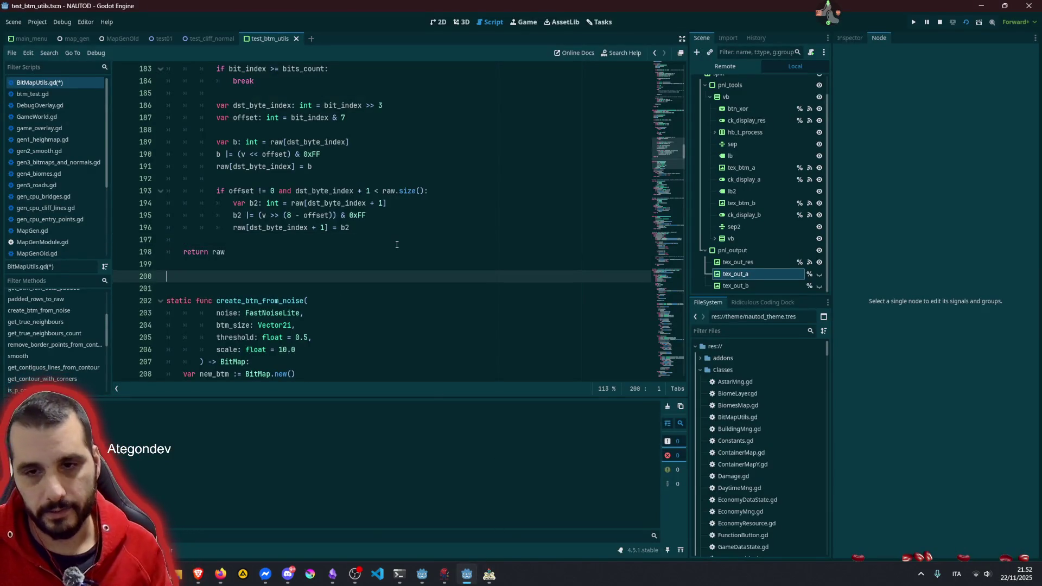
key(Return)
key(Return)
text(static func erode_bitmap_se8(btm: BitMap) -> BitMap:     var size := btm.get_size()     var width := size.x     var height := size.y      # 1. Get padded rows     var rows := get_btm_raw_data_padded(btm)      # 2. Apply SE-8 erosion on rows (you write erode_rows_se8(rows, width, height))     #    That function can now work row-by-row, byte-by-byte, with simple shifts.     var eroded_rows := erode_rows_se8(rows, width, height)      # 3. Flatten back to raw compact data     var eroded_raw := padded_rows_to_raw(eroded_rows, width, height)      # 4. Rebuild a BitMap using your existing helper     return create_bitmap_from_raw_data(eroded_raw, size))
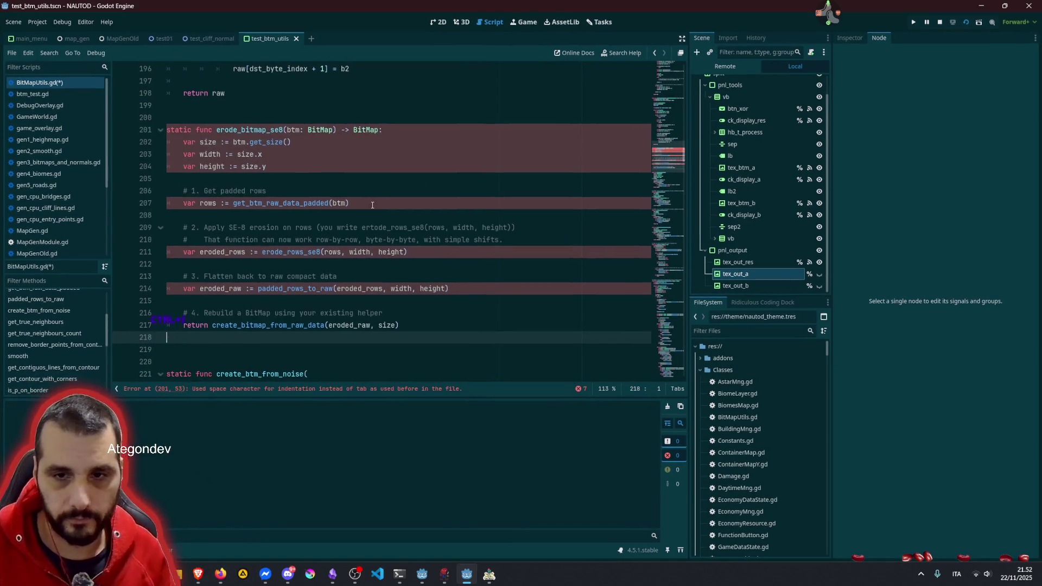
key(ctrl+i)
Step: Delete the Get padded rows comment and the erosion comment lines from erode_bitmap_se8
key(Down)
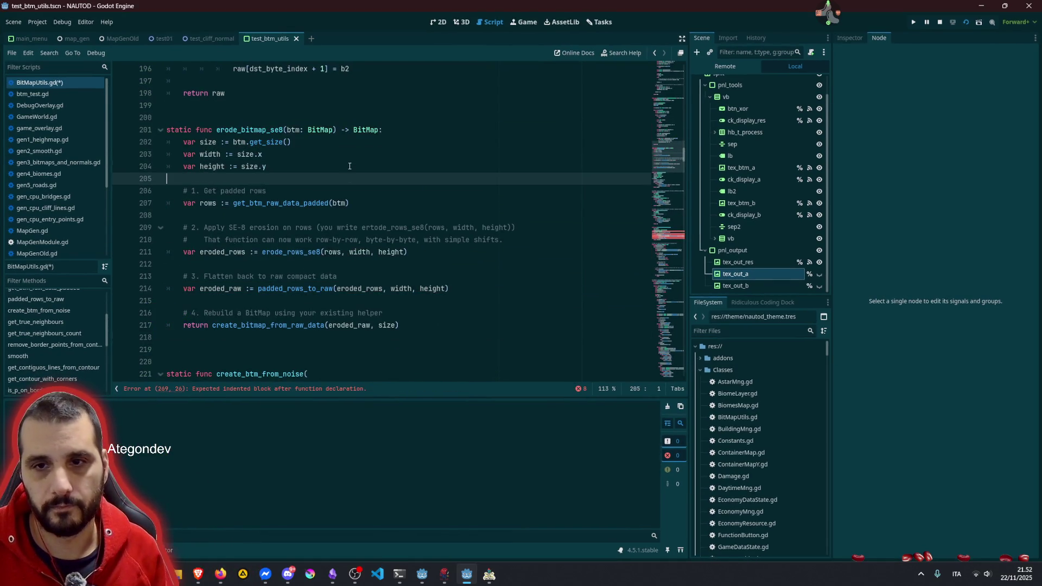
key(Down)
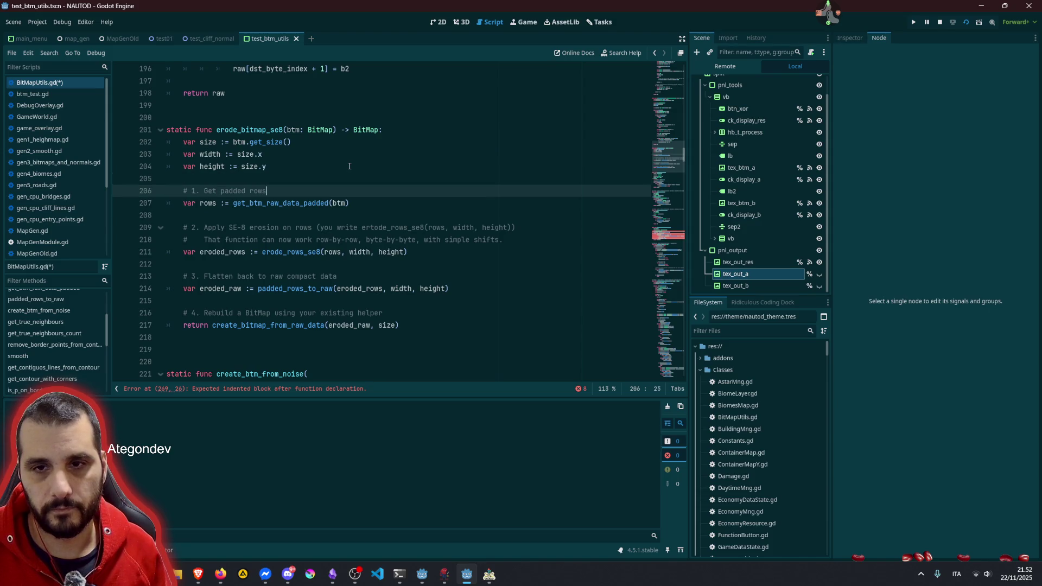
key(shift+Home)
key(BackSpace)
key(BackSpace)
key(BackSpace)
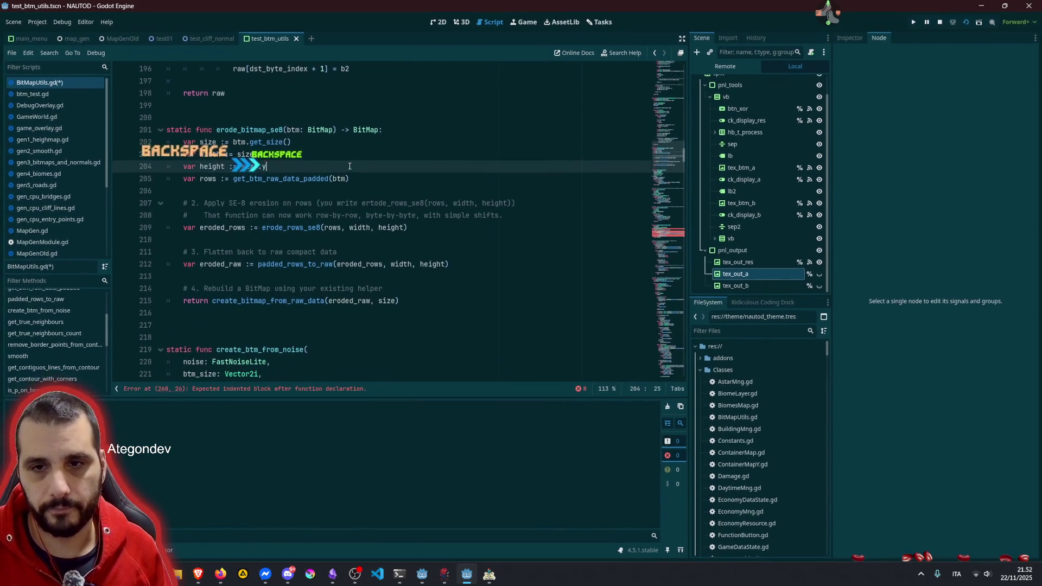
key(Down)
key(Home)
key(Down)
key(Down)
key(Down)
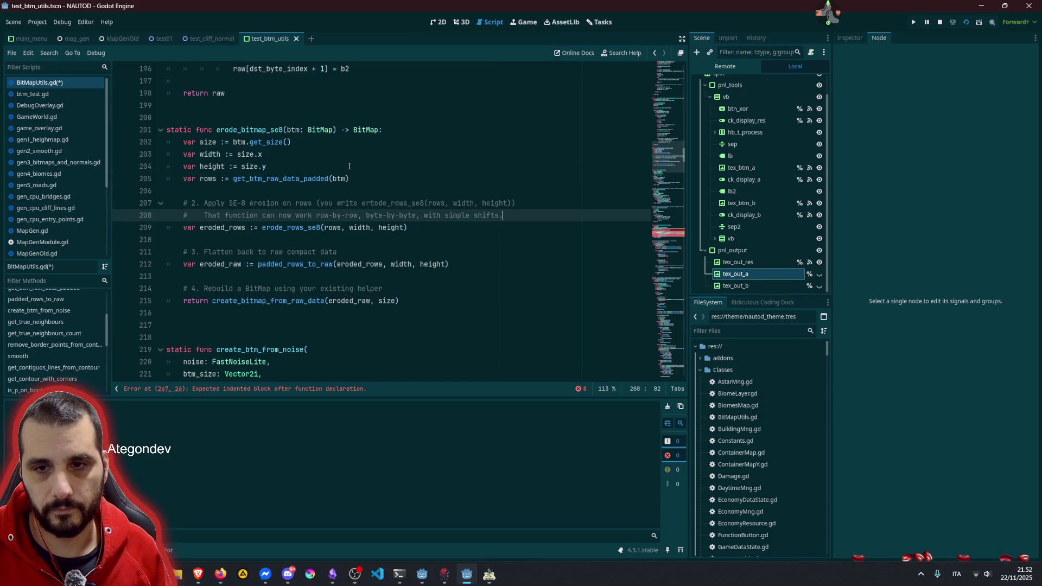
key(shift+Home)
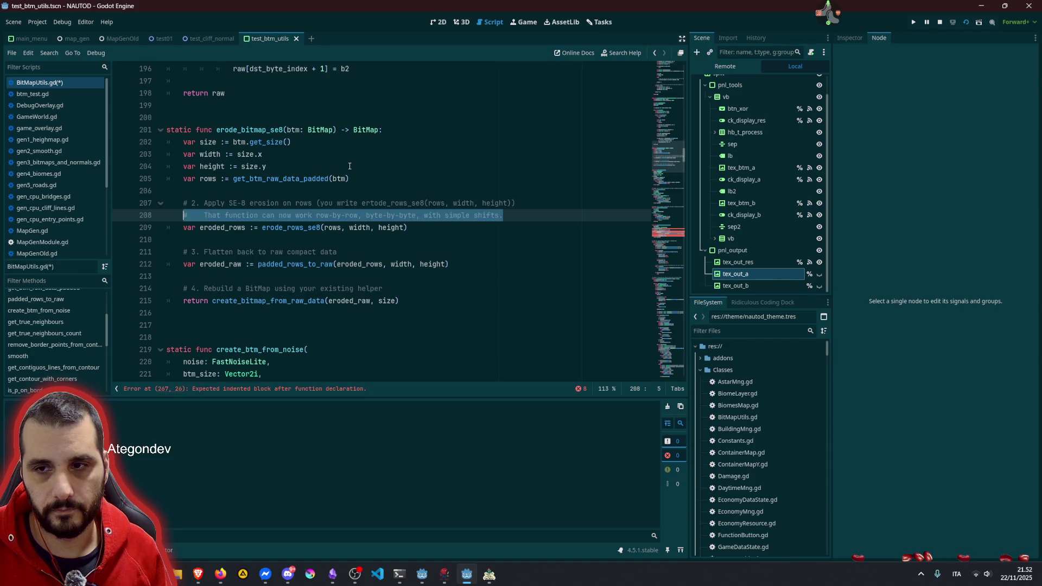
key(shift+Up)
key(shift+Up)
key(BackSpace)
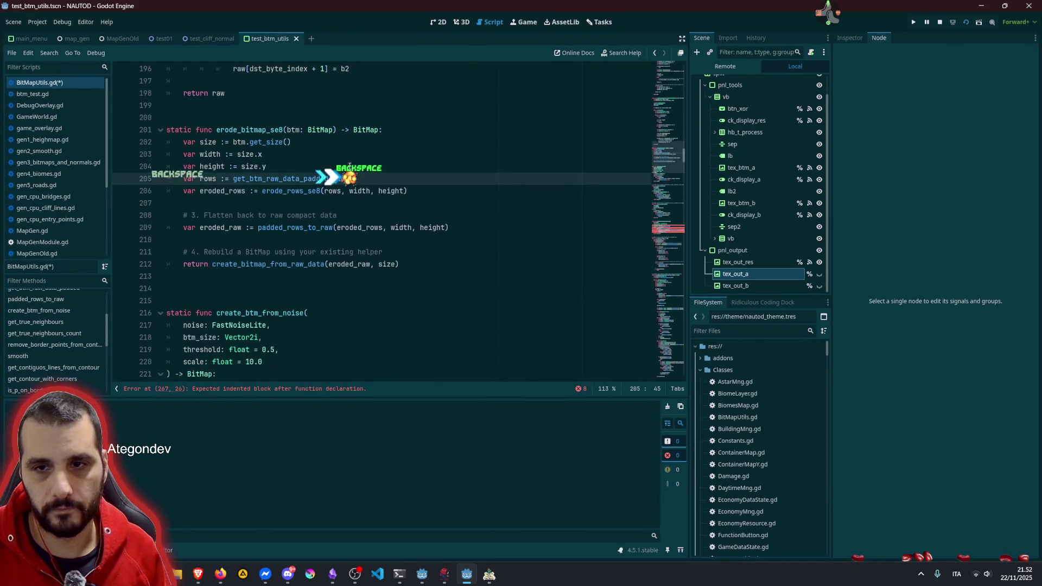
key(BackSpace)
key(Down)
key(Down)
key(Down)
key(shift+Home)
Step: Remove the Flatten and Rebuild a BitMap comments and the empty line before the return
key(BackSpace)
key(BackSpace)
key(BackSpace)
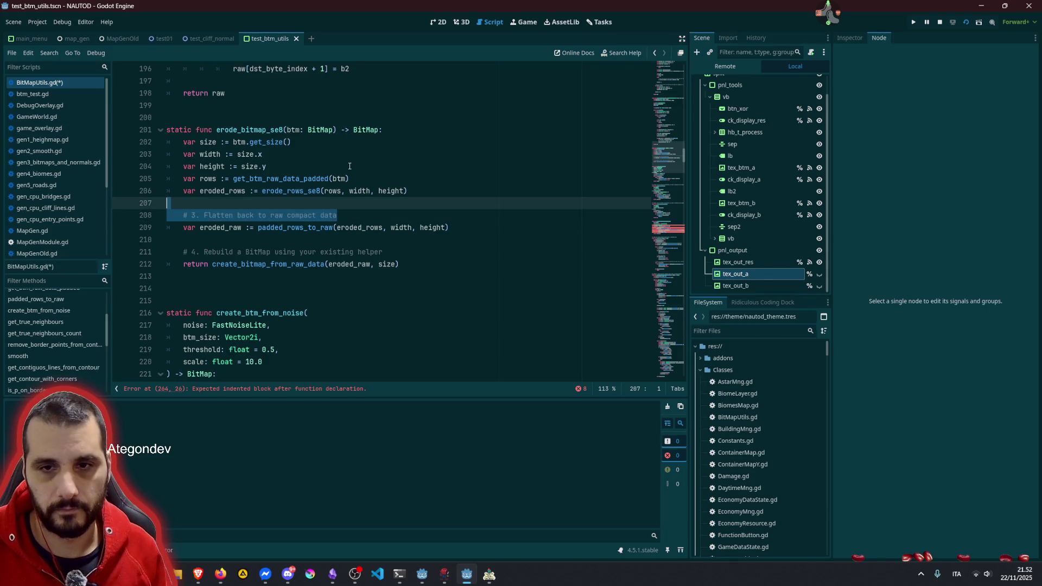
key(Down)
key(Down)
key(Down)
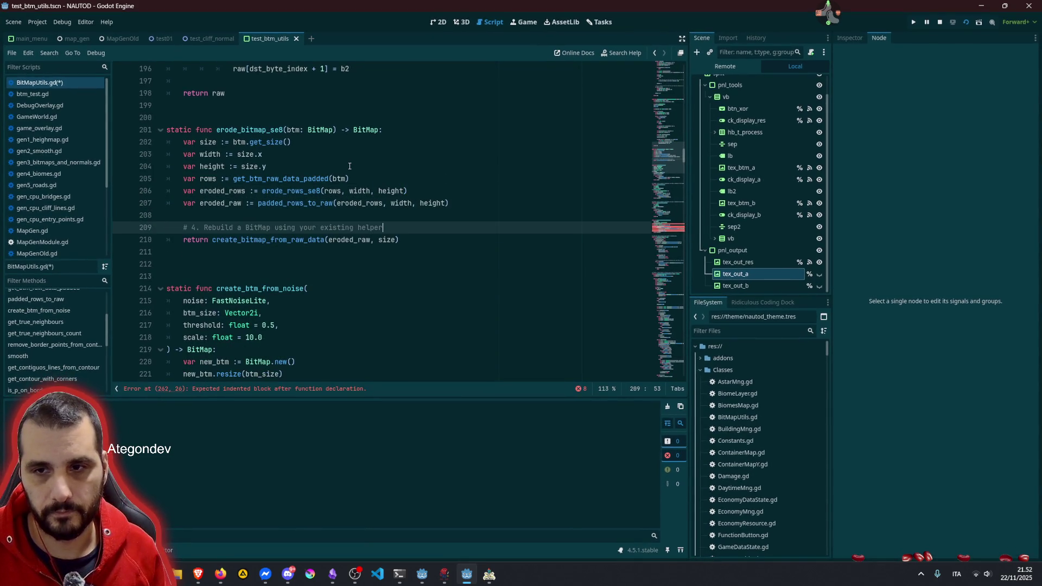
key(shift+Home)
key(BackSpace)
key(shift+BackSpace)
key(shift+BackSpace)
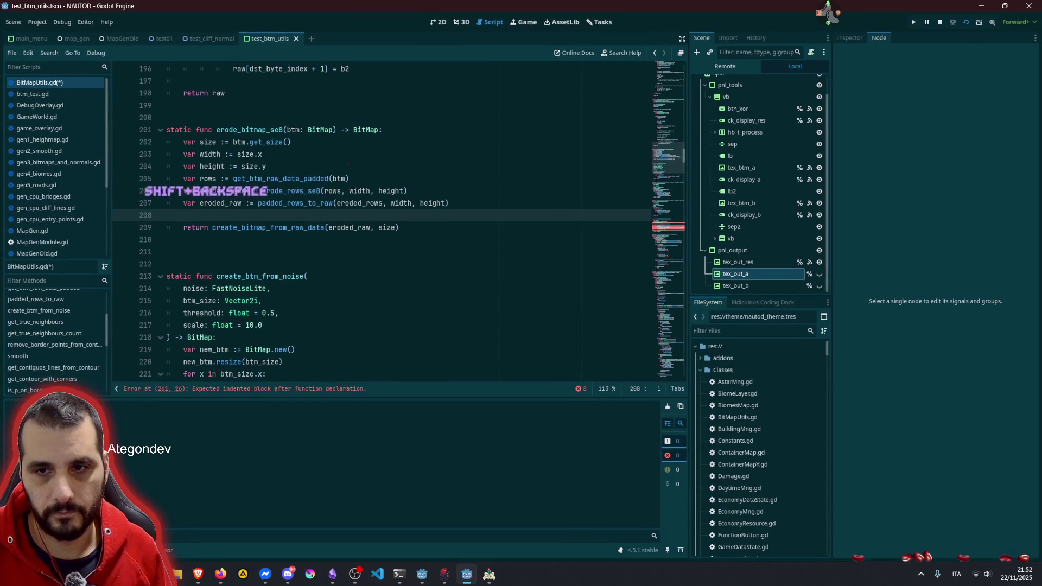
key(BackSpace)
Step: Indent the new_points line inside remove_border_points_from_contour, then jump to the flood_fill error
click(282, 191)
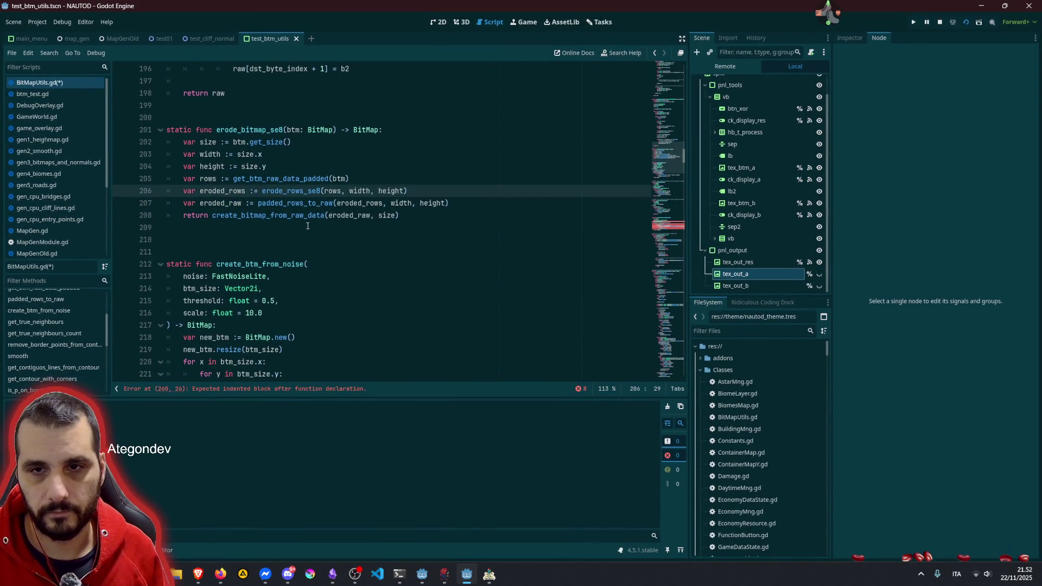
click(274, 388)
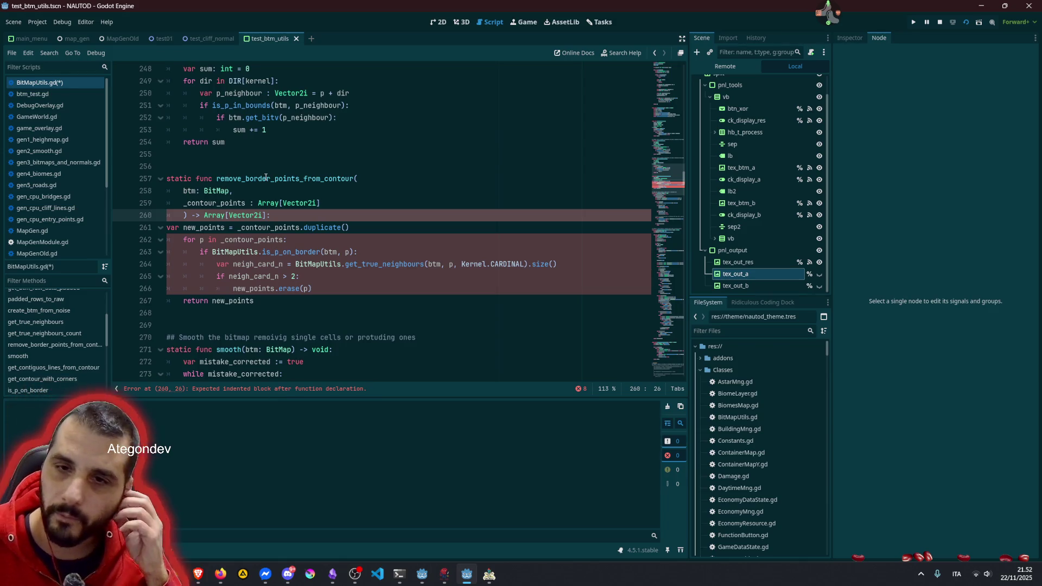
click(217, 227)
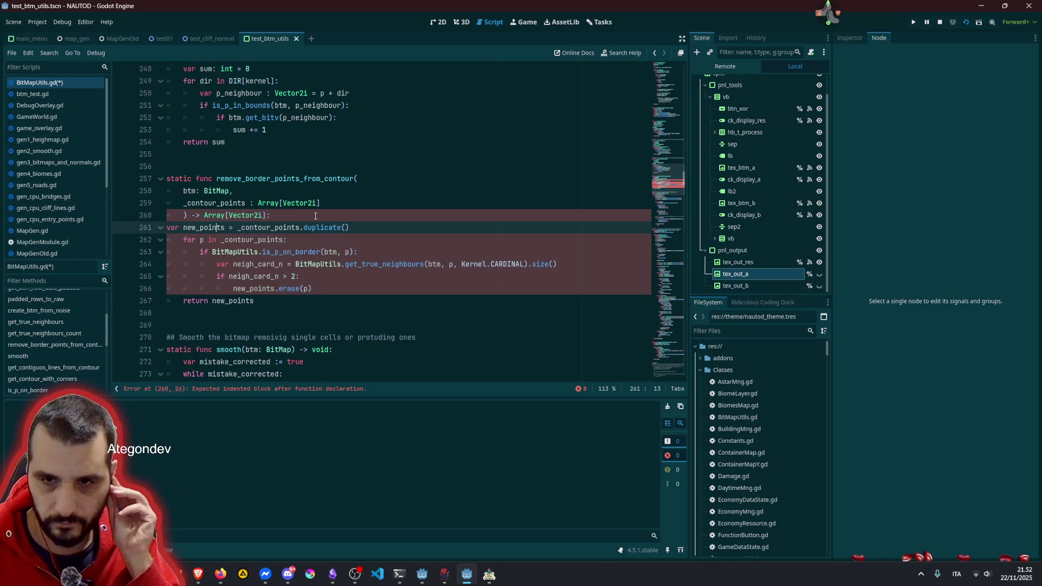
key(Home)
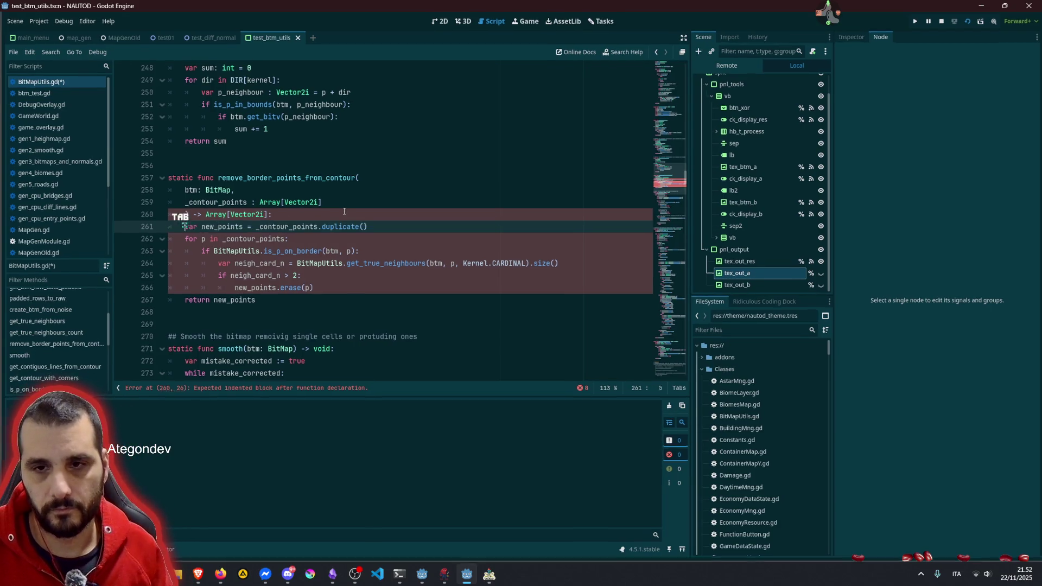
key(Tab)
double_click(297, 184)
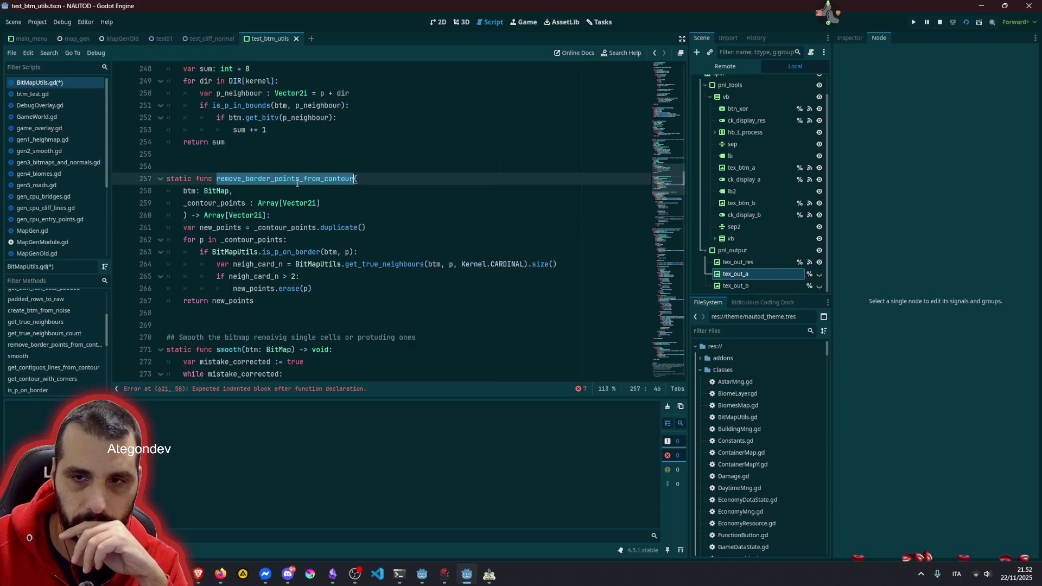
click(297, 237)
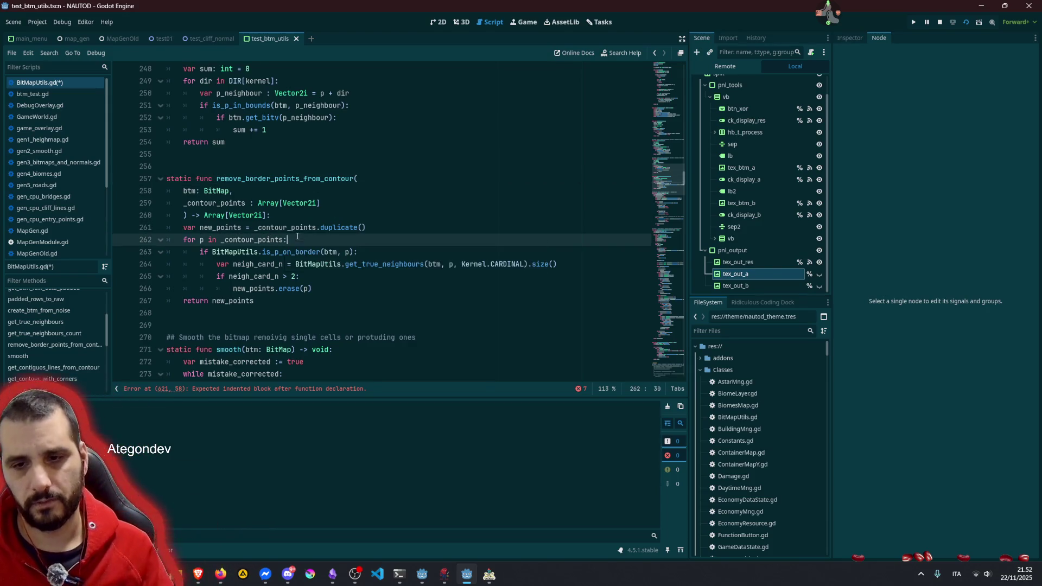
click(278, 389)
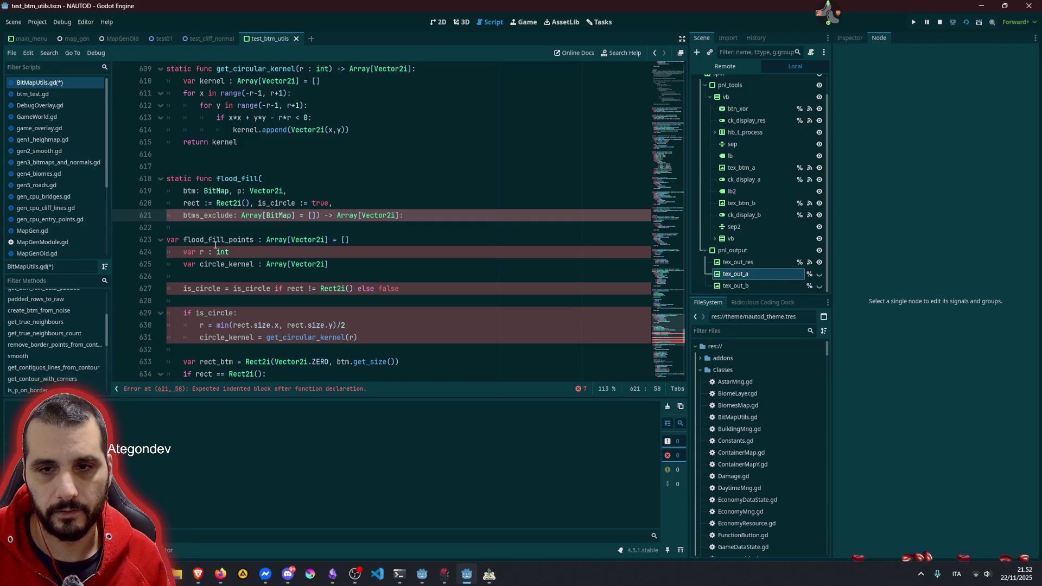
Step: Indent flood_fill's flood_fill_points line, then inspect the undefined erode_rows_se8 call at line 206
scroll(215, 244, down, 3)
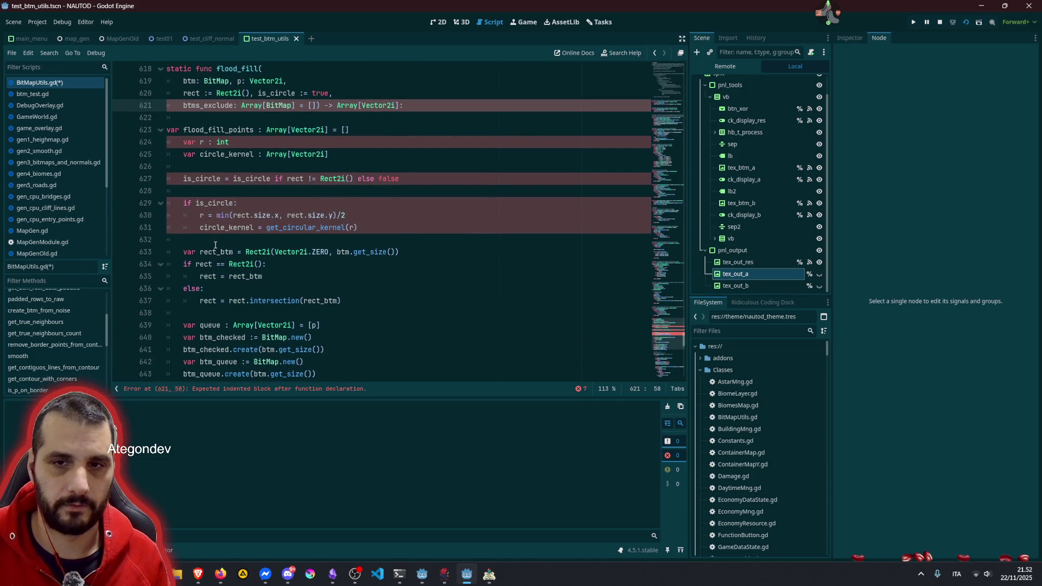
scroll(215, 244, up, 3)
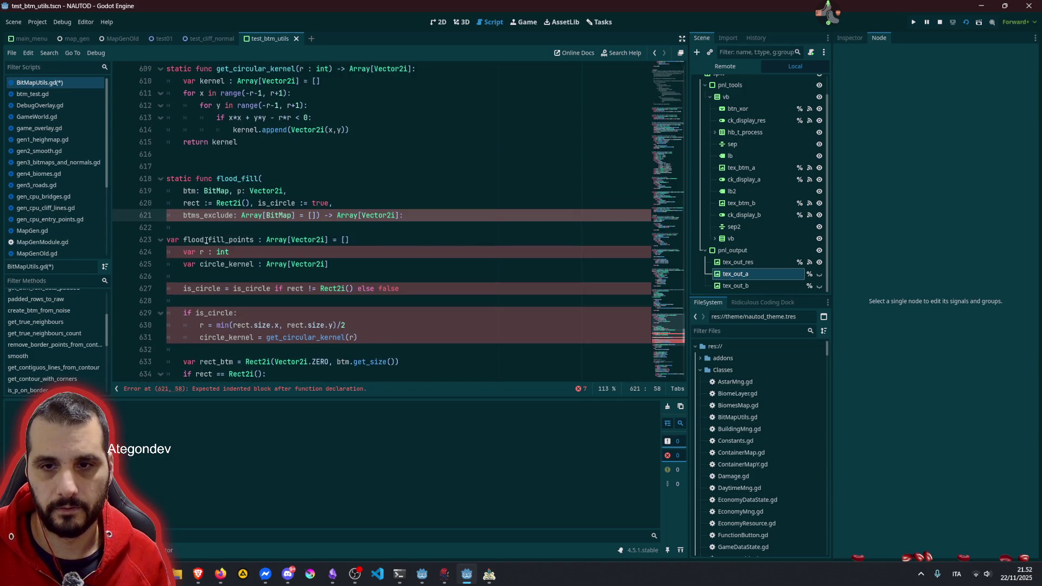
click(205, 240)
key(Tab)
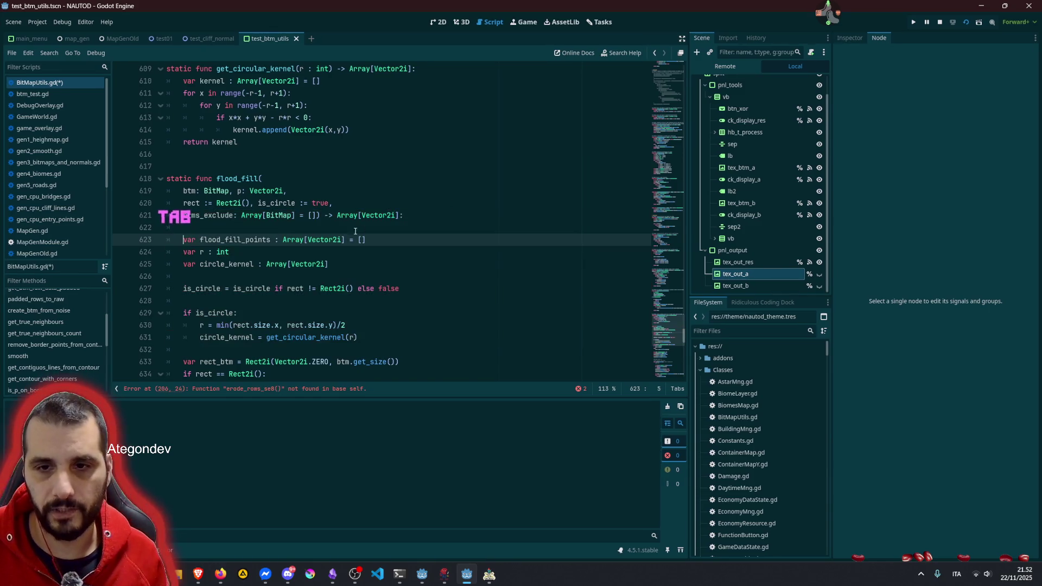
scroll(326, 238, down, 6)
click(276, 389)
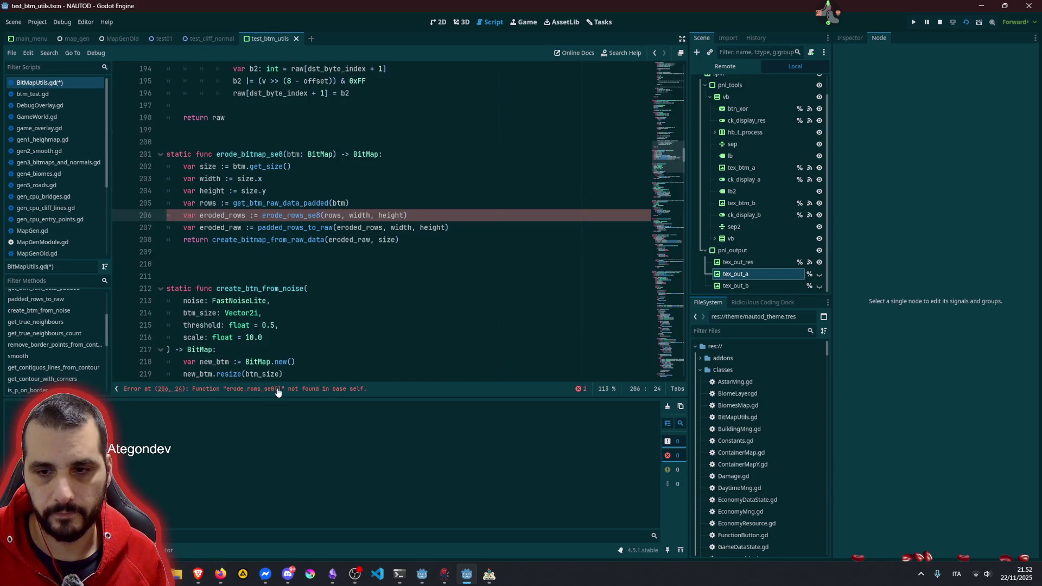
double_click(277, 215)
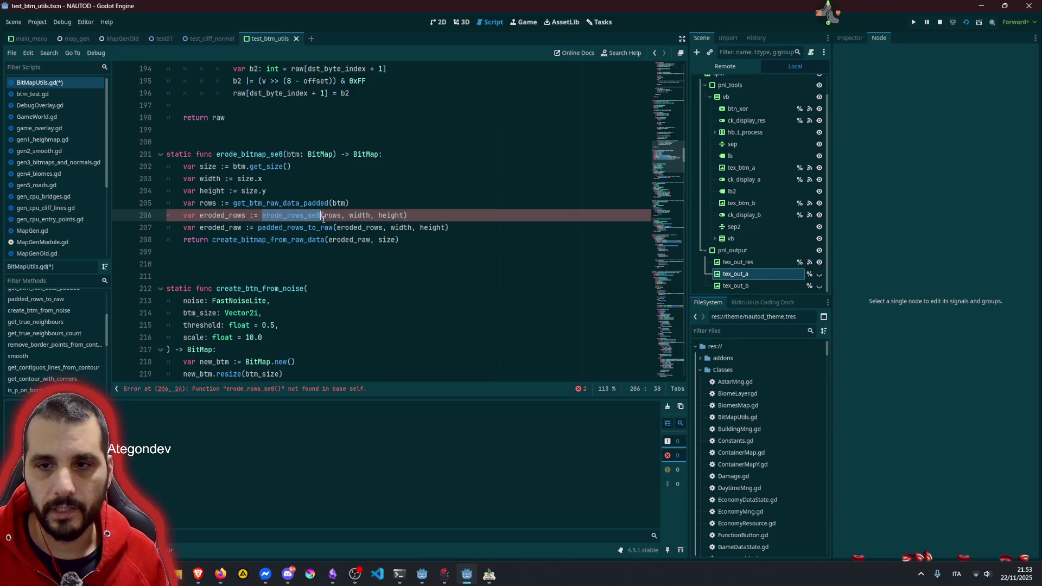
click(271, 252)
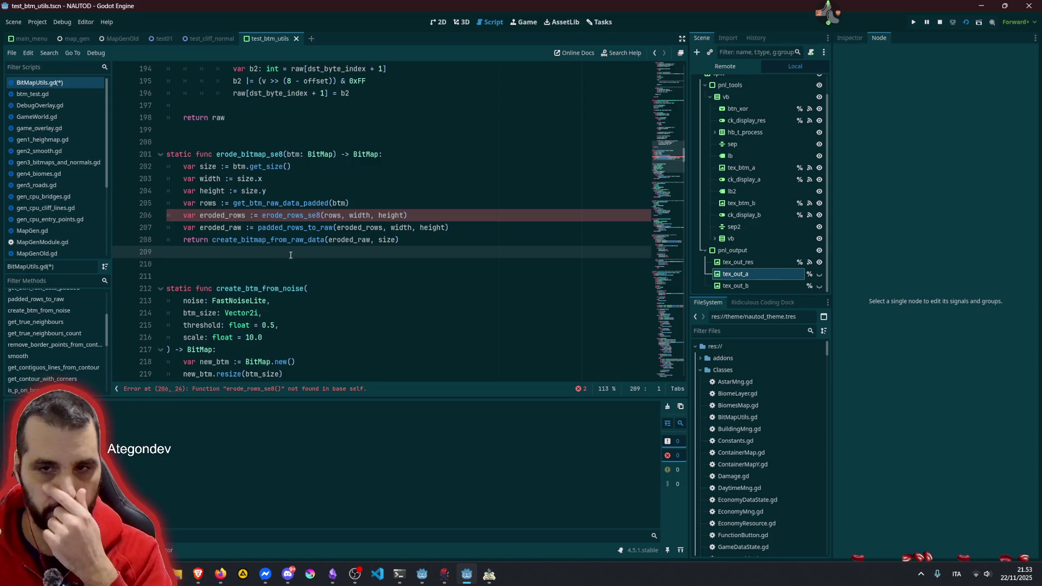
mouse_move(280, 246)
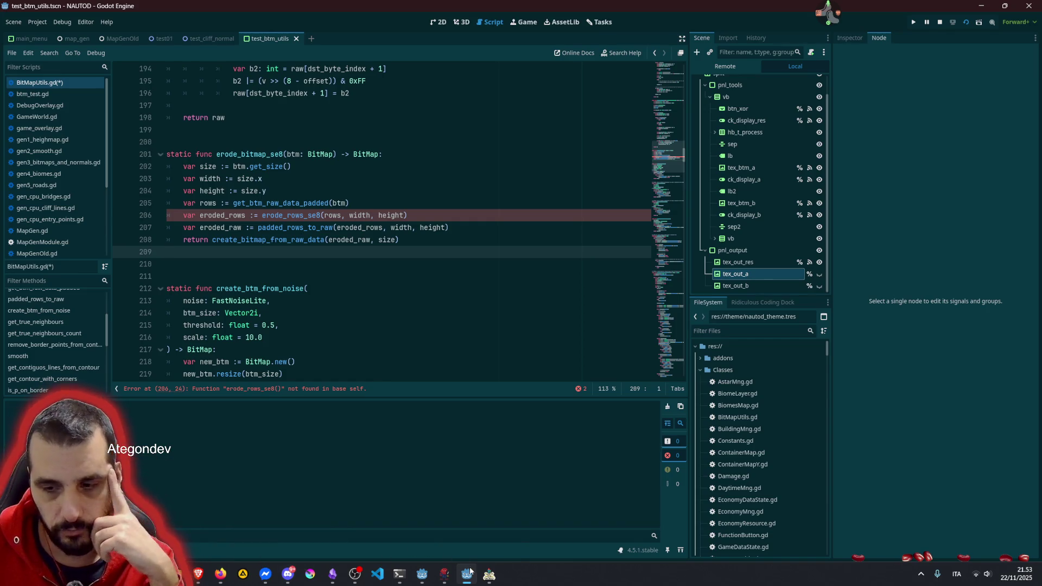
Step: Read ChatGPT's reply about eroding one row from 3 padded rows
click(292, 497)
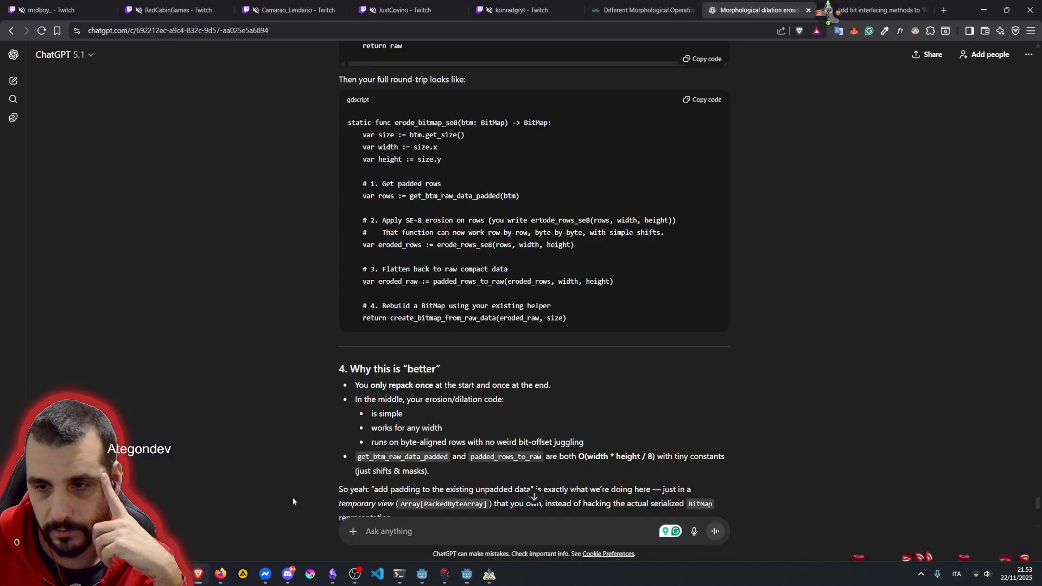
scroll(440, 266, down, 5)
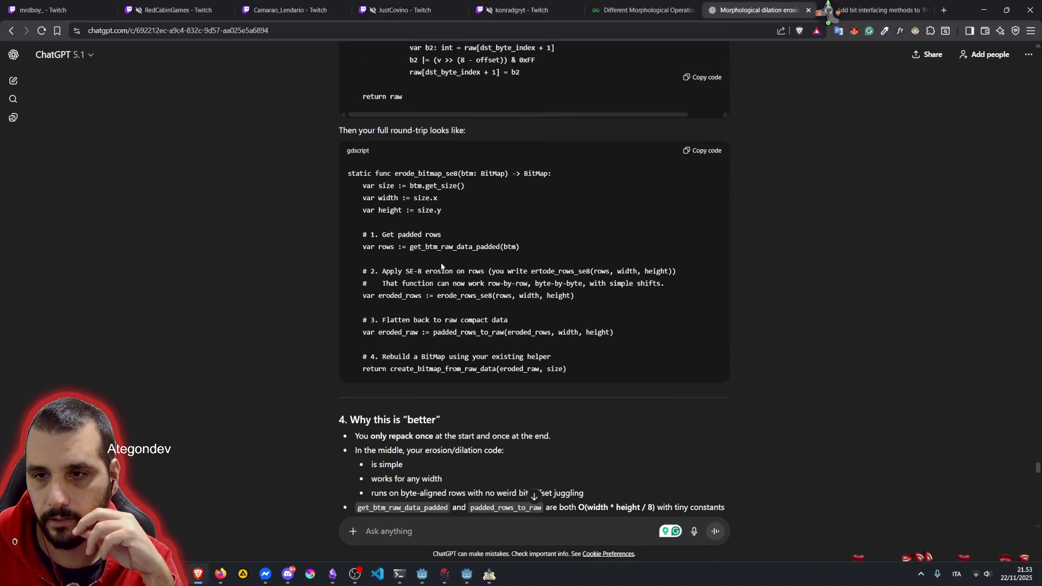
scroll(440, 266, down, 4)
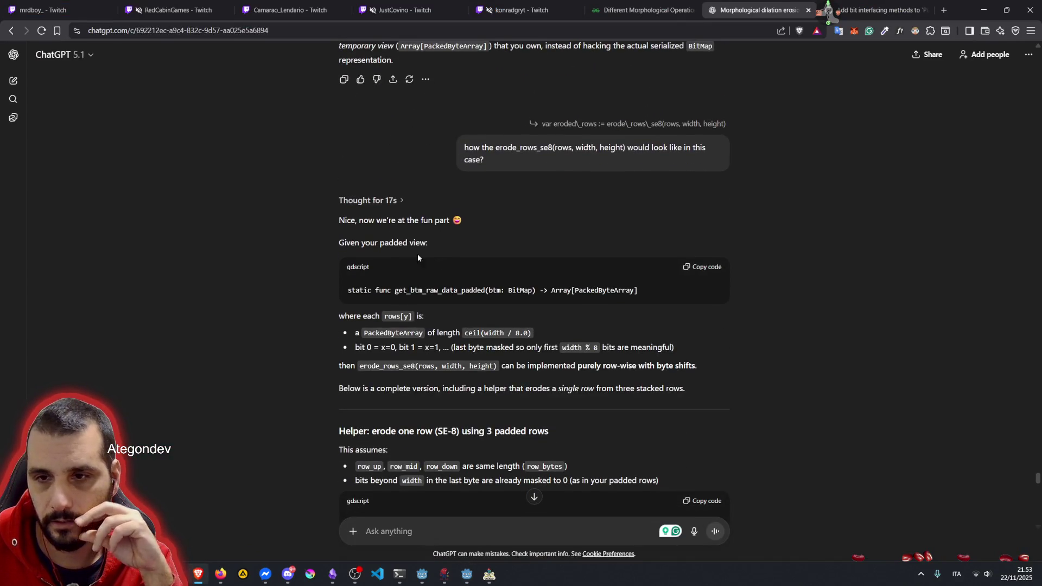
drag(392, 290, 611, 290)
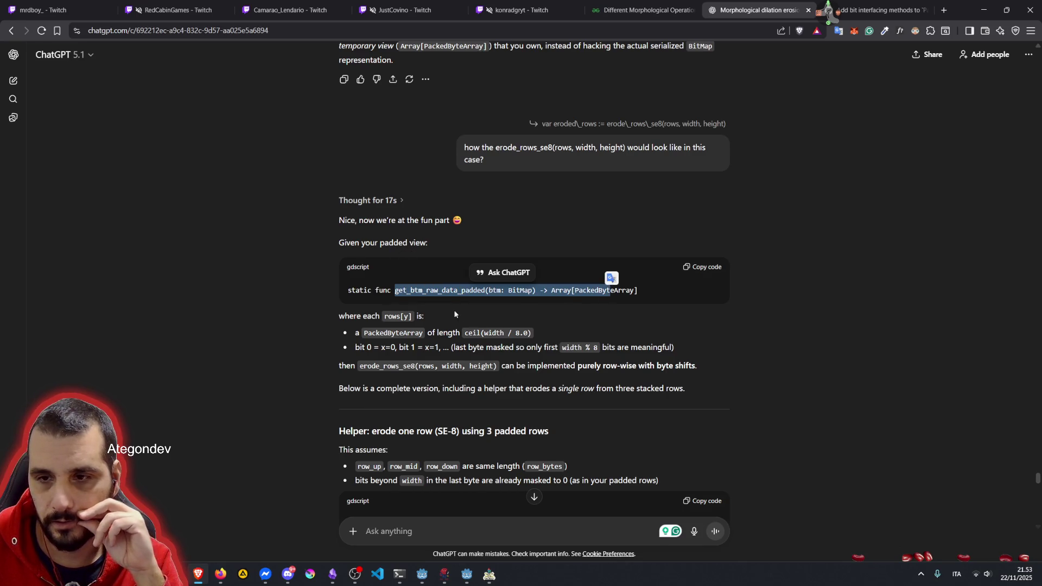
scroll(364, 315, down, 4)
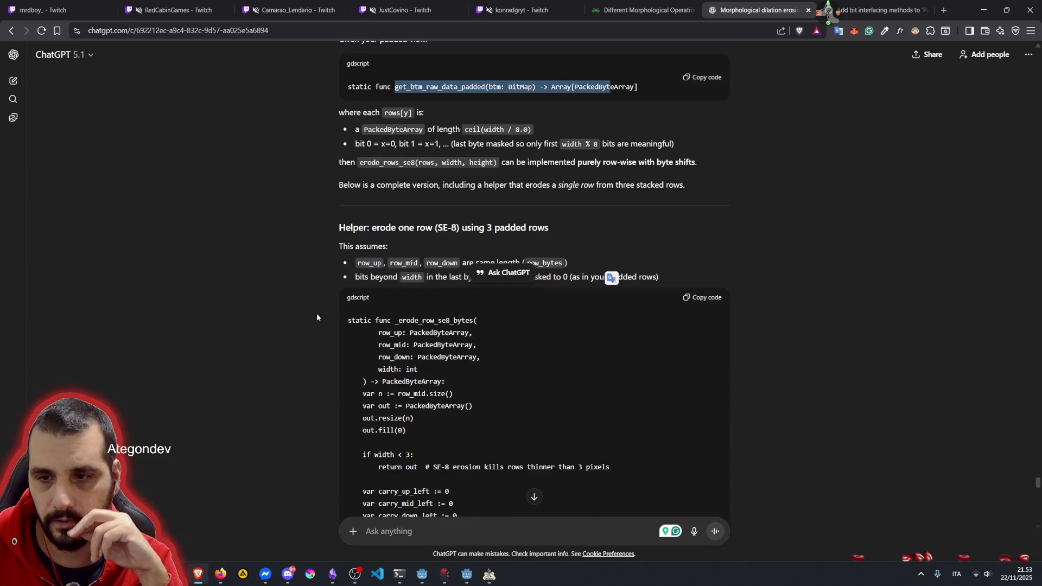
scroll(322, 309, down, 10)
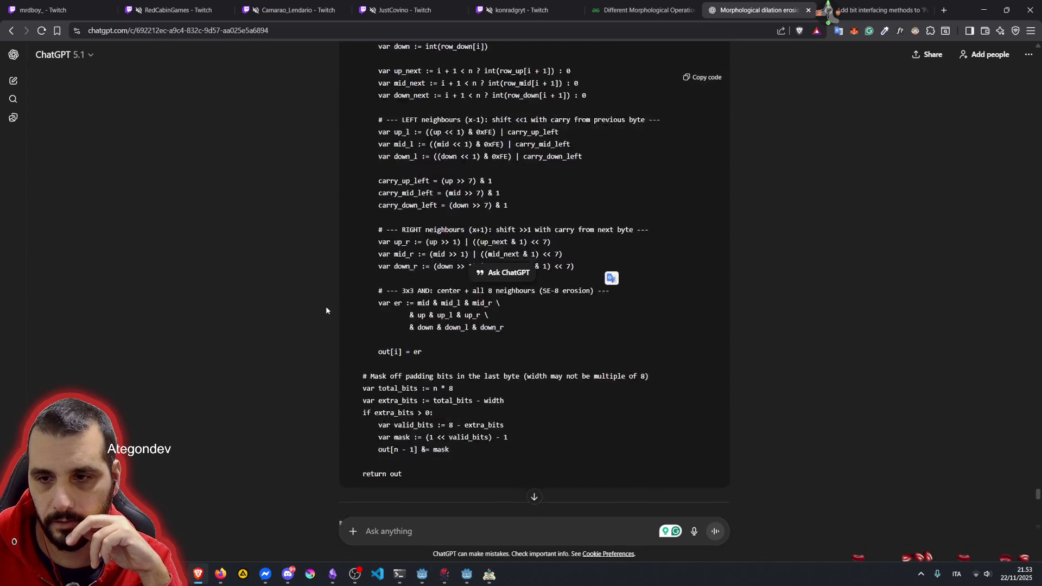
scroll(326, 310, down, 5)
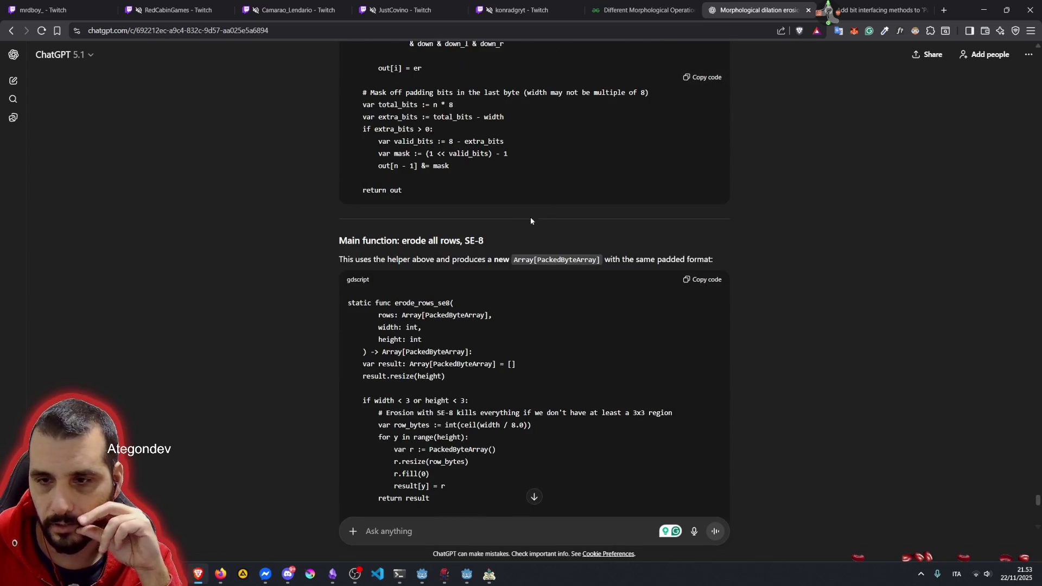
scroll(406, 293, up, 16)
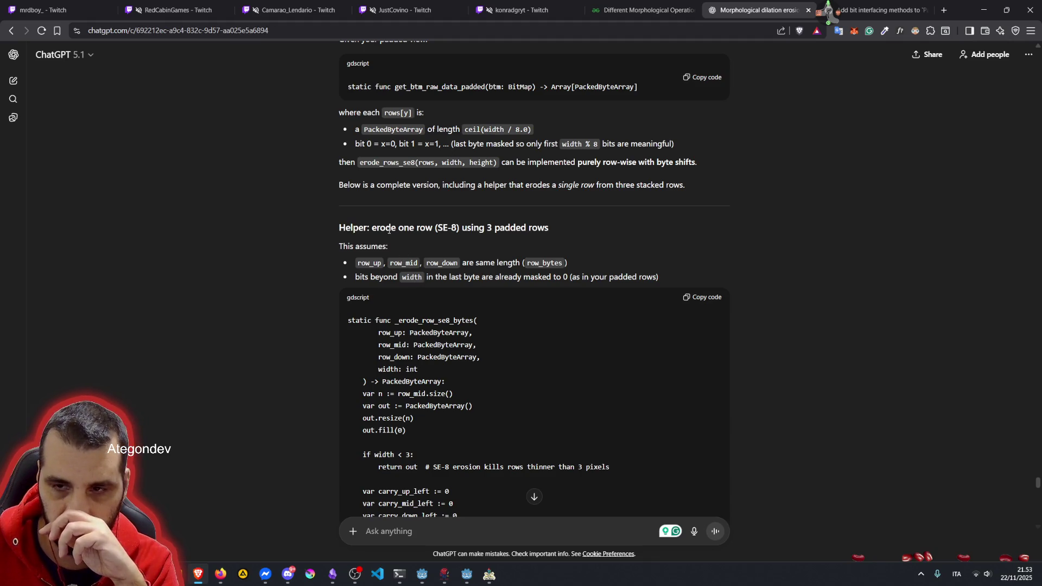
drag(382, 227, 546, 234)
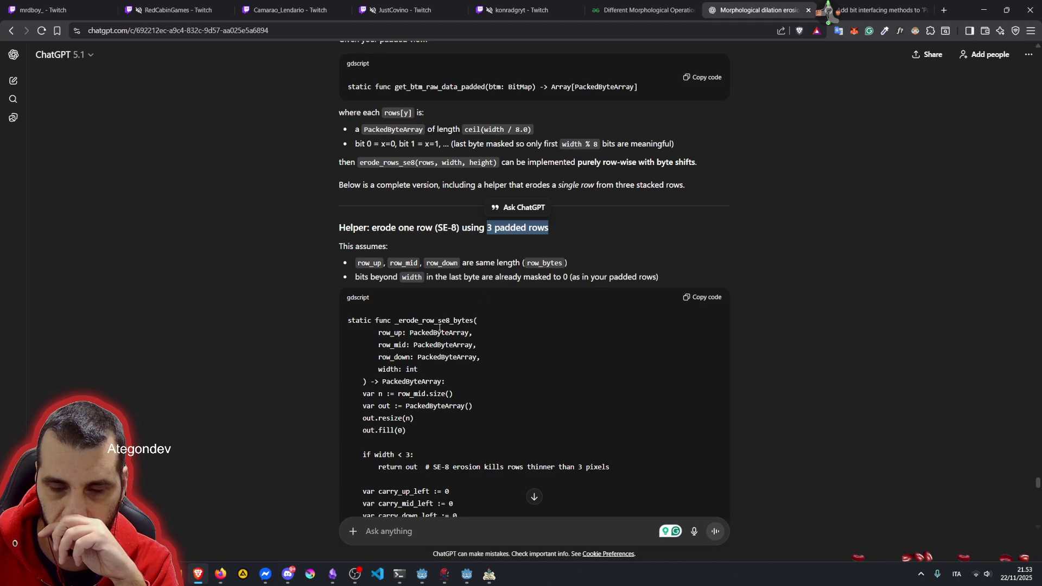
Step: Copy the _erode_row_se8_bytes helper code and bring the Godot editor back to front
scroll(423, 342, up, 3)
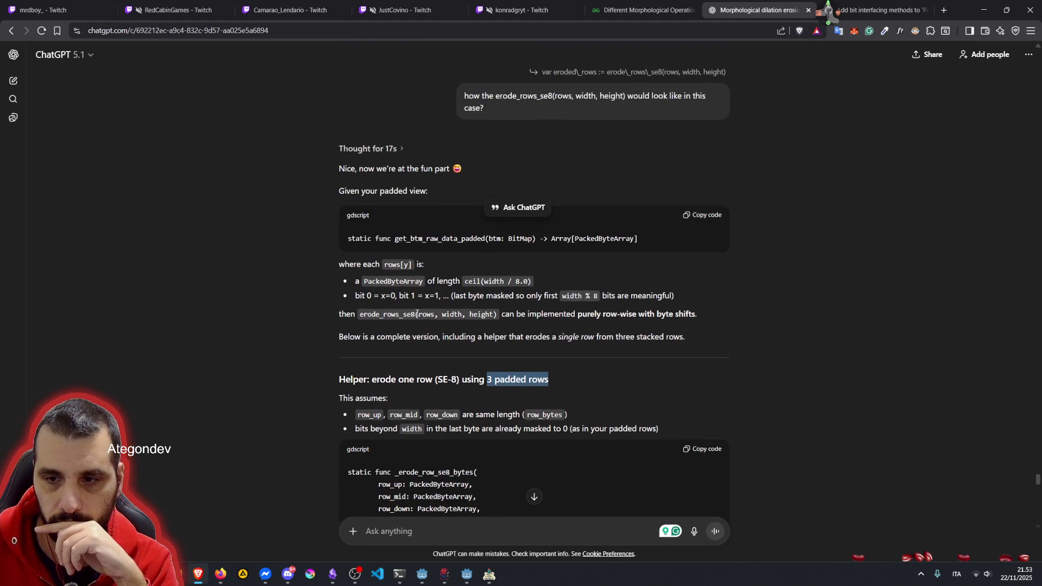
scroll(417, 314, down, 5)
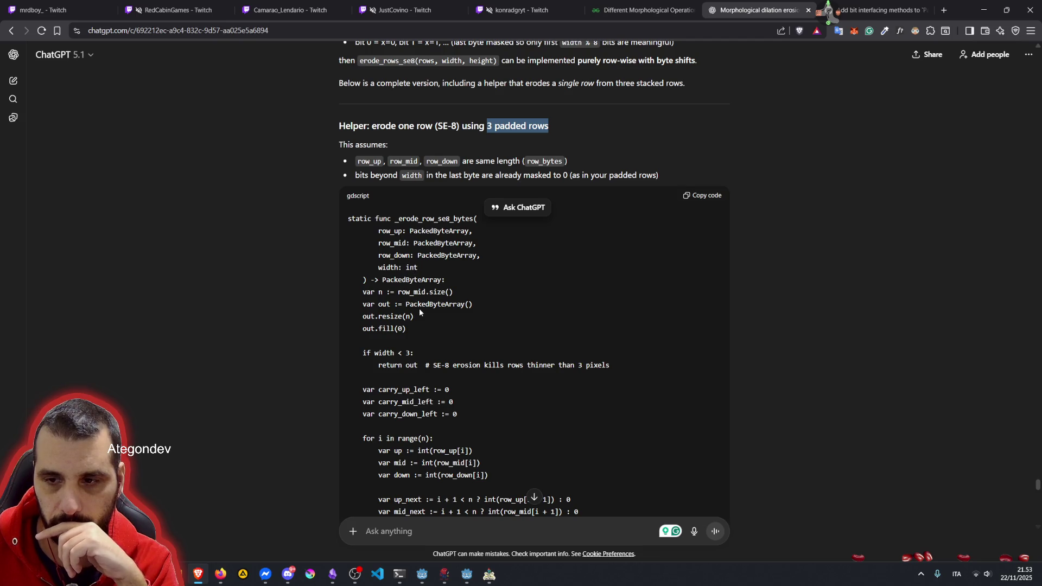
scroll(419, 312, down, 5)
scroll(449, 233, up, 3)
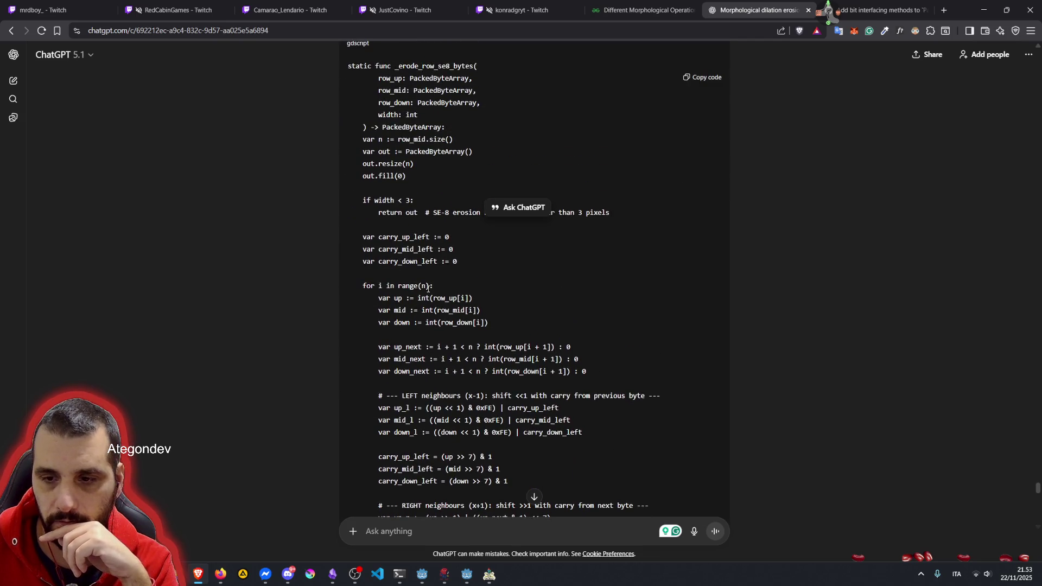
click(700, 77)
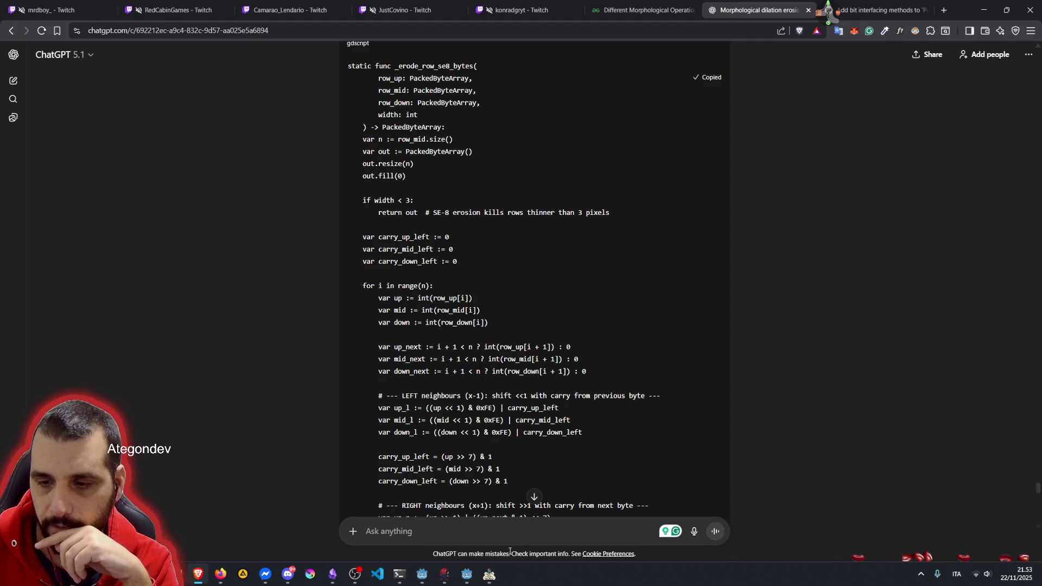
click(470, 576)
click(472, 582)
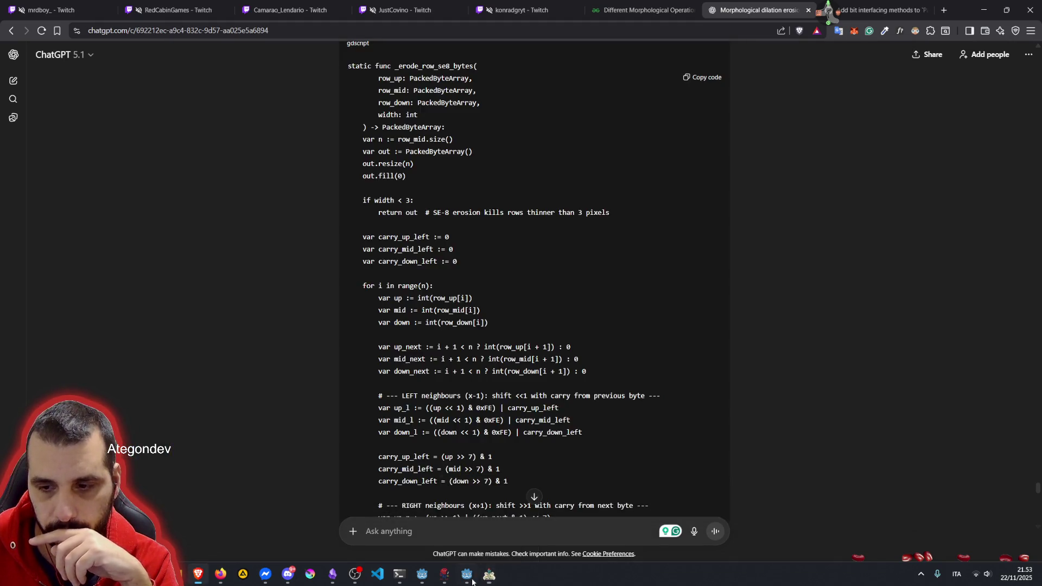
click(470, 576)
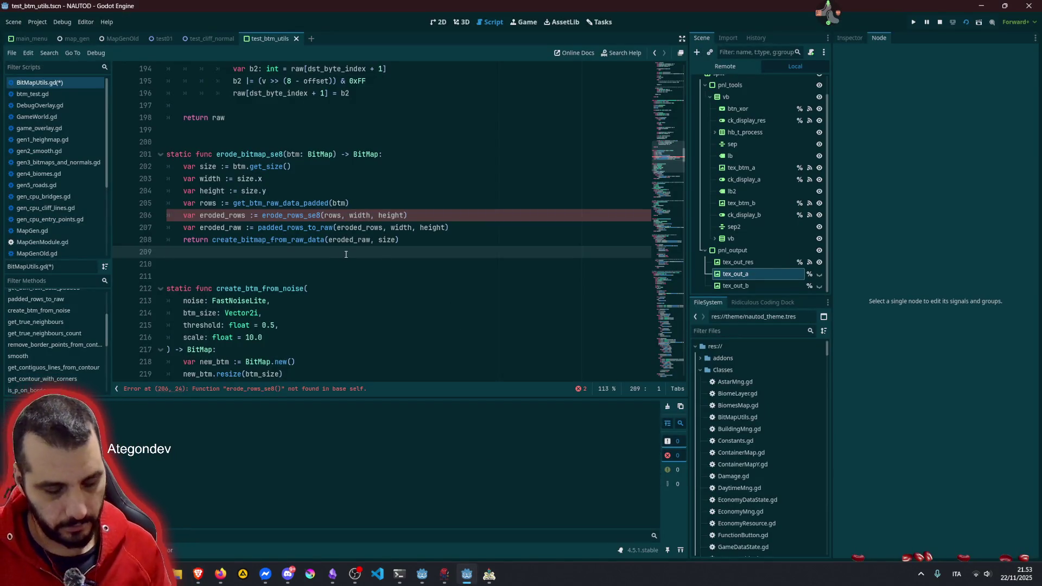
Step: Paste the _erode_row_se8_bytes helper below erode_bitmap_se8 and convert its indentation to tabs
key(Return)
key(Return)
key(ctrl+v)
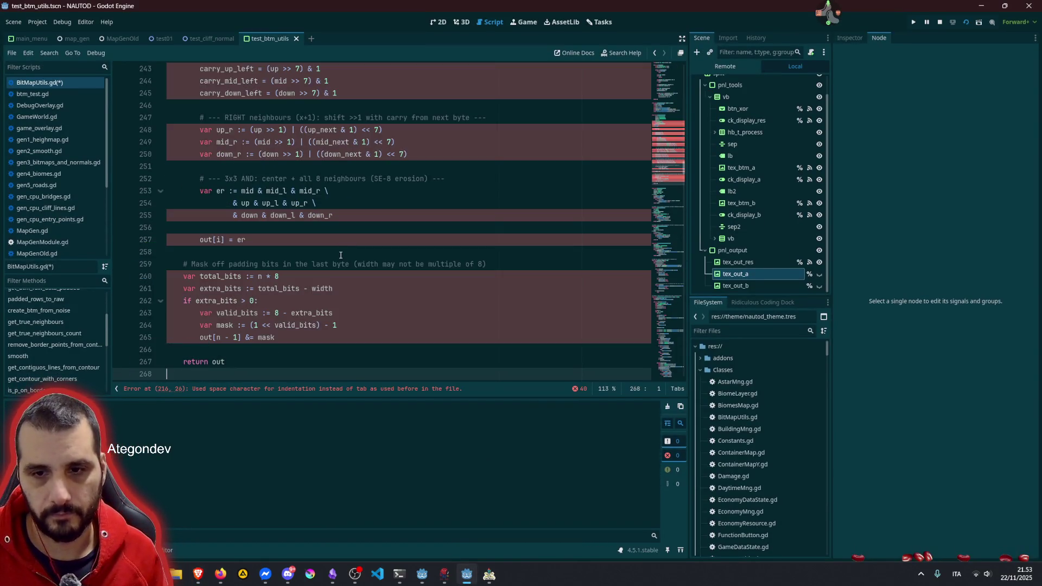
key(ctrl+shift+i)
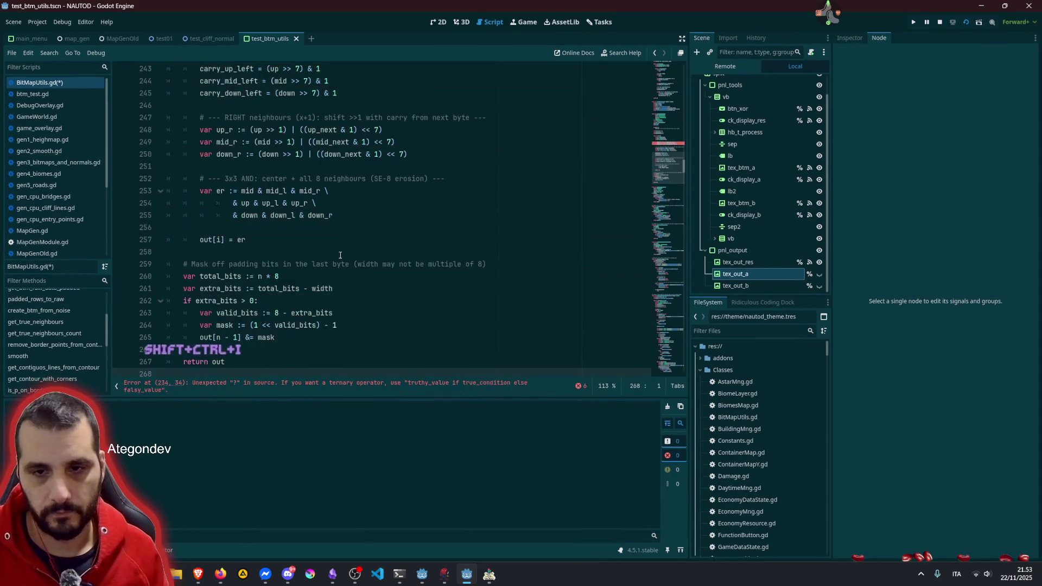
click(283, 264)
click(252, 387)
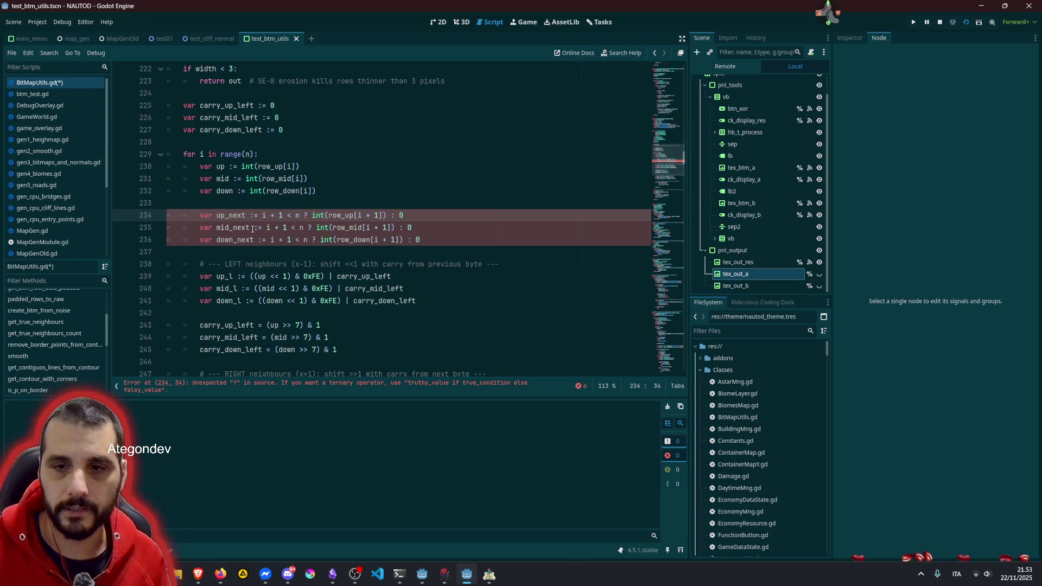
Step: Rewrite the three *_next ternaries on lines 234–236 as 'if i + 1 < n else 0'
key(ctrl+Left)
key(ctrl+Left)
key(ctrl+Left)
key(shift+Right)
key(shift+Right)
key(shift+Right)
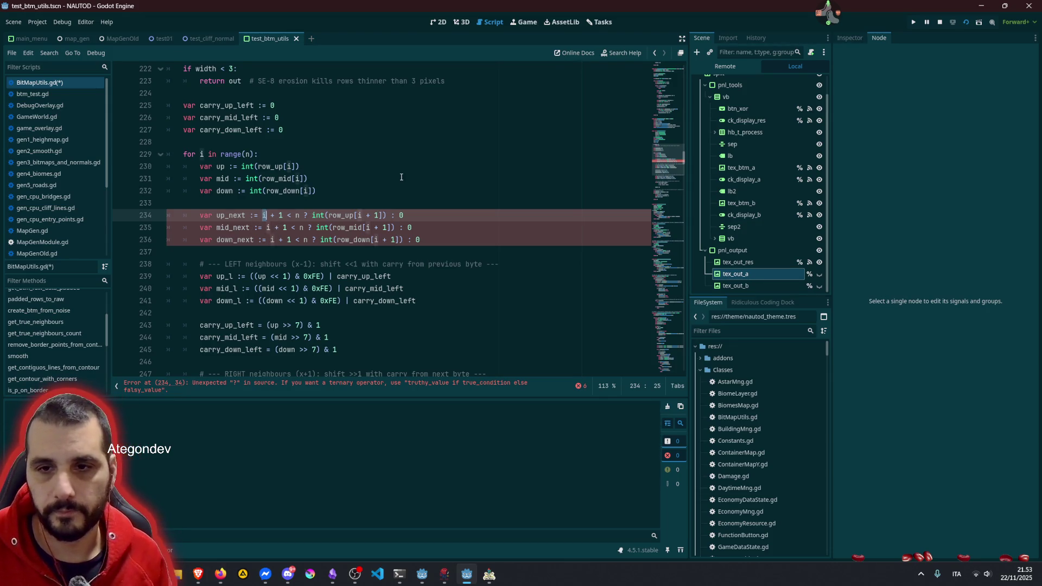
key(shift+Right)
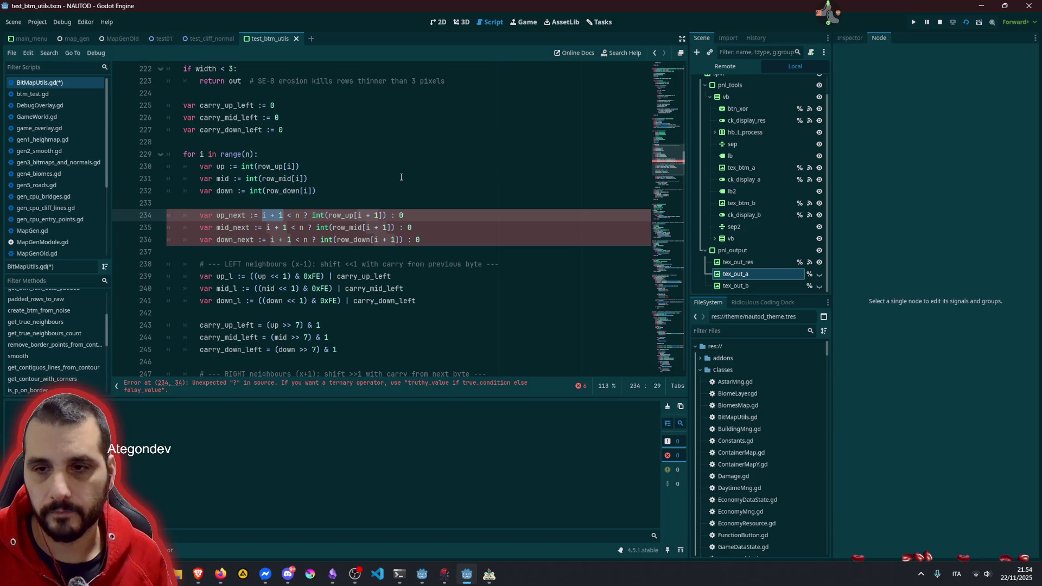
key(shift+Right)
key(shift+Right)
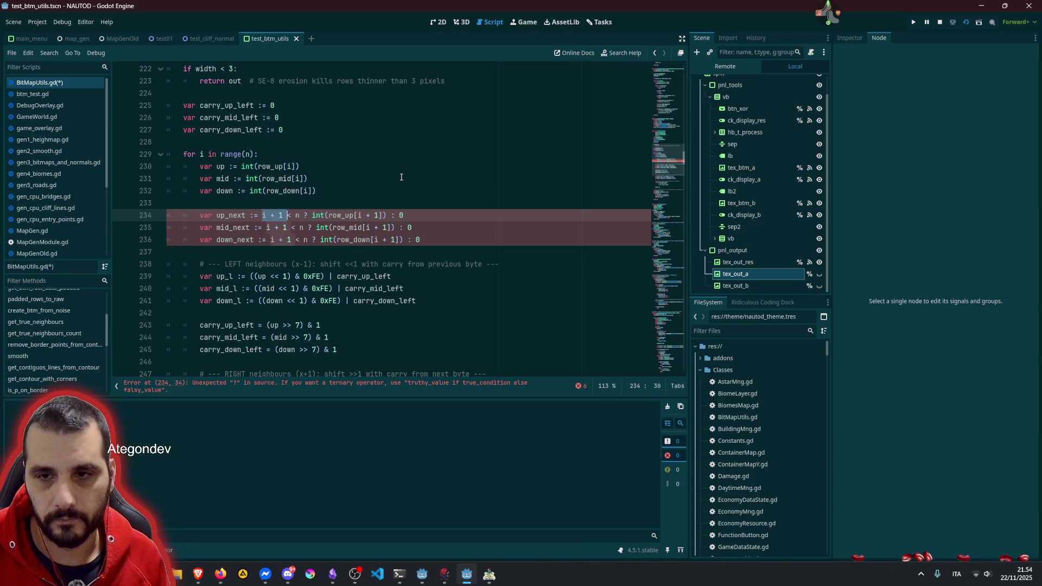
key(shift+Right)
key(shift+Right)
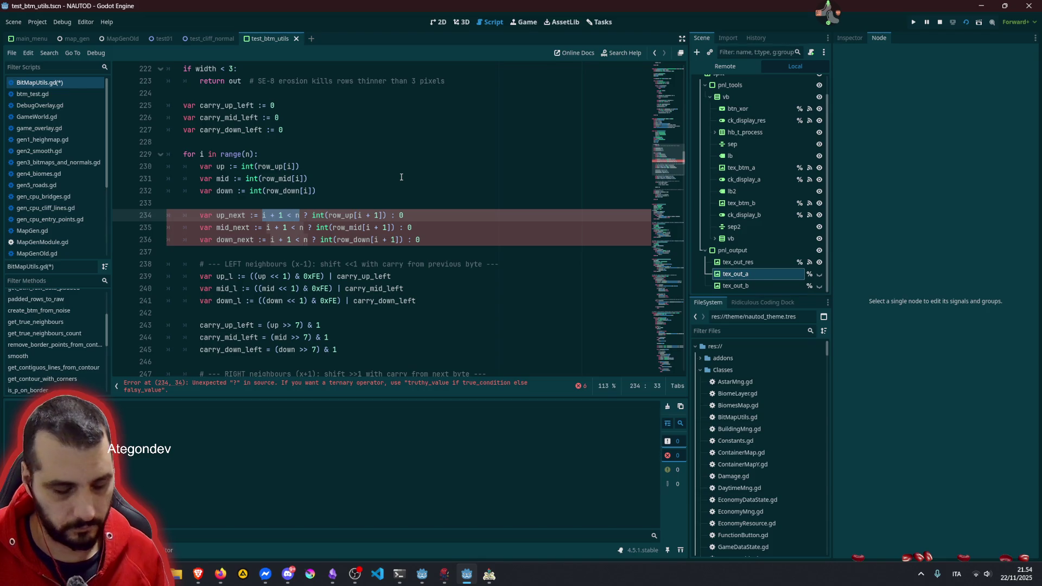
key(ctrl+d)
key(ctrl+d)
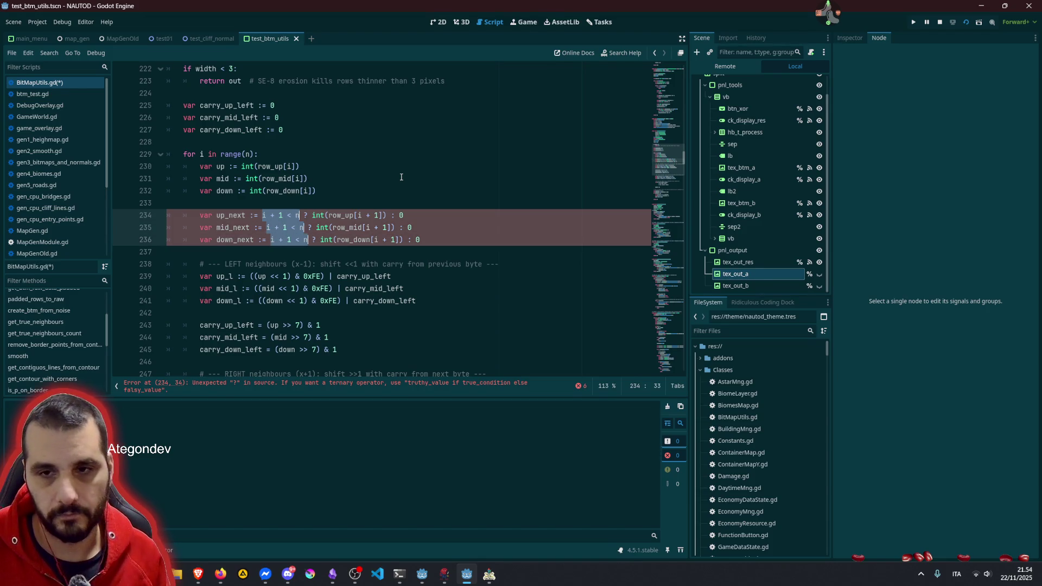
key(ctrl+x)
key(Delete)
key(Delete)
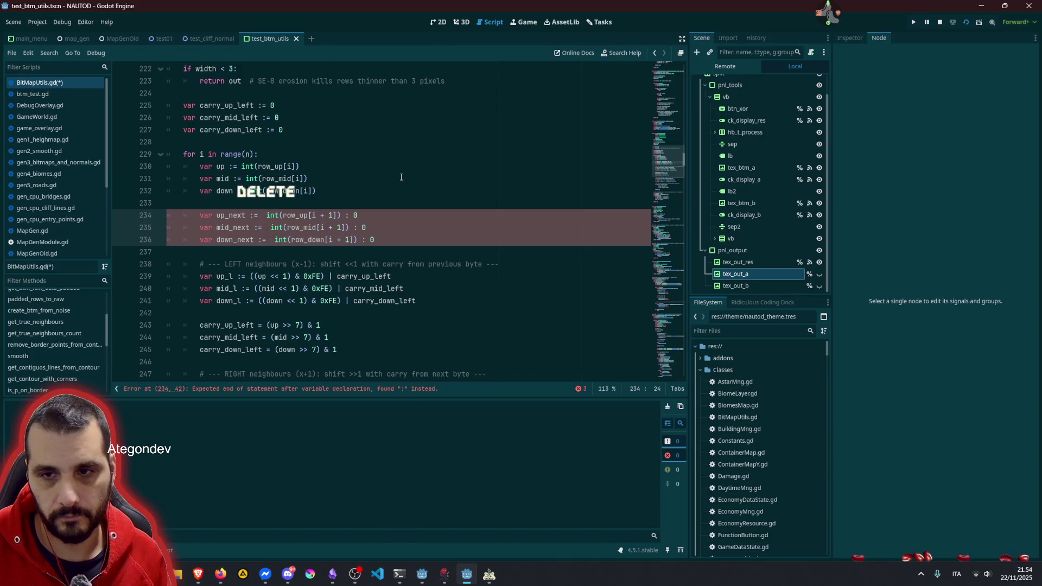
key(Delete)
key(ctrl+Right)
key(ctrl+Right)
key(ctrl+Right)
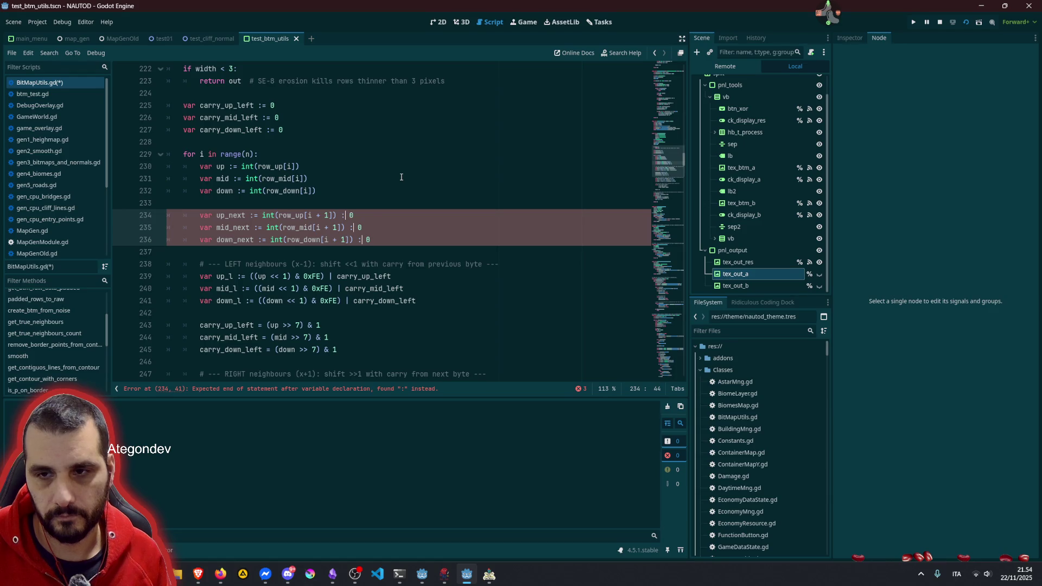
key(BackSpace)
text(if)
key(ctrl+v)
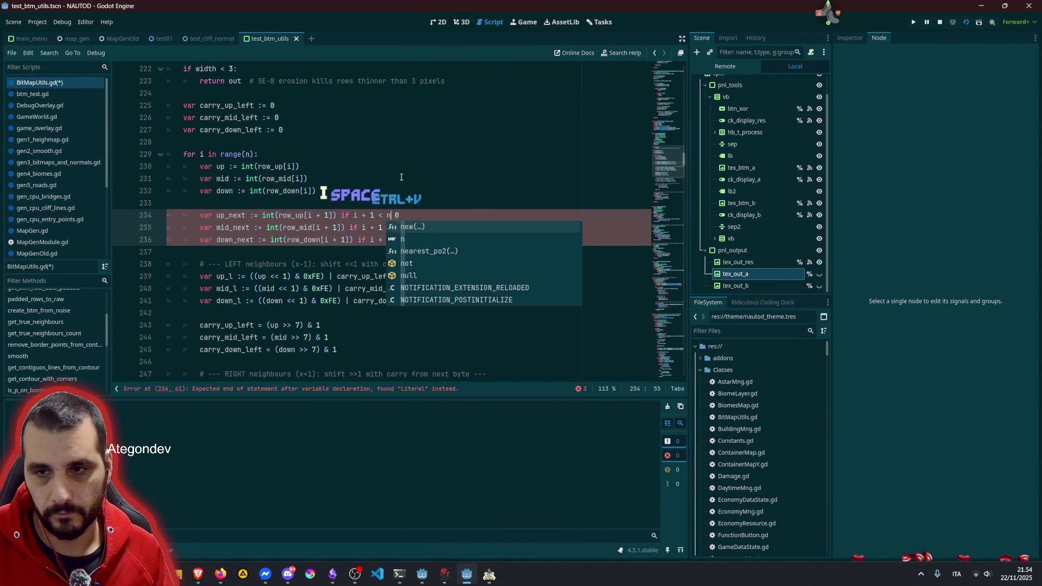
text(else)
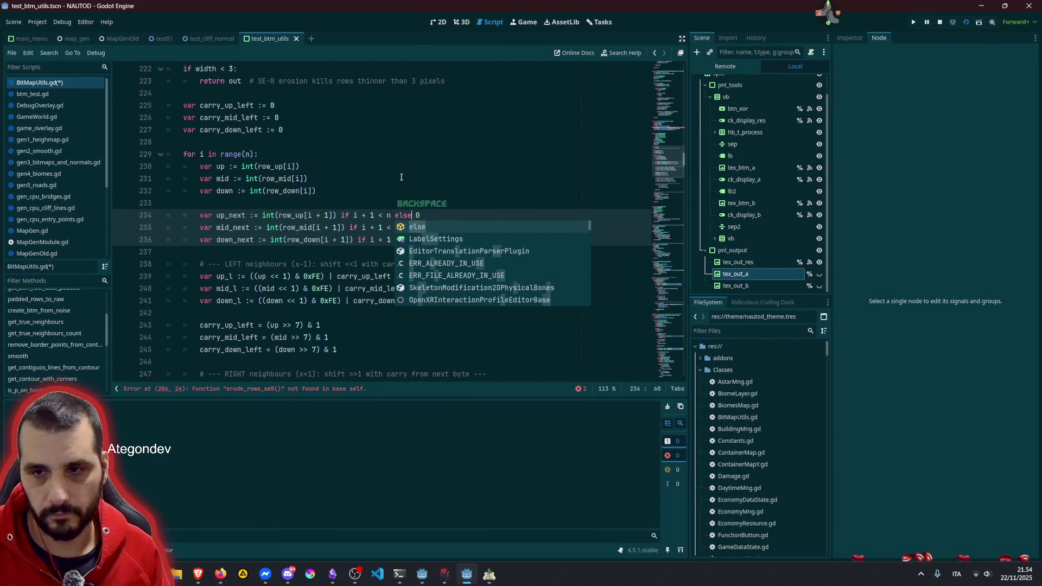
click(326, 190)
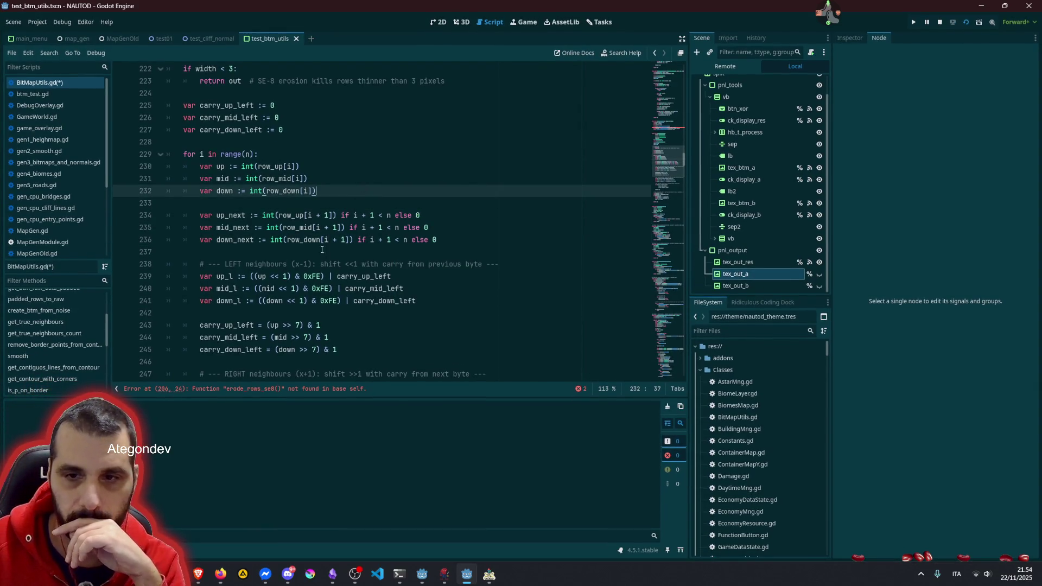
Step: Check the unresolved erode_rows_se8 call on line 206, then return to the ChatGPT conversation
scroll(322, 250, down, 5)
click(272, 389)
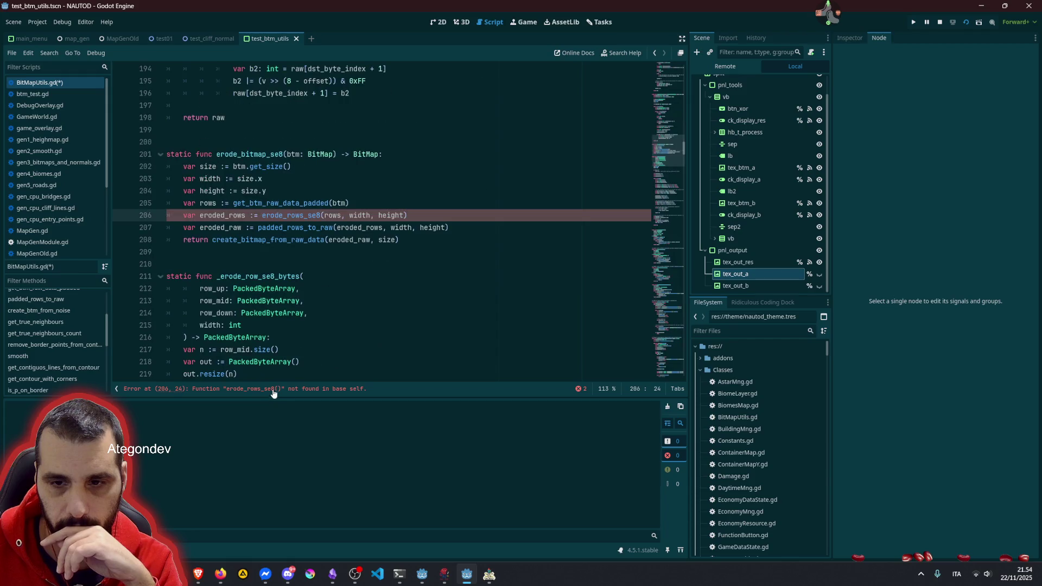
scroll(291, 244, down, 4)
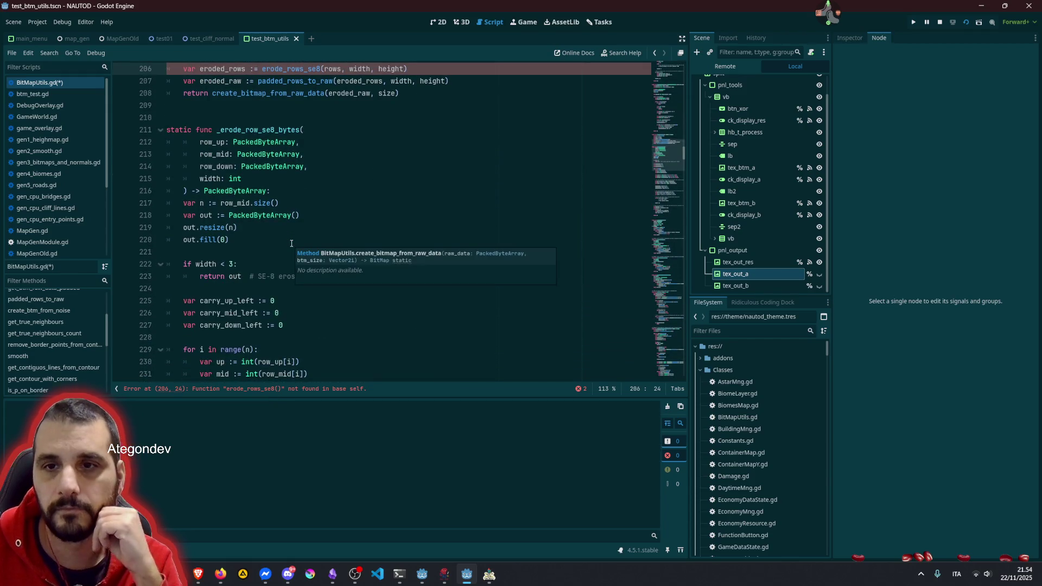
scroll(288, 237, down, 1)
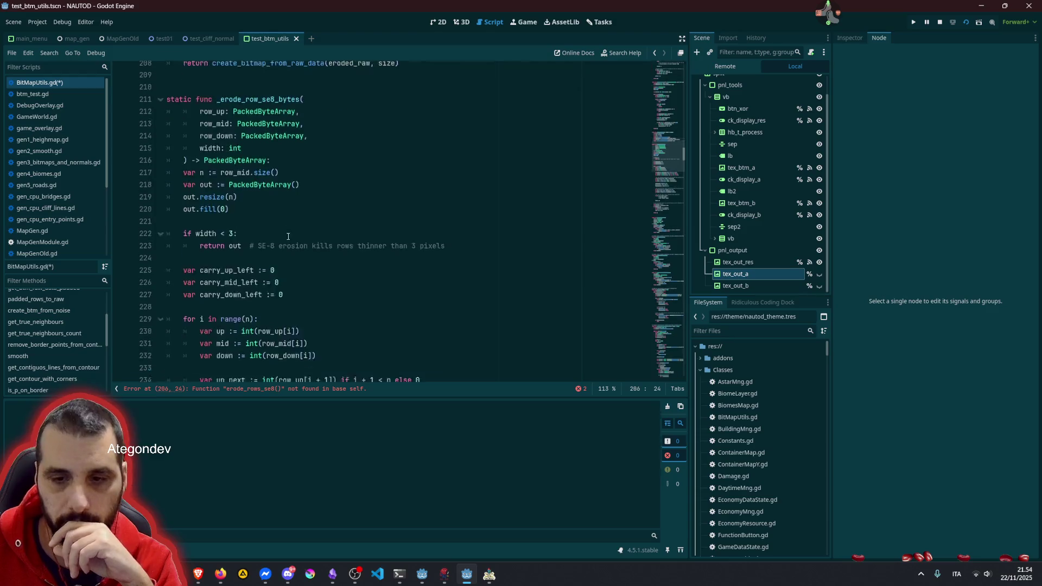
scroll(288, 236, down, 5)
click(285, 264)
click(220, 555)
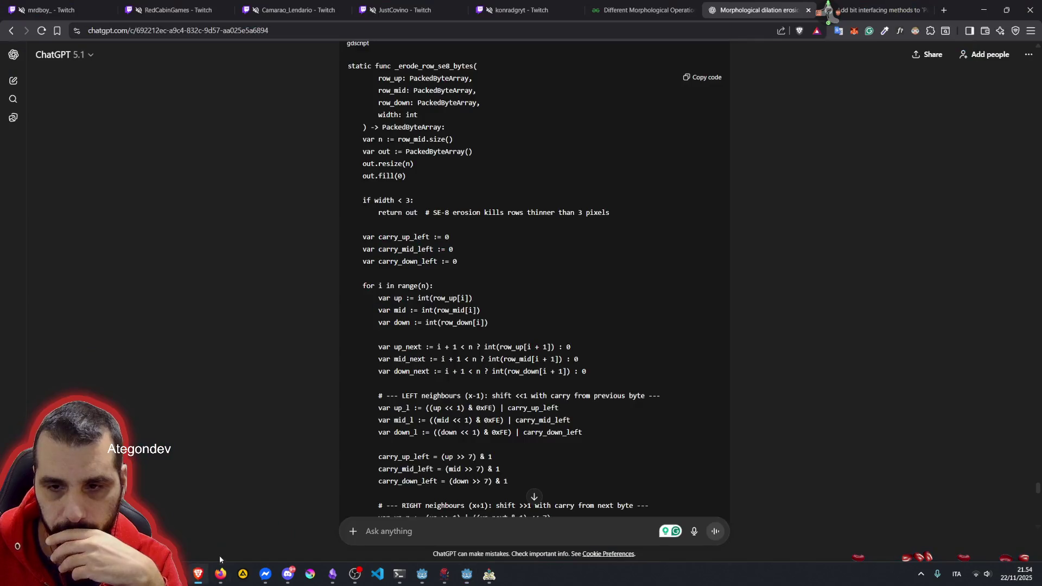
Step: Copy the erode_rows_se8 function code from ChatGPT's answer and return to Godot
scroll(402, 272, up, 4)
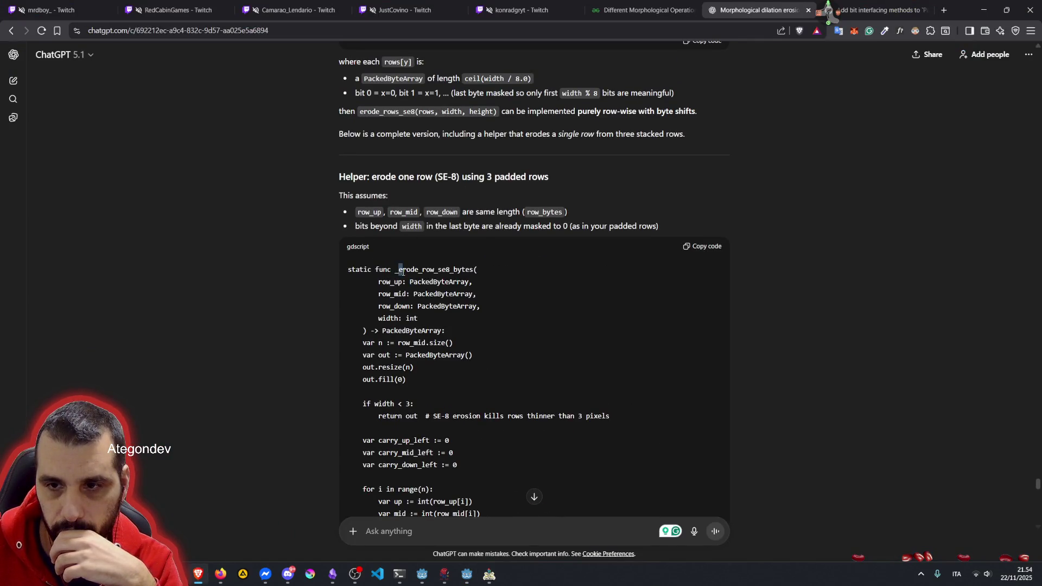
scroll(402, 271, down, 13)
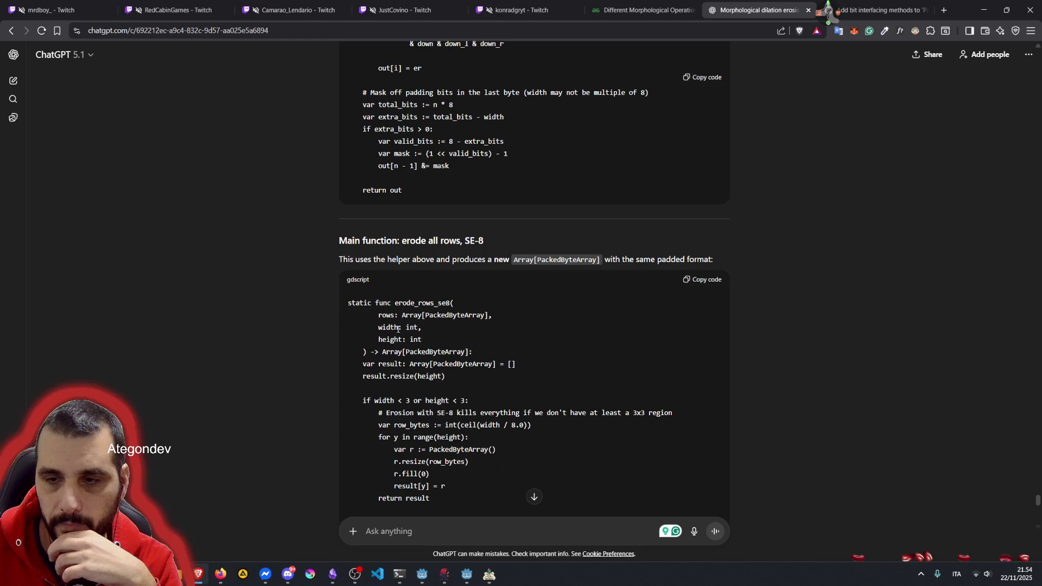
drag(394, 303, 435, 303)
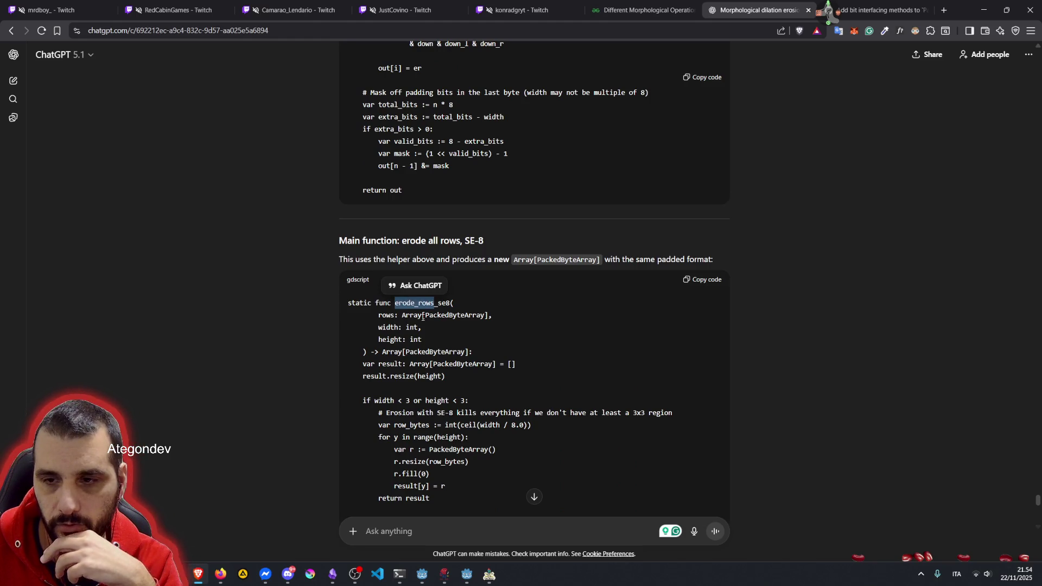
click(422, 317)
scroll(442, 324, down, 1)
click(702, 229)
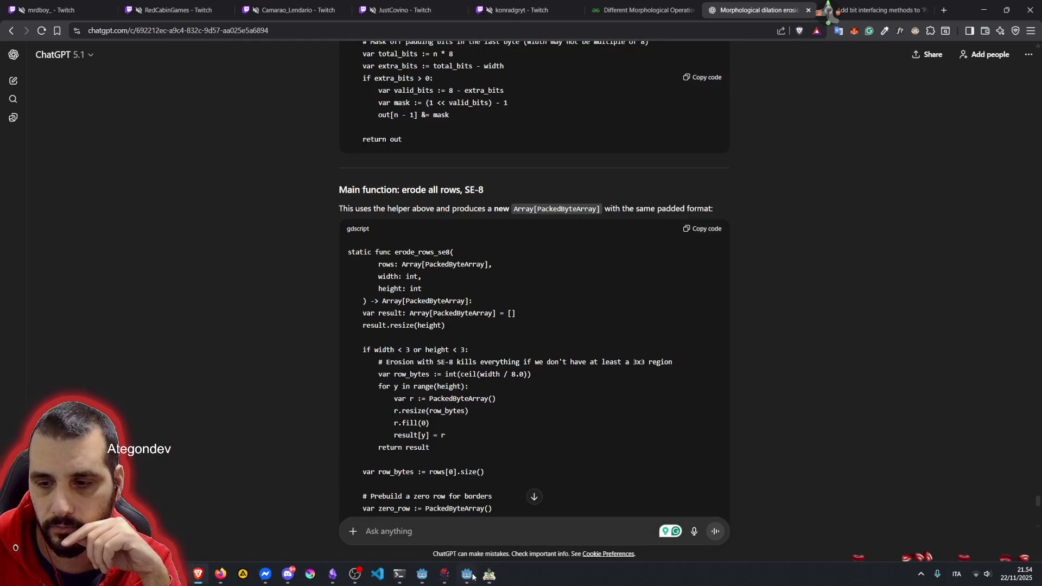
click(467, 574)
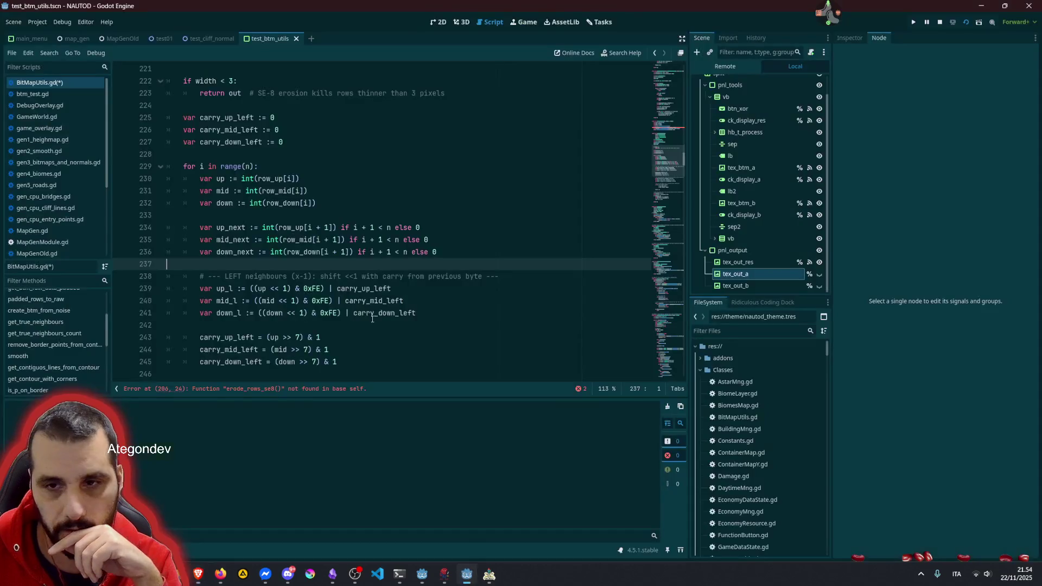
Step: Paste erode_rows_se8 below erode_bitmap_se8 and convert its indentation to tabs
click(325, 178)
scroll(260, 199, up, 7)
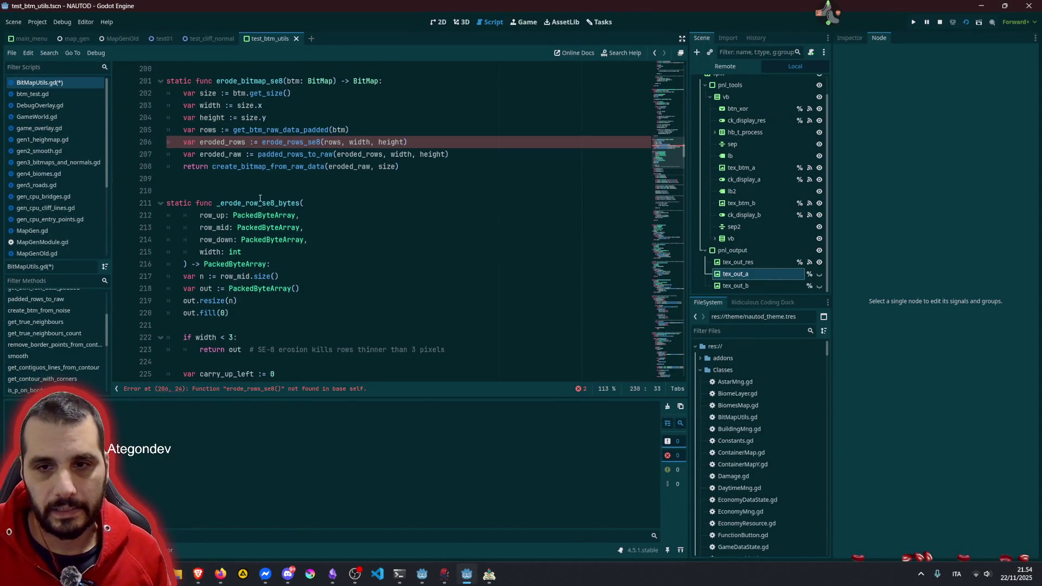
click(266, 190)
key(Return)
key(Return)
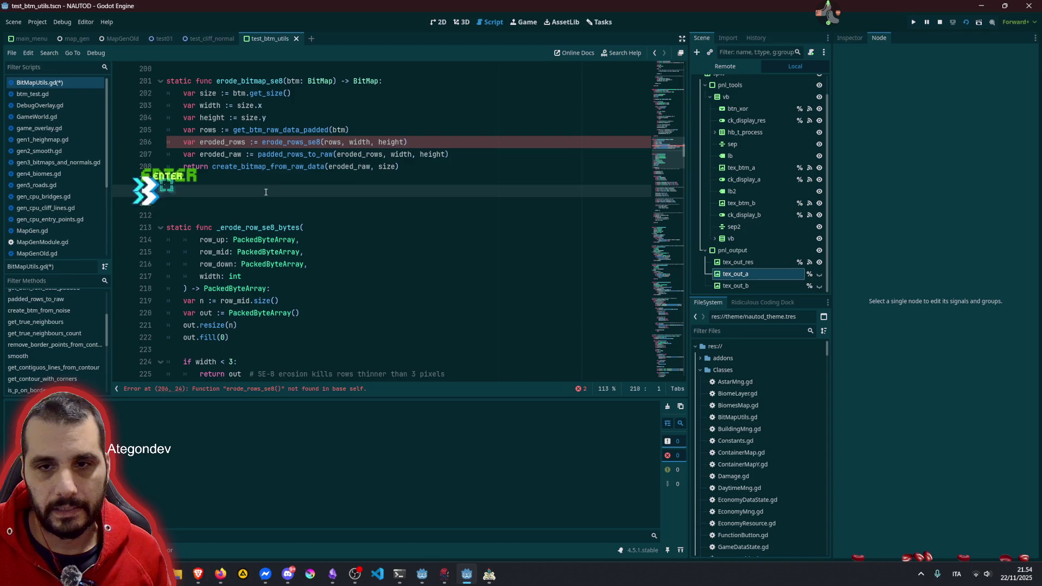
key(Return)
key(ctrl+v)
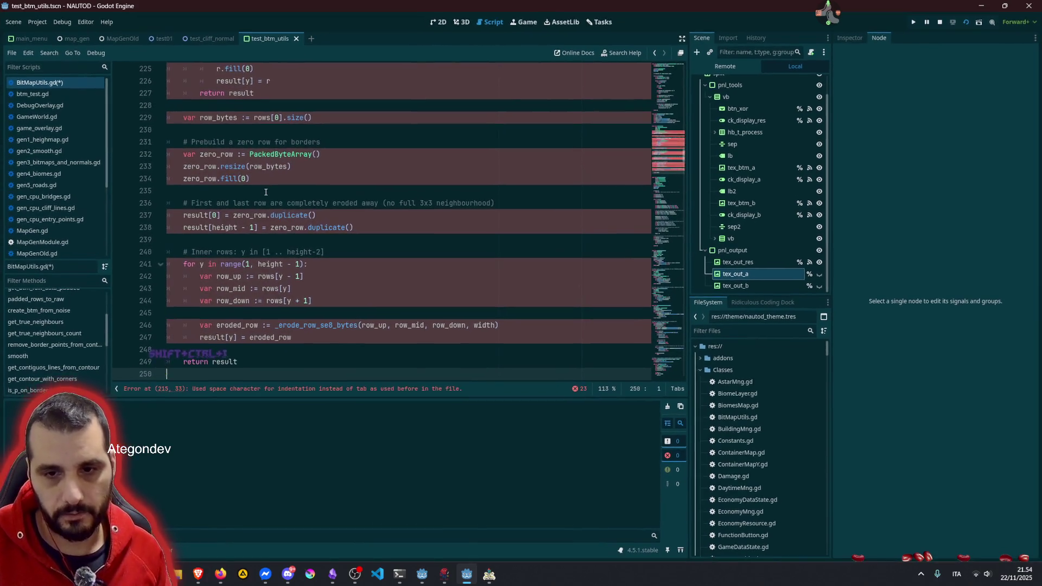
key(ctrl+shift+i)
Step: Delete the 'Inner rows' and border-rows comment lines from erode_rows_se8
click(202, 347)
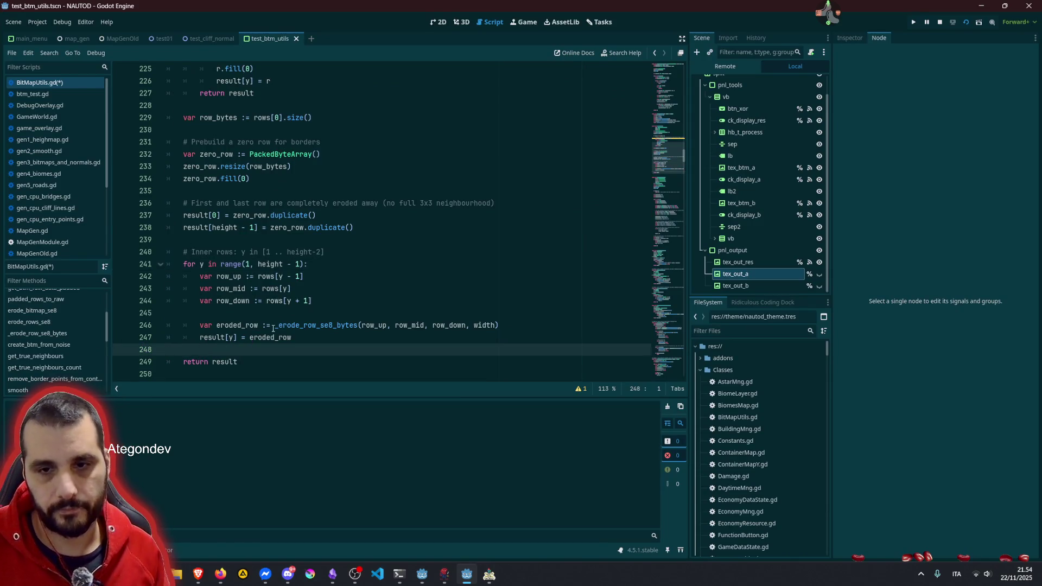
key(Up)
key(Up)
key(Up)
key(Tab)
key(Tab)
key(Tab)
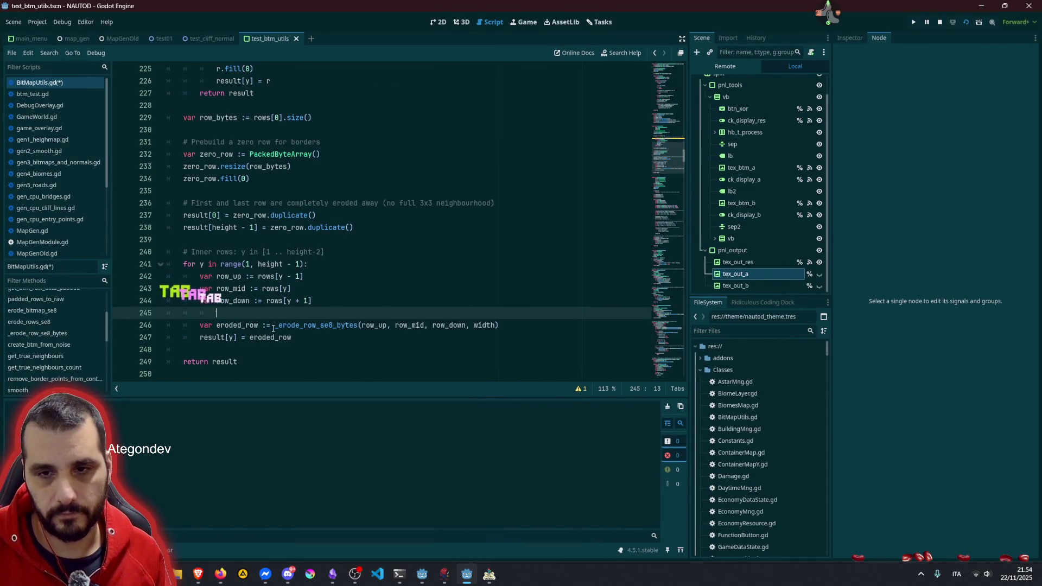
key(BackSpace)
key(Up)
key(Up)
key(Up)
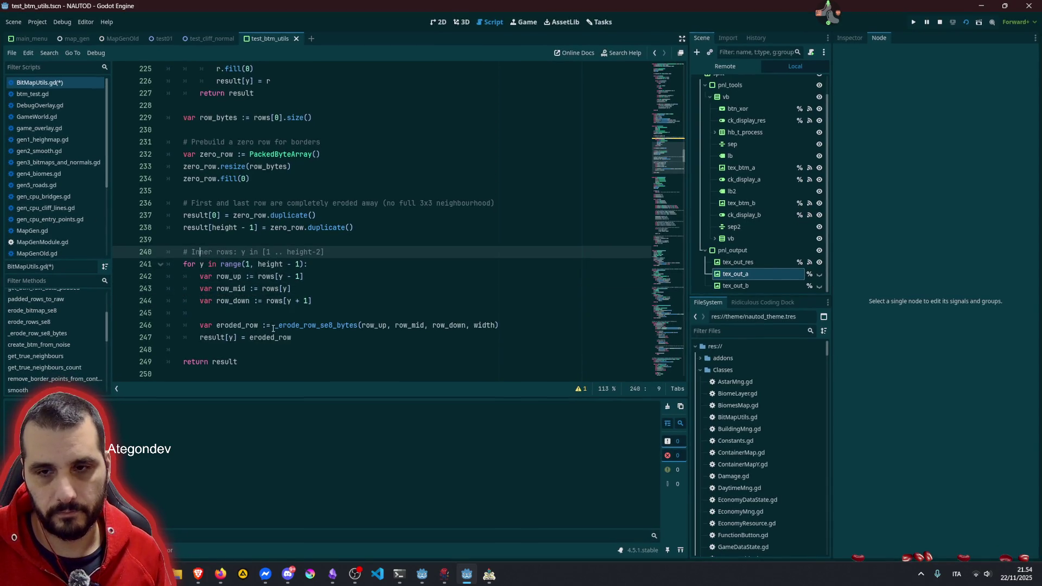
key(shift+Home)
key(BackSpace)
key(BackSpace)
key(Up)
key(Up)
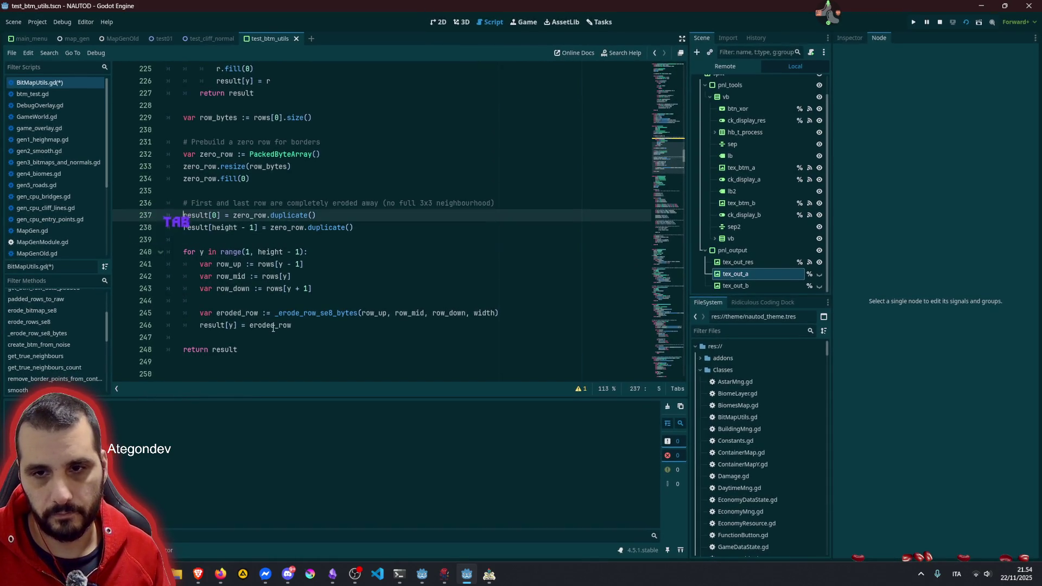
key(Up)
key(End)
key(shift+Home)
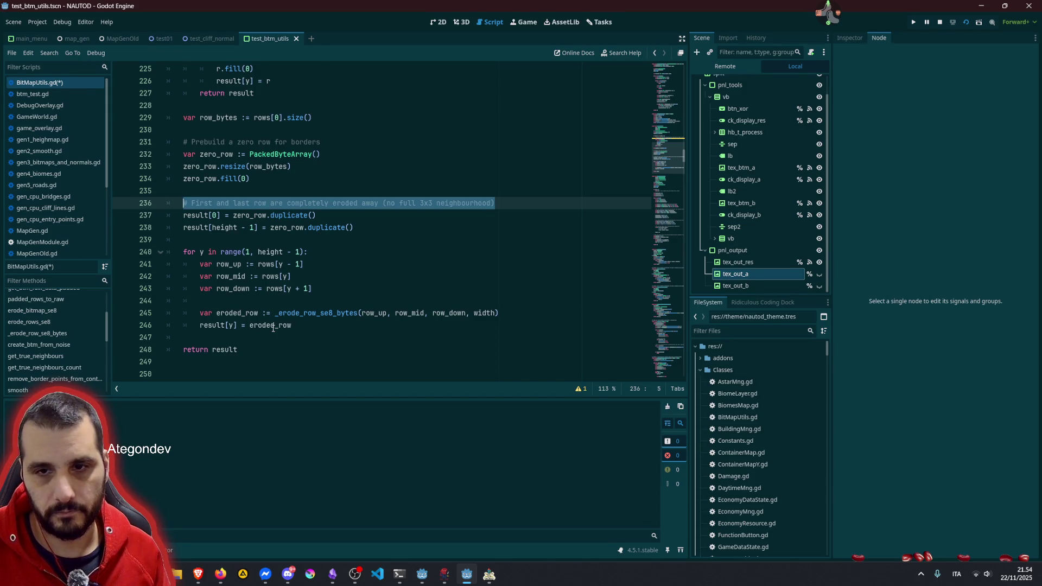
key(BackSpace)
key(BackSpace)
key(BackSpace)
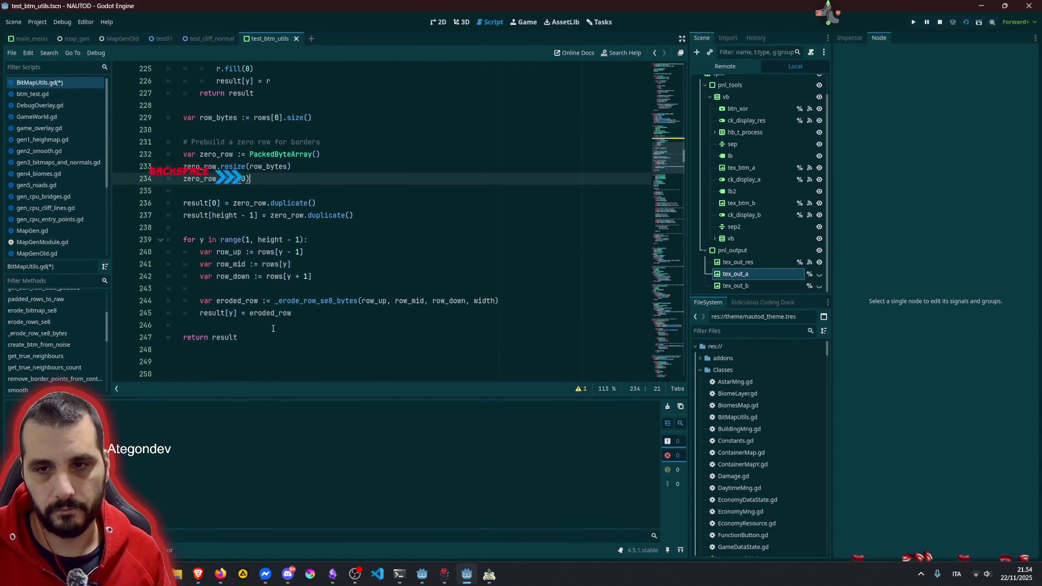
Step: Tab-indent the blank lines 228 and 230 inside the function
key(Up)
key(Up)
key(Up)
key(Tab)
key(Up)
key(Up)
key(Tab)
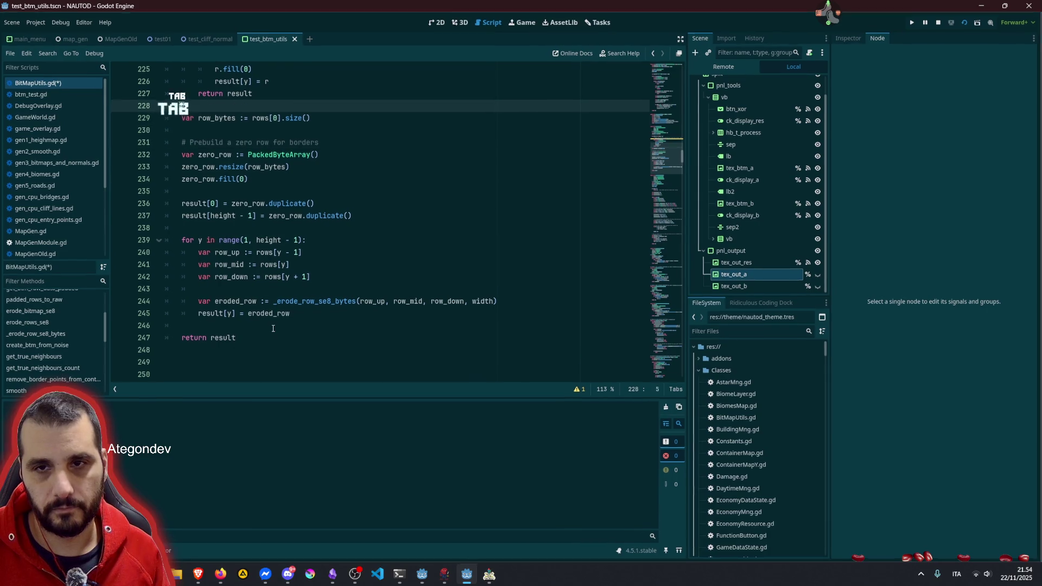
scroll(273, 328, up, 6)
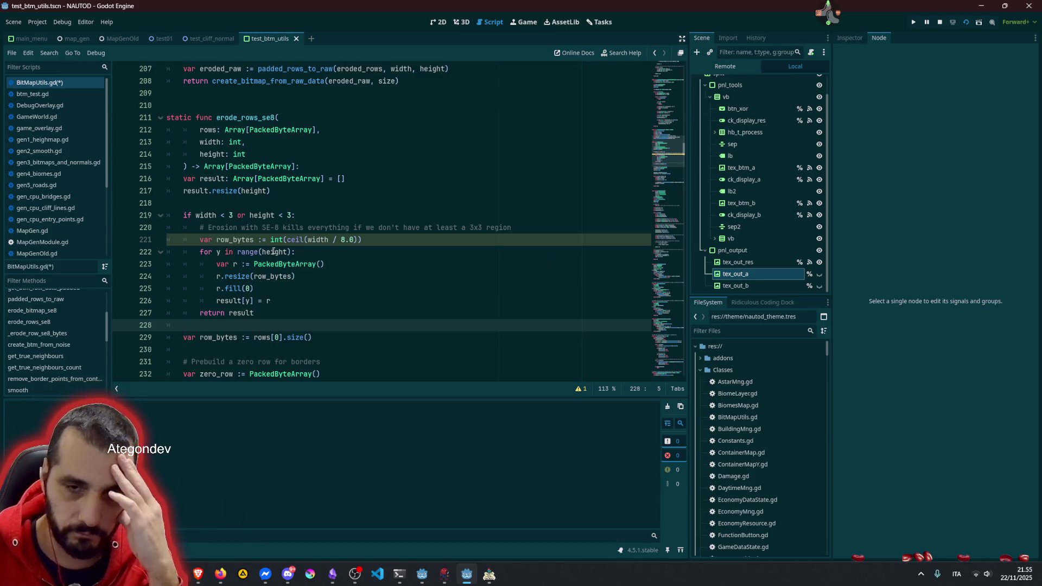
Step: Open the warning details for line 221 and jump to the referenced line
click(248, 239)
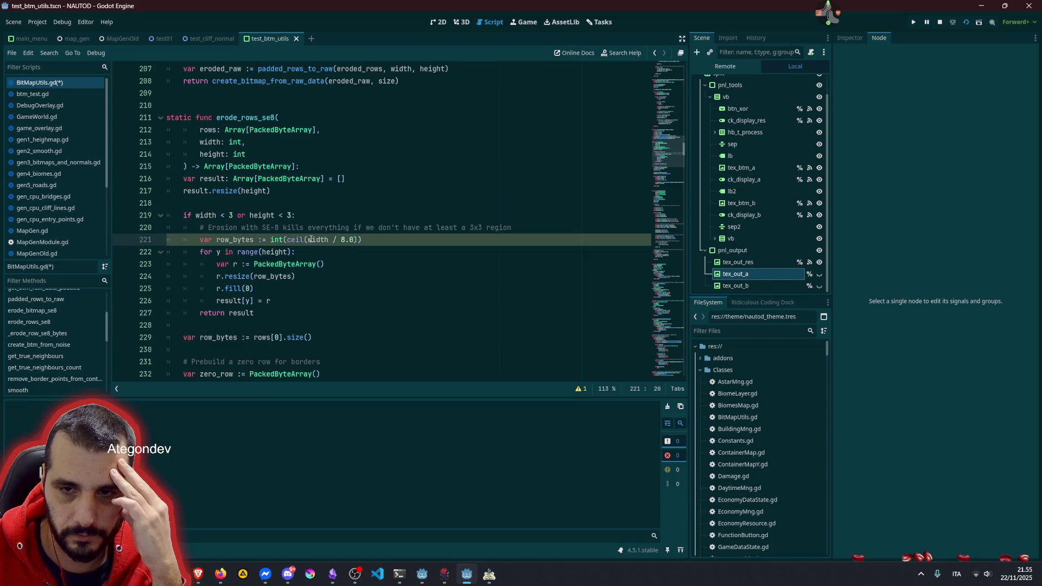
mouse_move(311, 240)
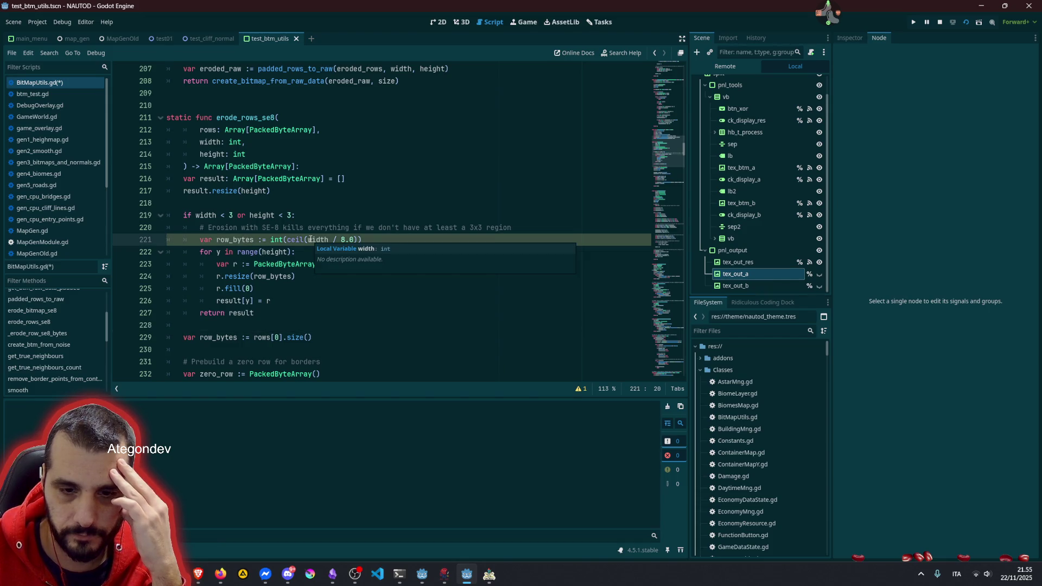
click(579, 389)
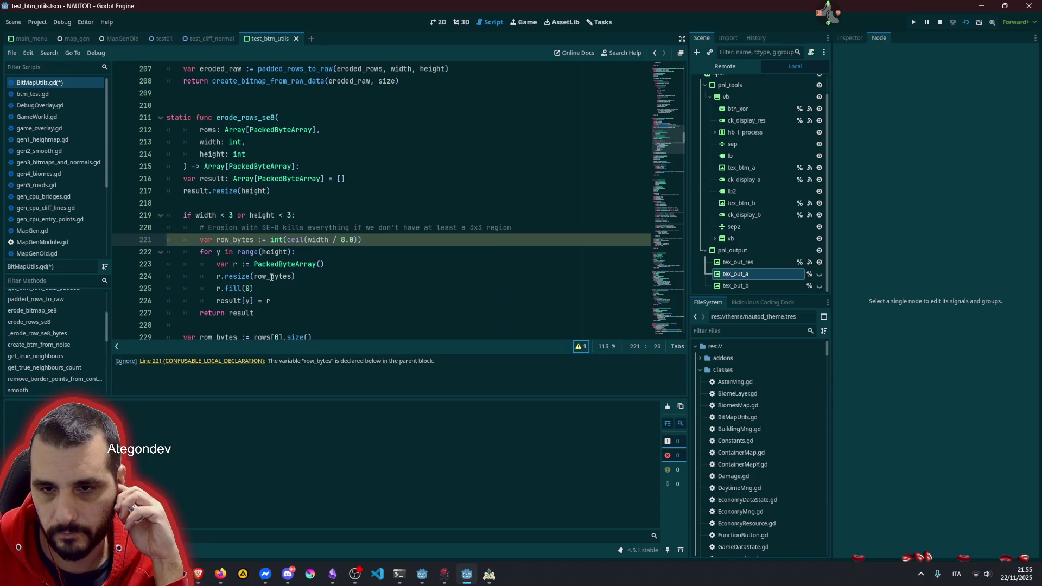
scroll(280, 224, down, 2)
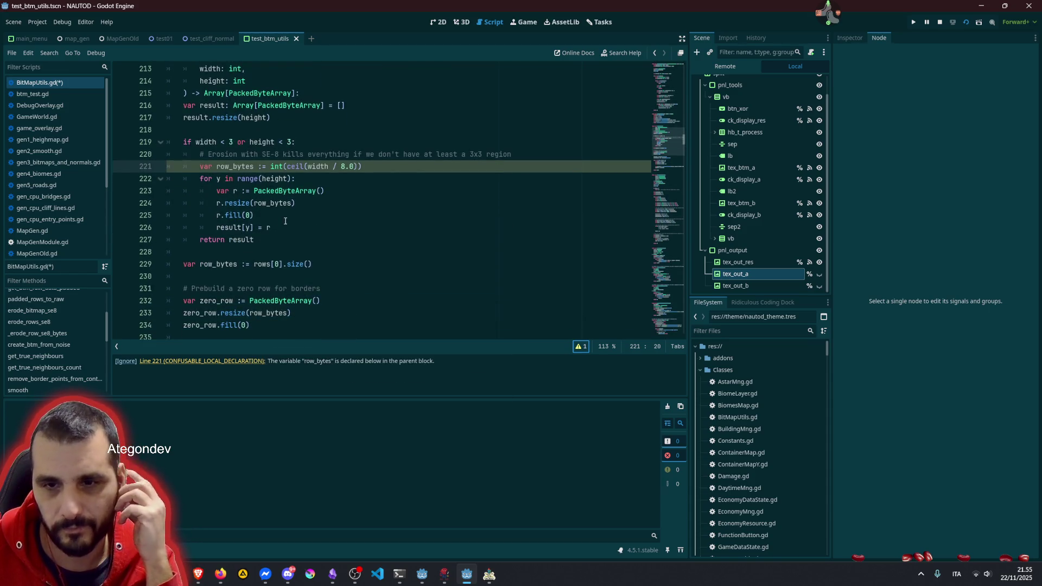
double_click(240, 168)
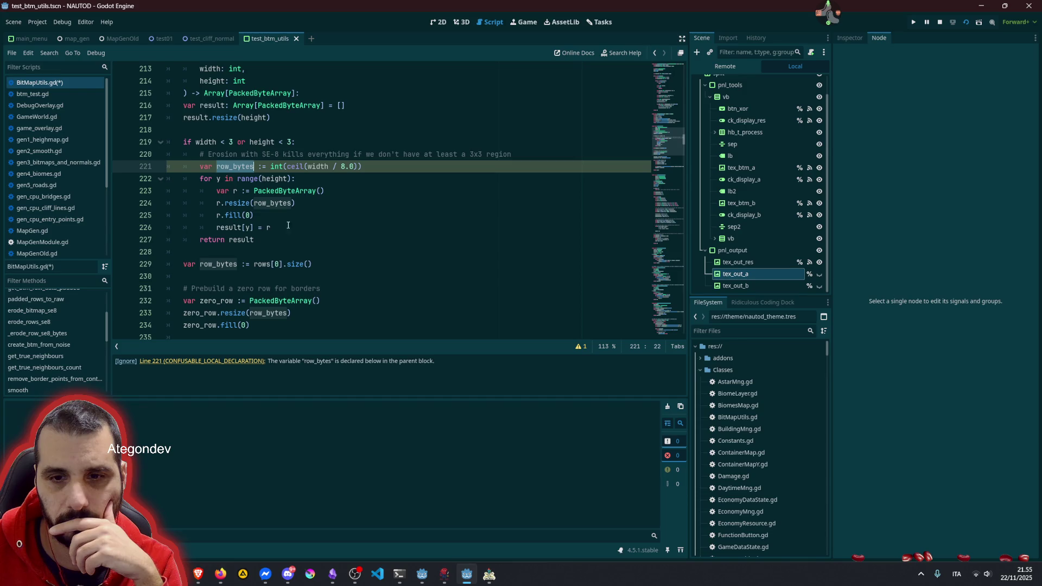
click(239, 363)
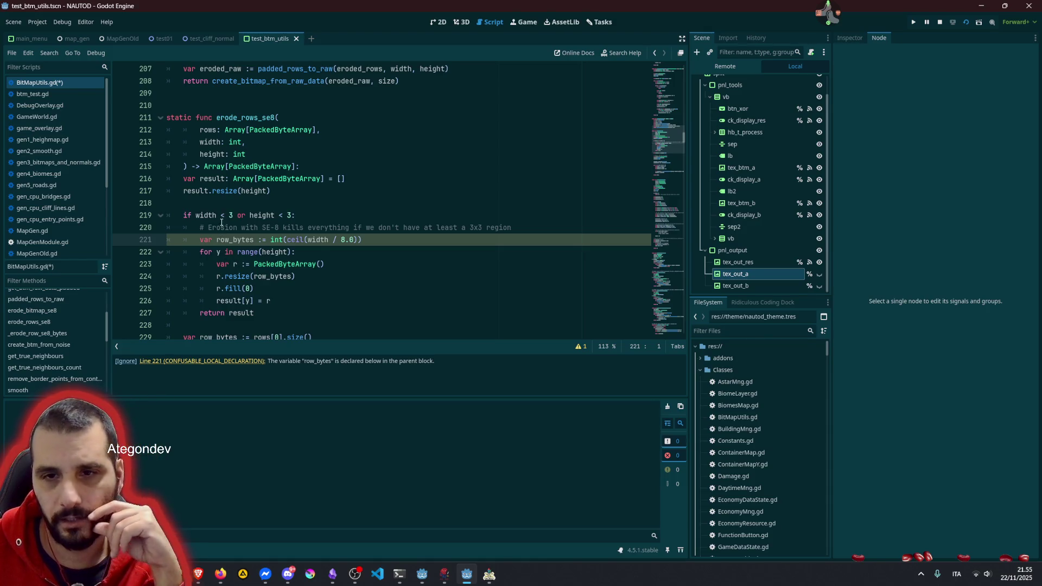
Step: Compare the row_bytes declarations on lines 221 and 229 flagged as confusable
scroll(219, 206, down, 8)
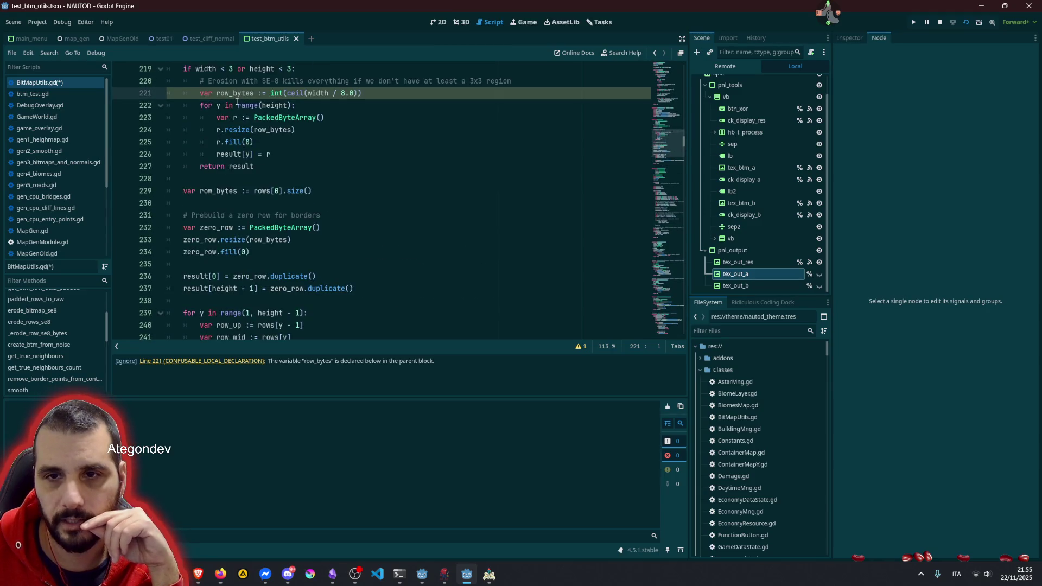
double_click(234, 93)
scroll(288, 206, down, 1)
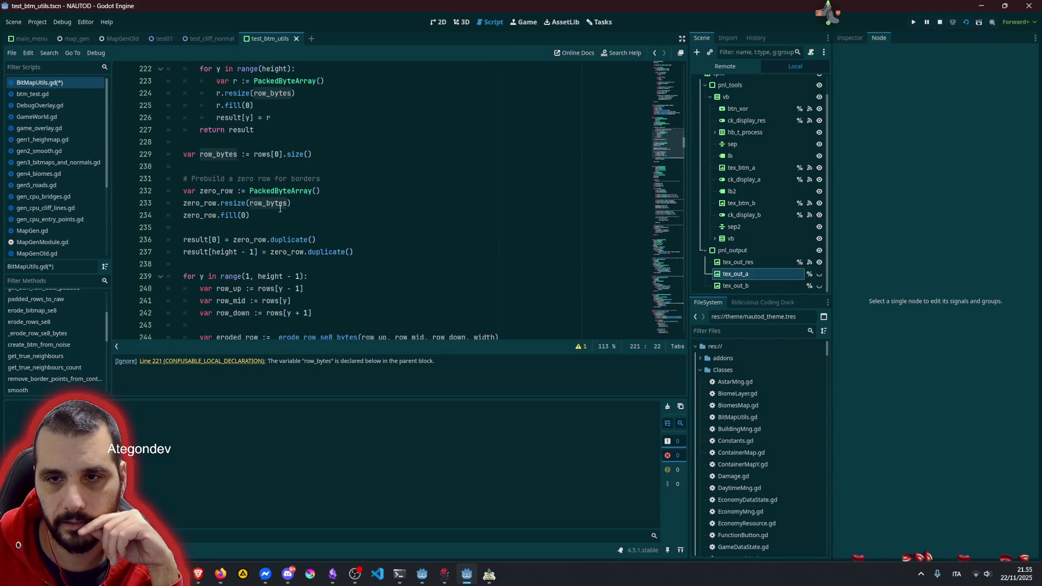
scroll(280, 209, up, 2)
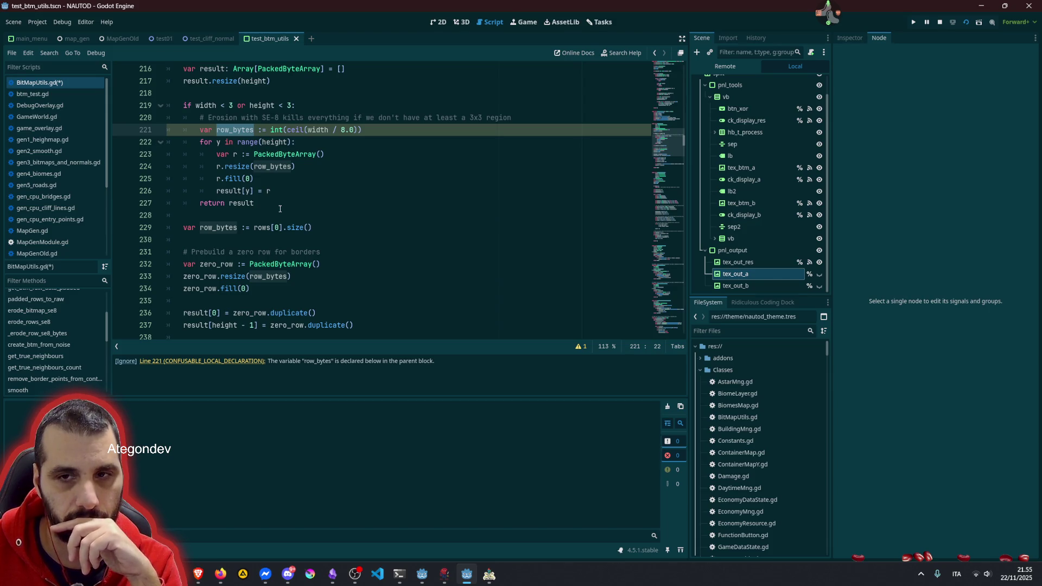
double_click(228, 227)
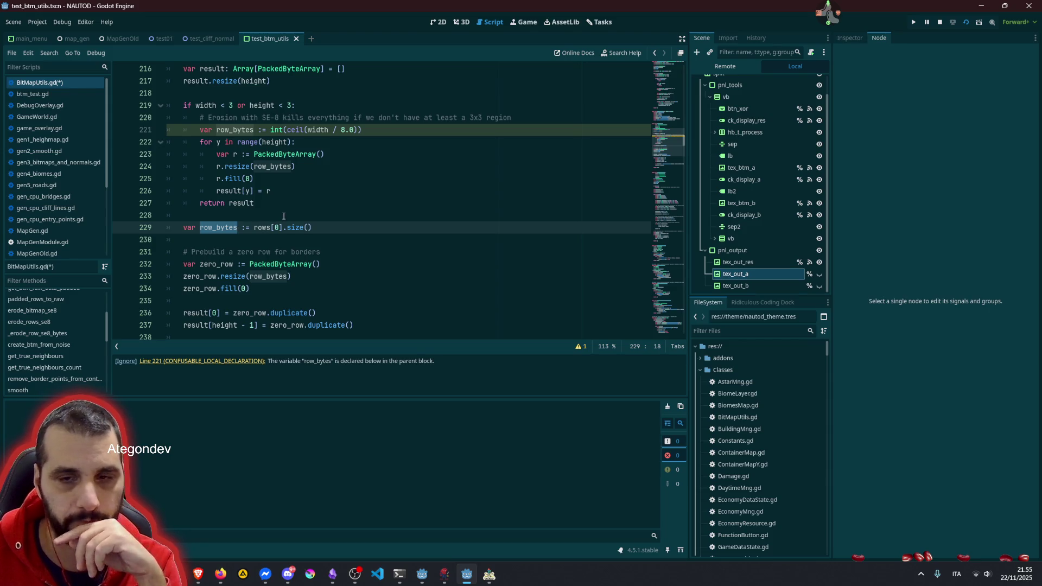
scroll(283, 216, down, 3)
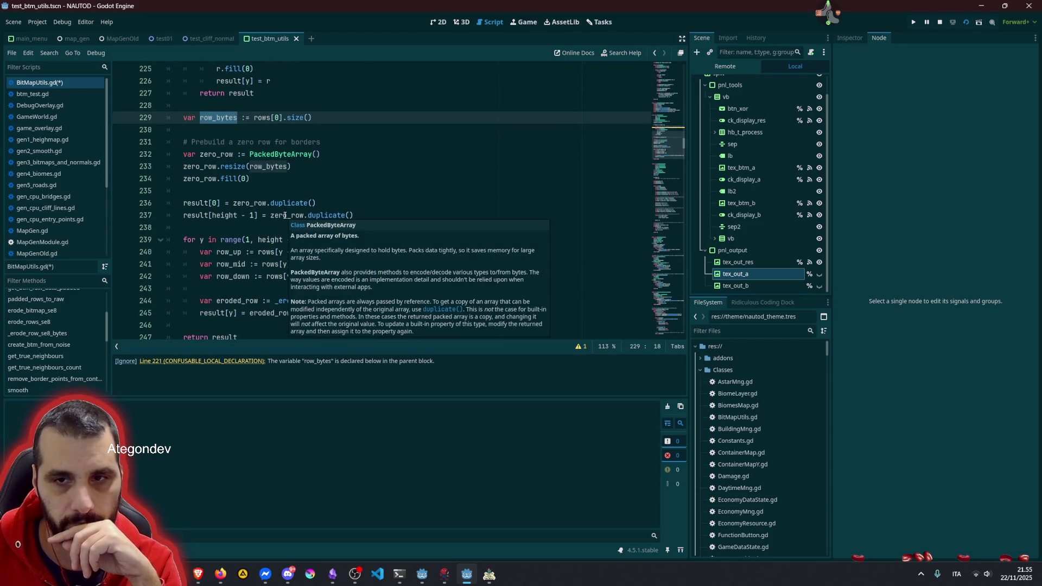
scroll(284, 216, up, 5)
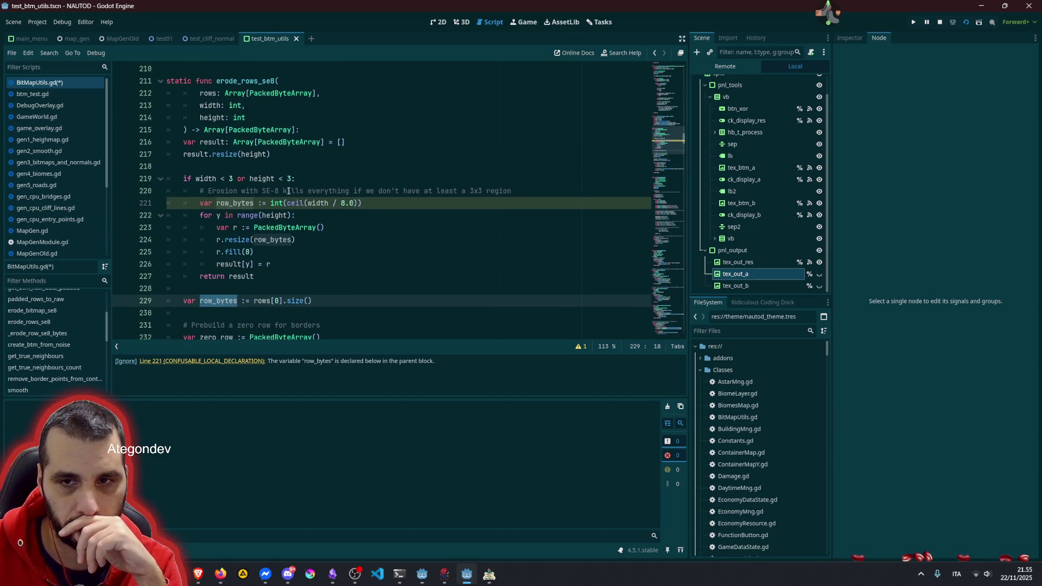
drag(307, 190, 482, 189)
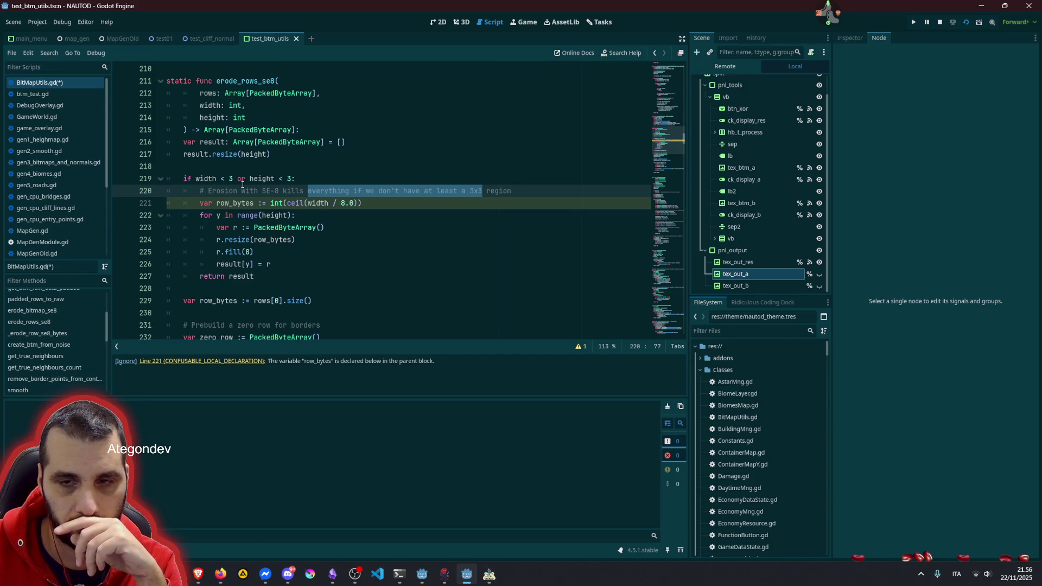
click(204, 203)
Step: Declare 'var row_bytes: int' on a new line above the width check
key(ctrl+shift+Right)
key(ctrl+shift+Right)
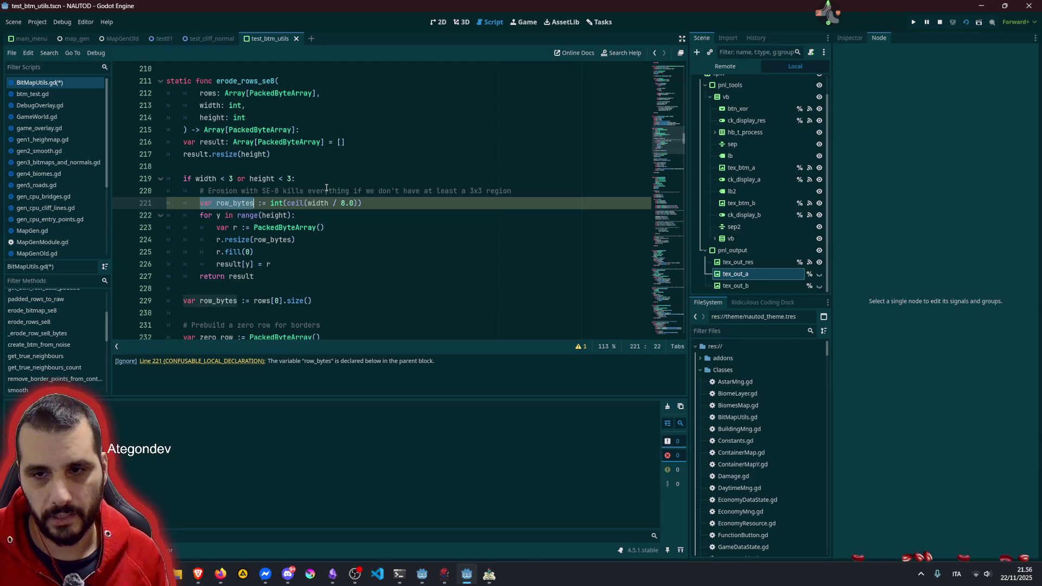
key(ctrl+c)
key(Up)
key(Up)
key(Up)
key(Return)
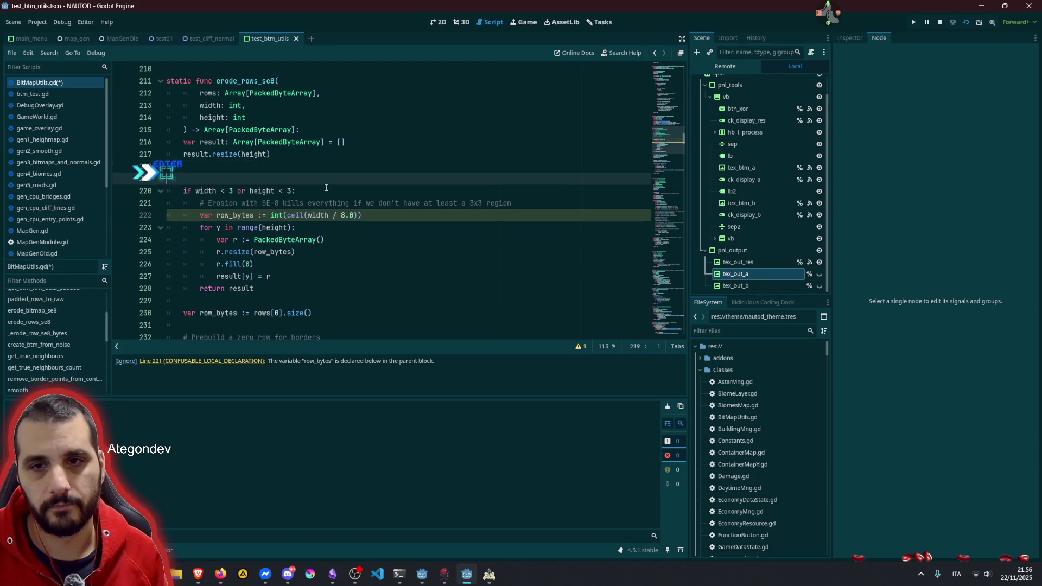
key(Tab)
key(ctrl+v)
text(: int)
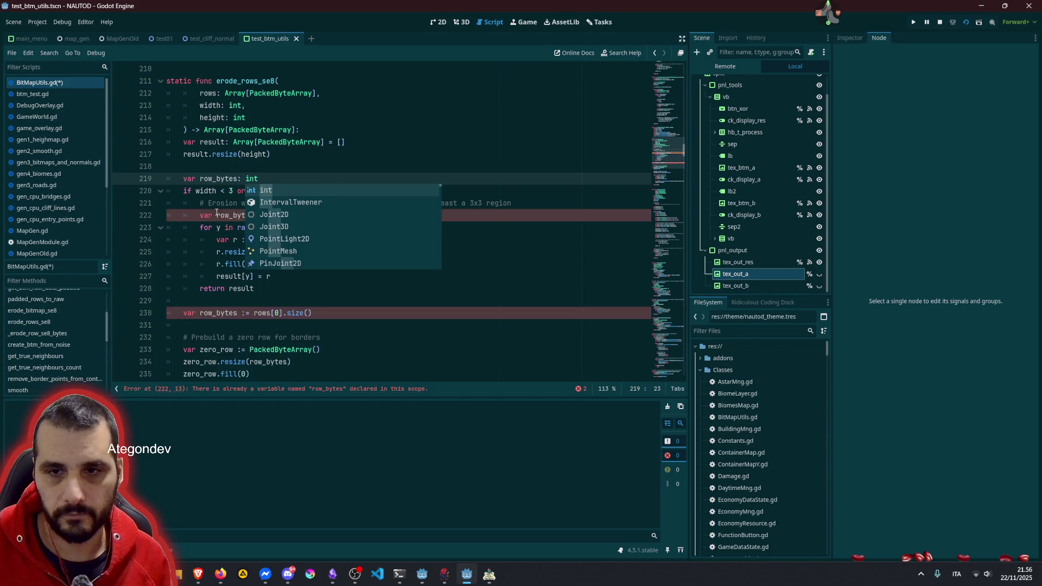
key(Escape)
Step: Change the 'var row_bytes :=' lines 222 and 230 into plain 'row_bytes =' assignments
key(Down)
key(Down)
key(Down)
key(Home)
key(Delete)
key(Delete)
key(ctrl+Right)
key(Right)
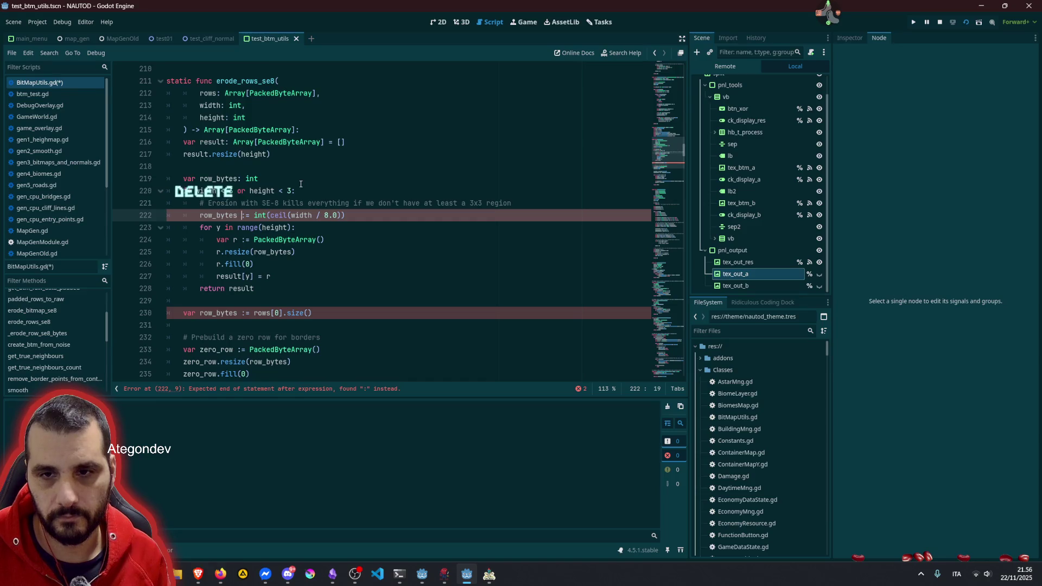
key(Delete)
click(211, 312)
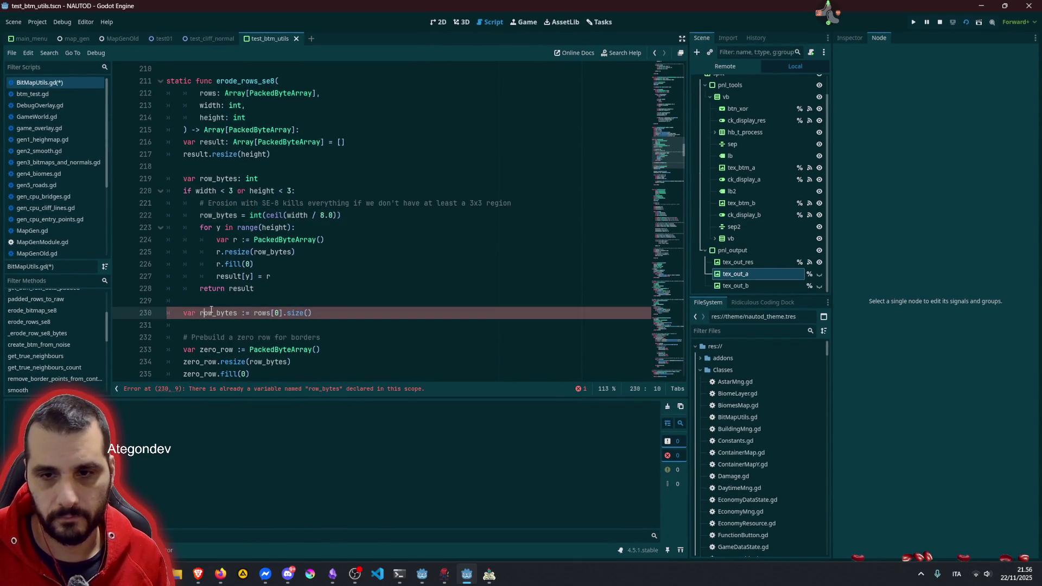
key(BackSpace)
key(BackSpace)
key(BackSpace)
key(ctrl+Right)
key(Right)
key(Delete)
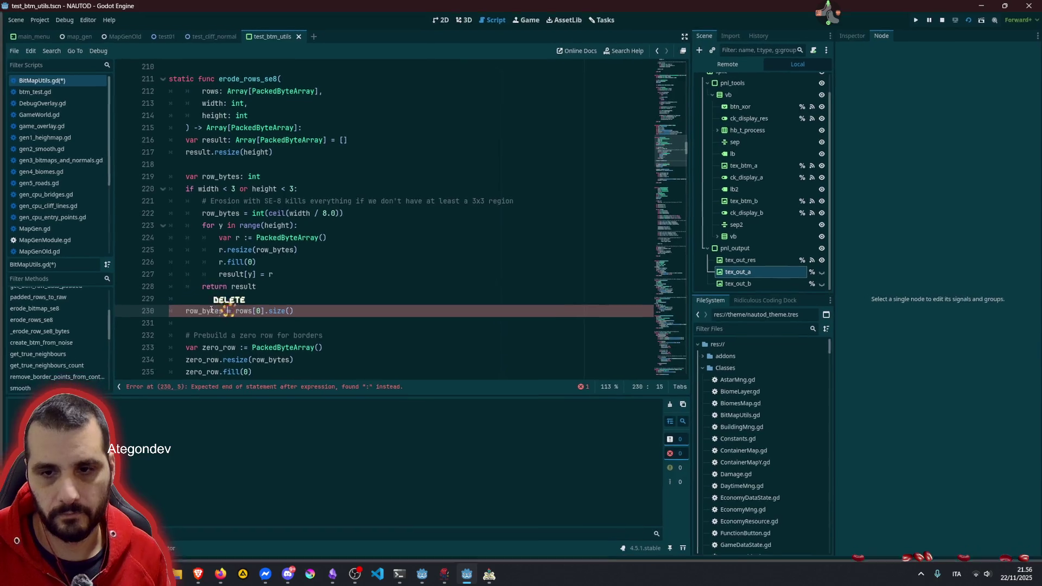
Step: Fix the empty line below result.resize(height) and add a blank line above var result
click(229, 291)
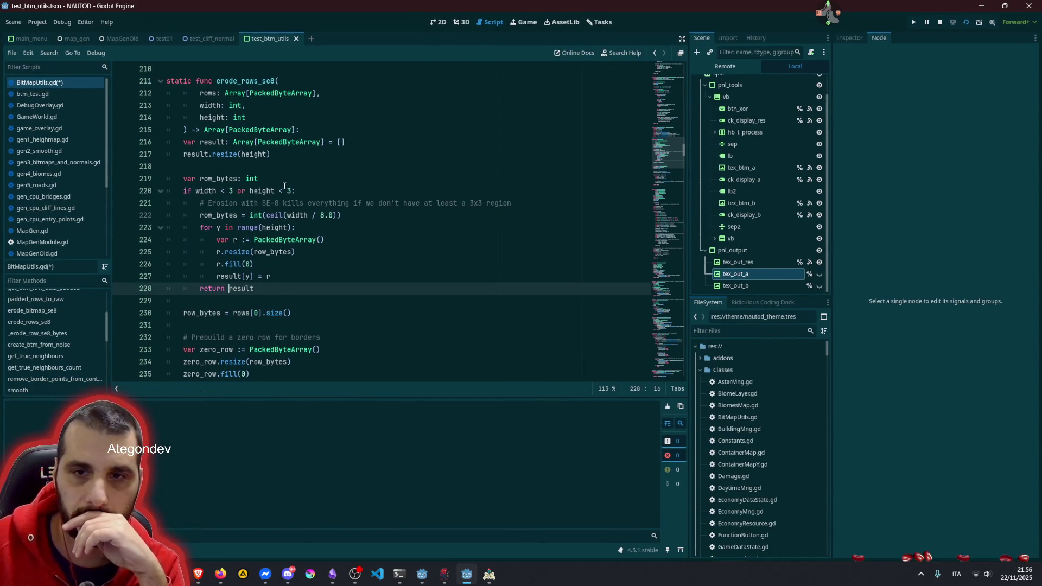
scroll(279, 209, down, 5)
scroll(279, 209, up, 5)
click(267, 158)
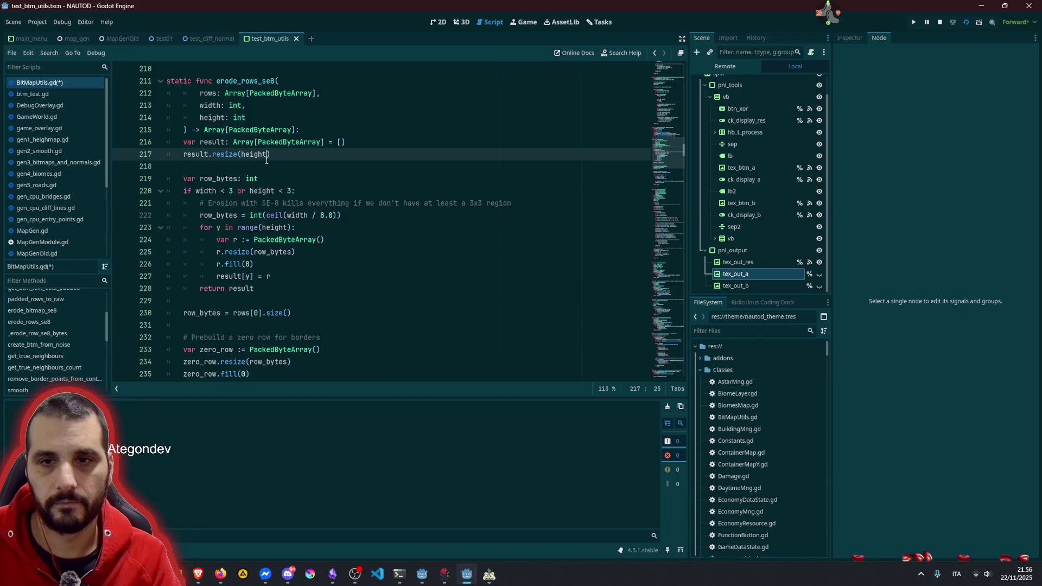
key(Down)
key(Tab)
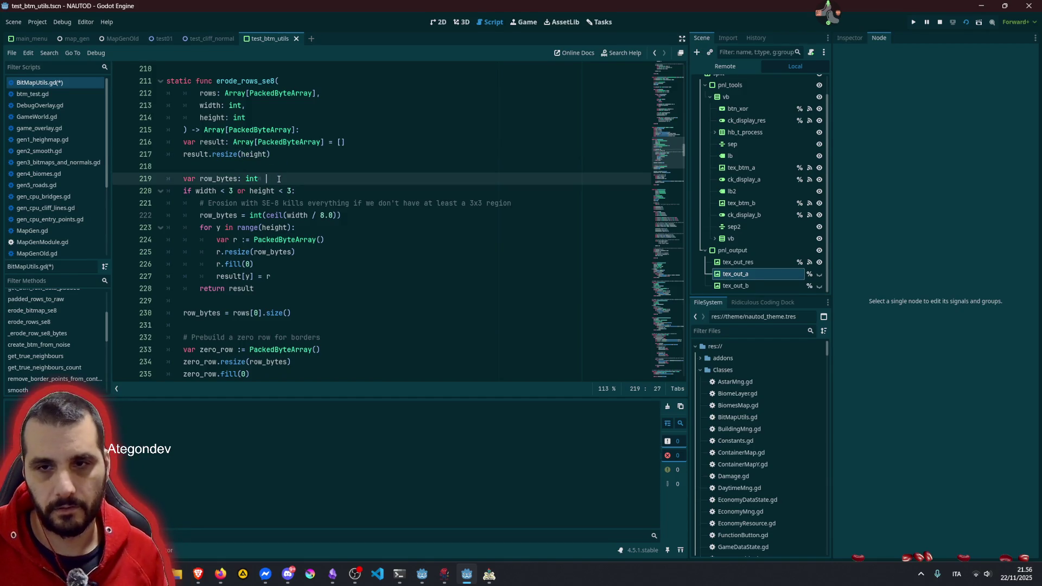
key(BackSpace)
key(Tab)
key(Up)
key(Up)
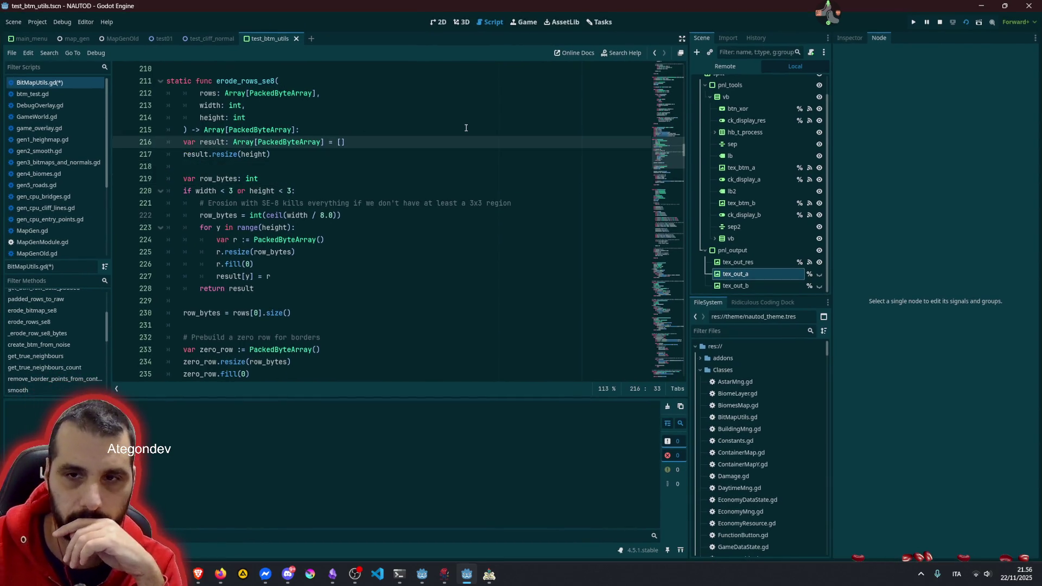
key(Return)
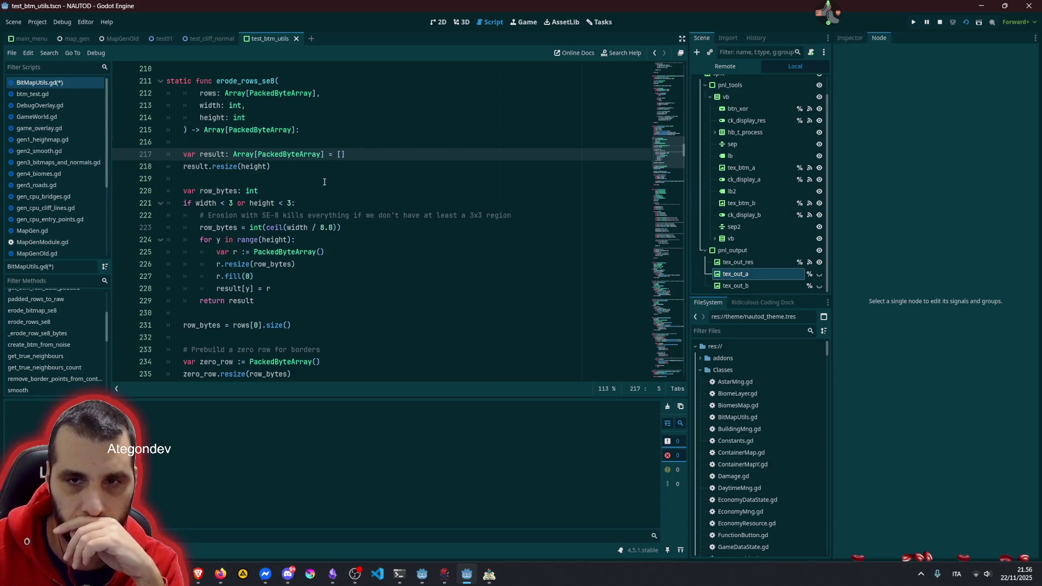
Step: Remove the extra blank line between the functions and save BitMapUtils.gd
scroll(293, 179, down, 12)
click(278, 215)
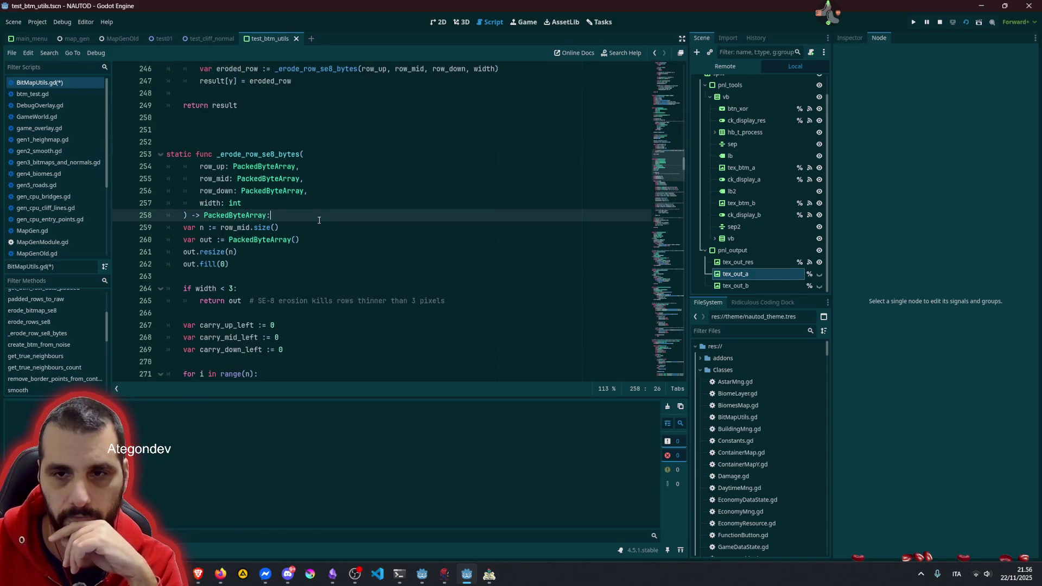
click(278, 142)
key(BackSpace)
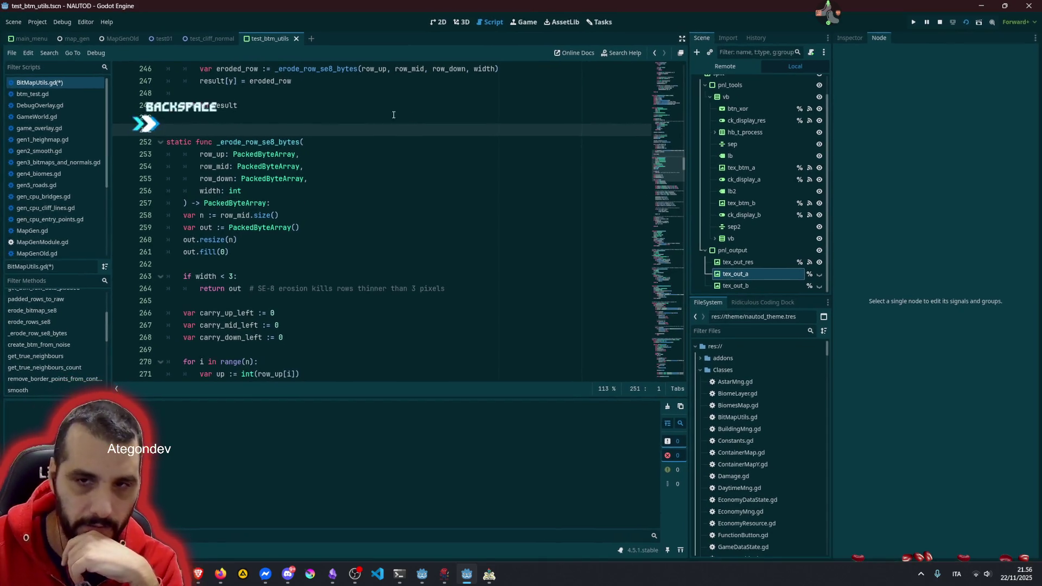
scroll(299, 145, up, 11)
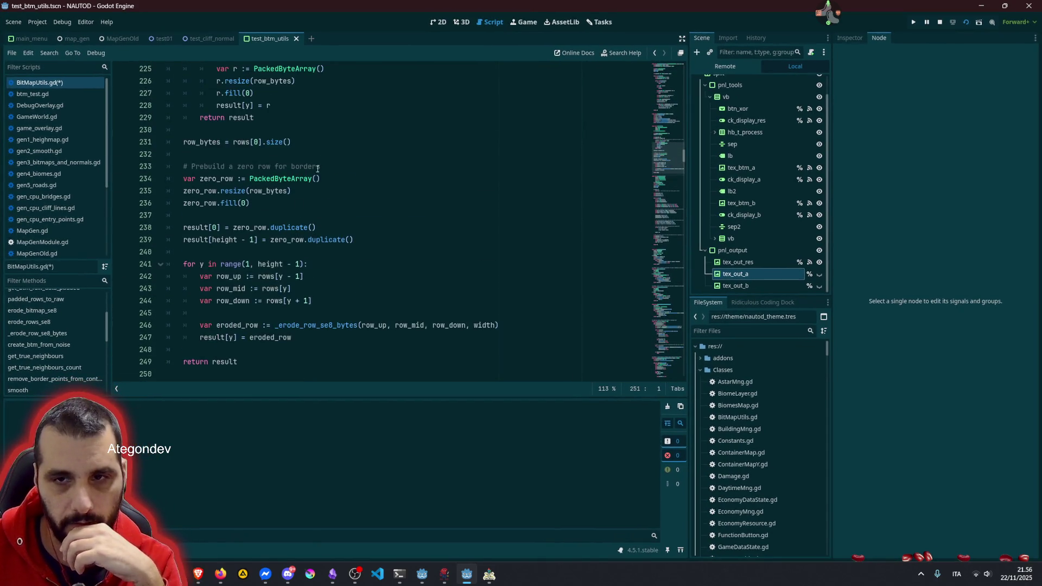
scroll(322, 147, up, 3)
click(349, 202)
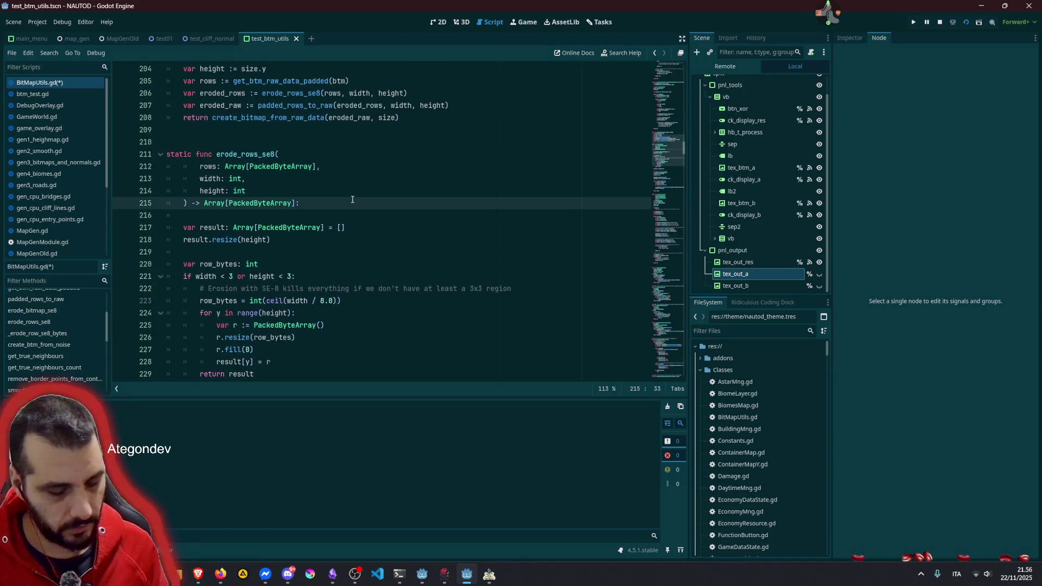
key(ctrl+s)
click(372, 183)
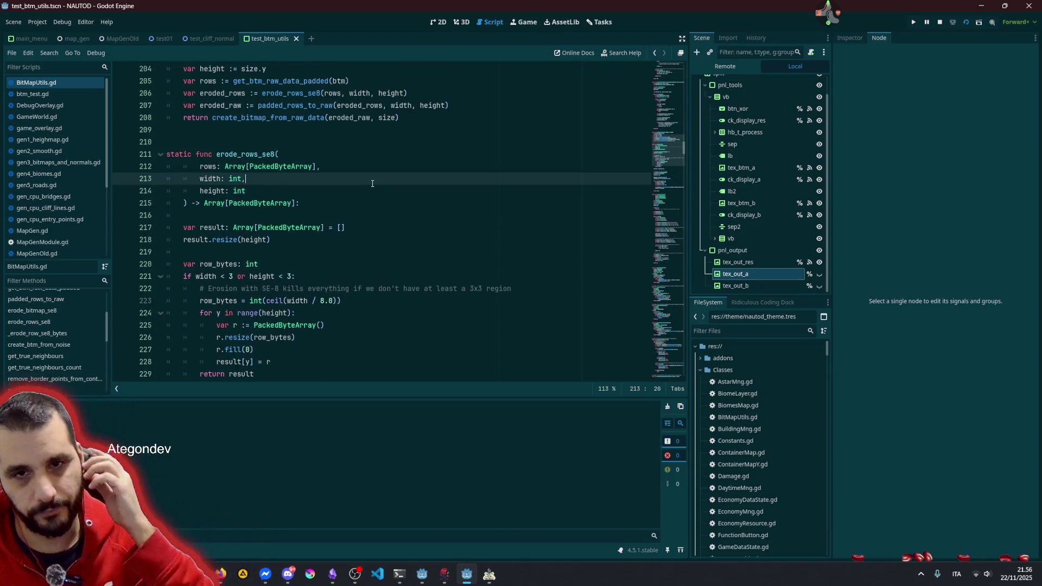
scroll(39, 314, up, 3)
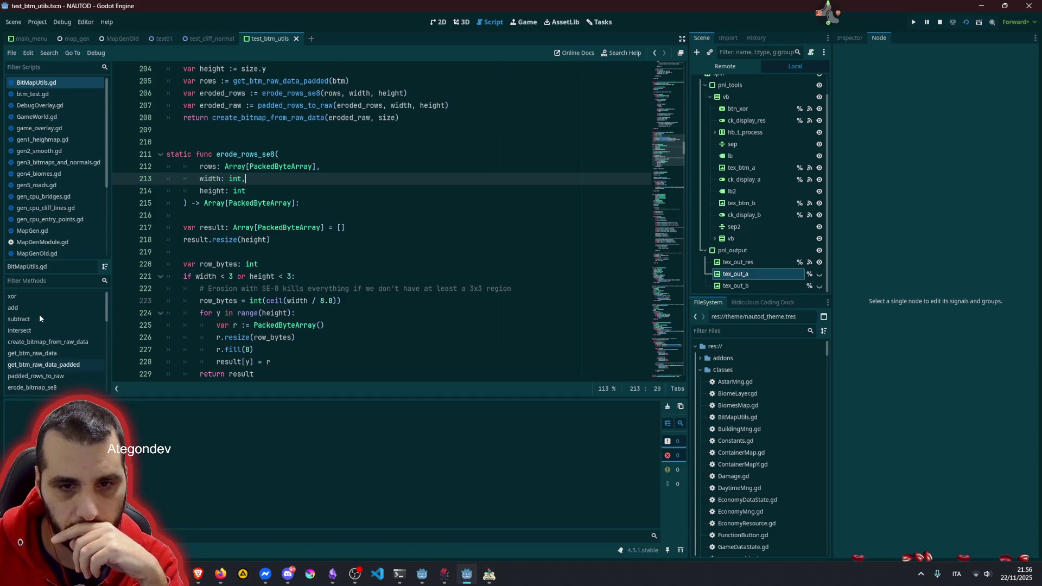
click(32, 386)
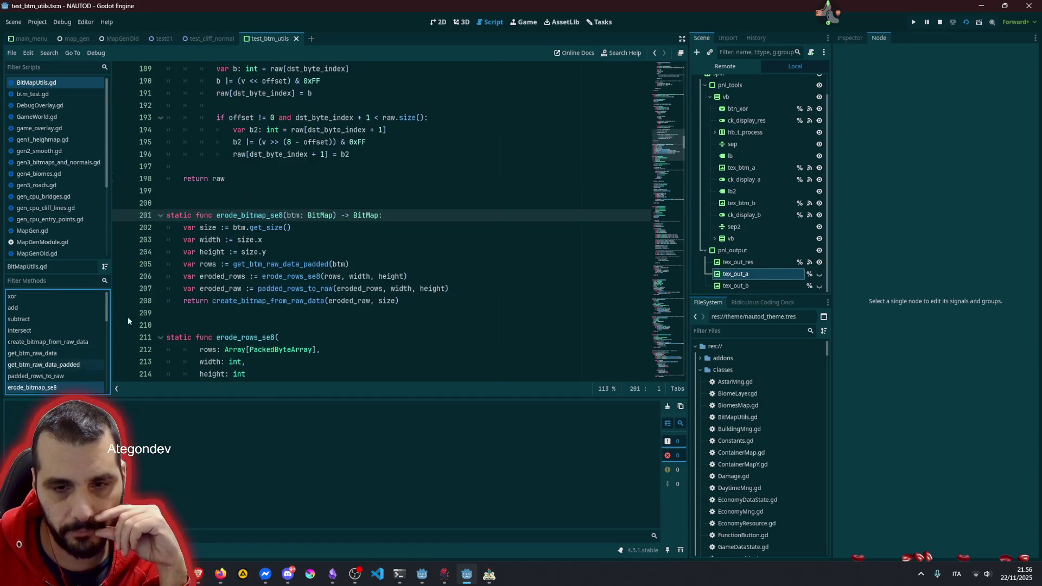
Step: Review erode_bitmap_se8 and stop the running test scene
double_click(266, 216)
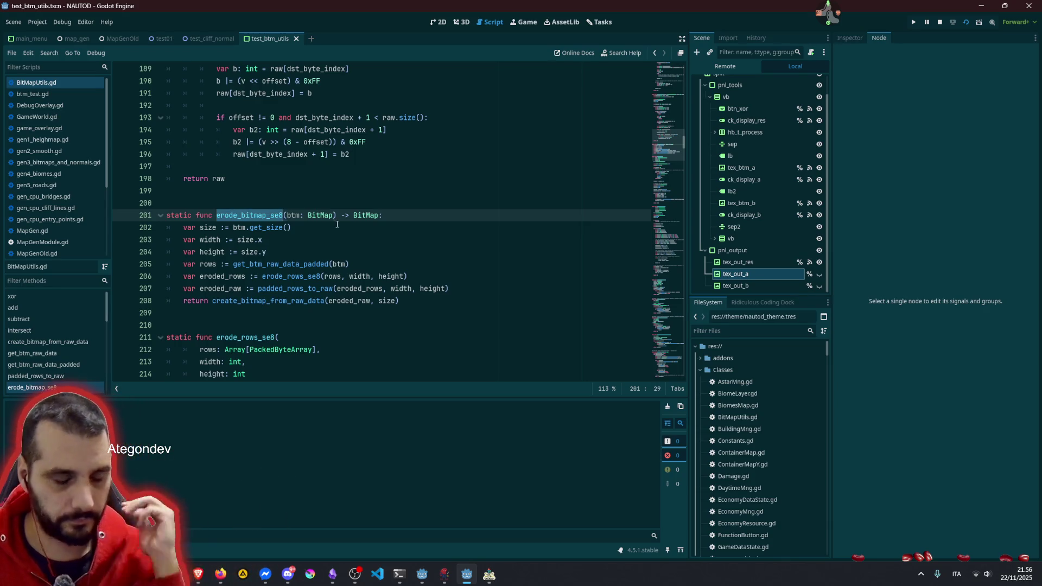
click(345, 195)
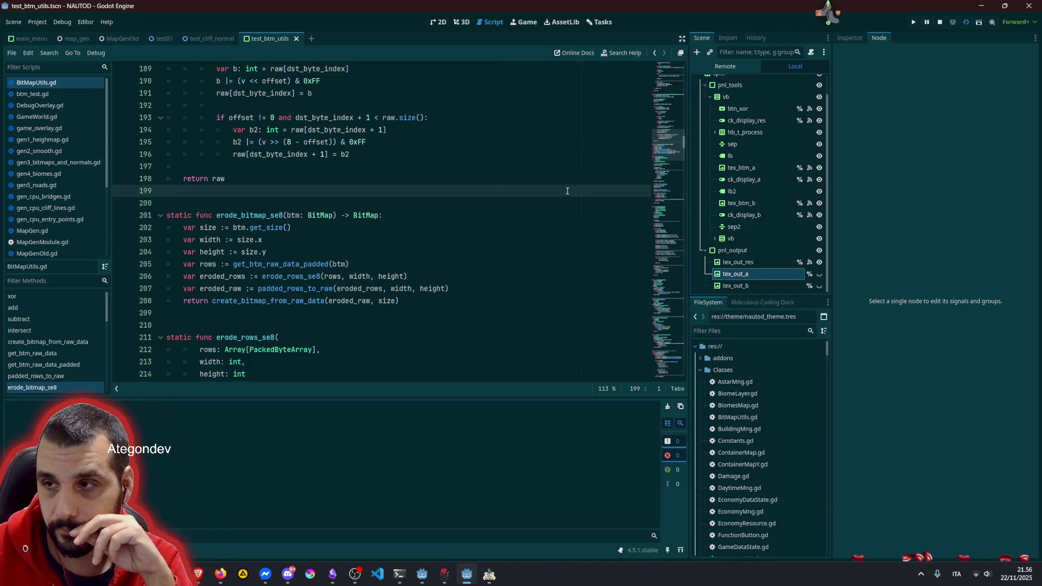
click(939, 23)
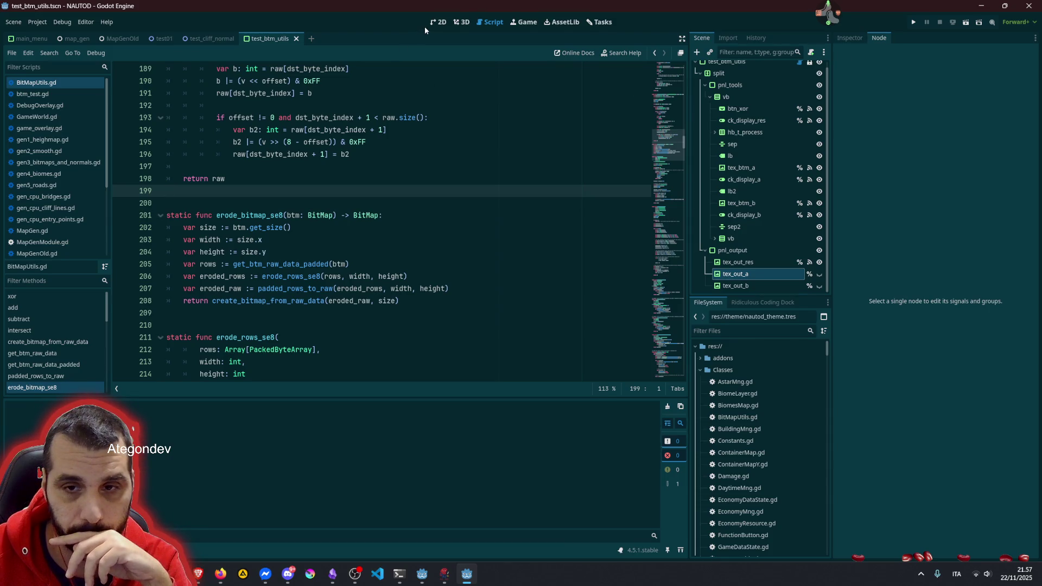
scroll(61, 216, down, 4)
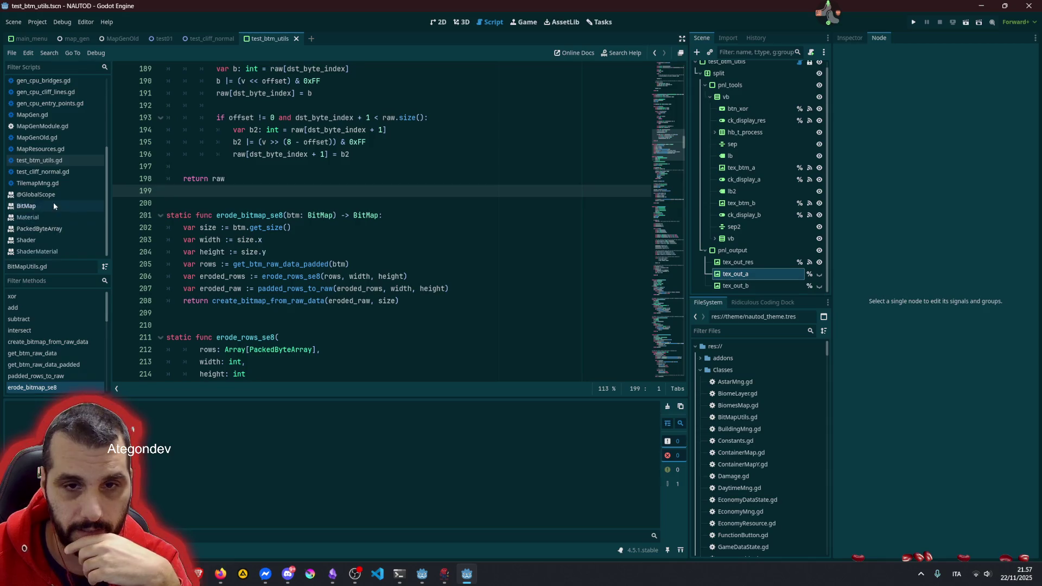
Step: Open test_btm_utils.gd and look through the uses of create_btm_from_noise
click(52, 161)
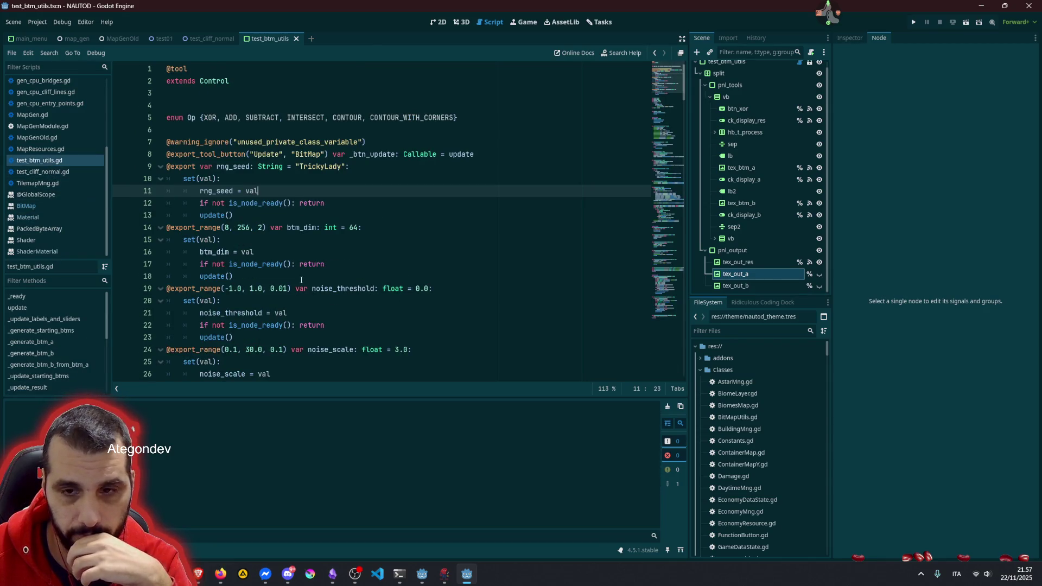
scroll(301, 280, down, 10)
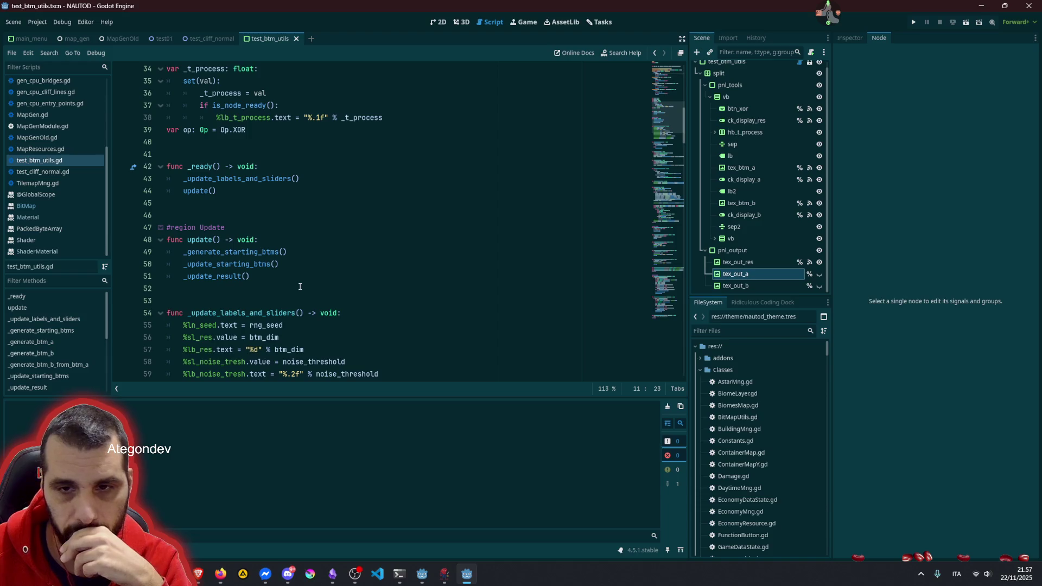
scroll(299, 286, down, 7)
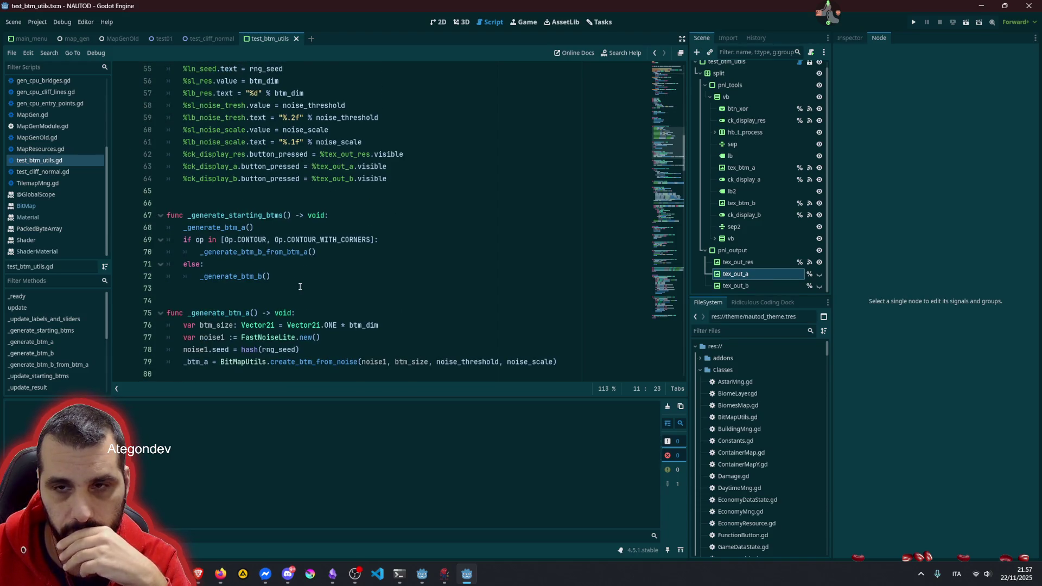
scroll(299, 286, down, 3)
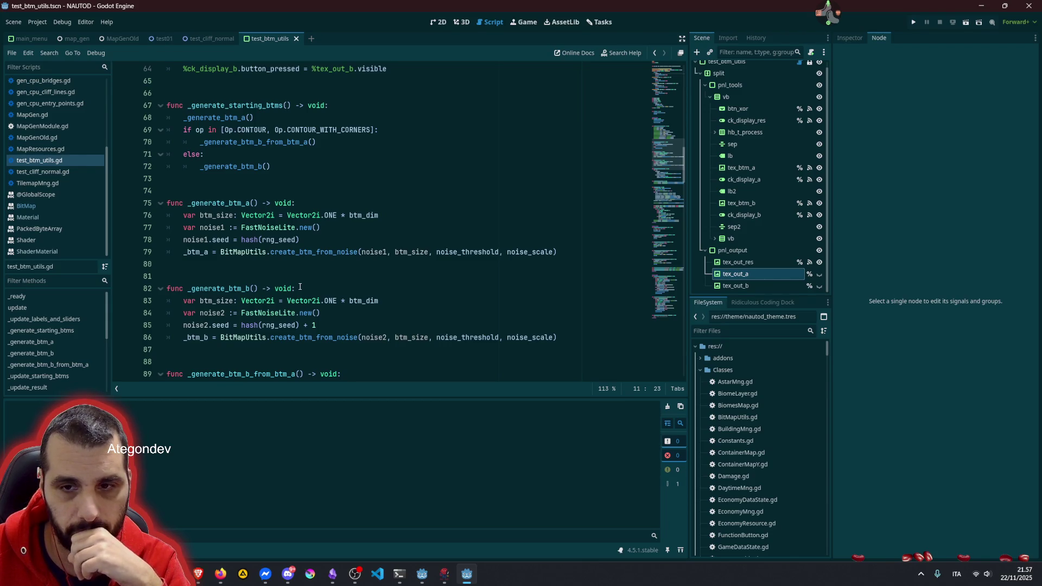
scroll(299, 287, down, 4)
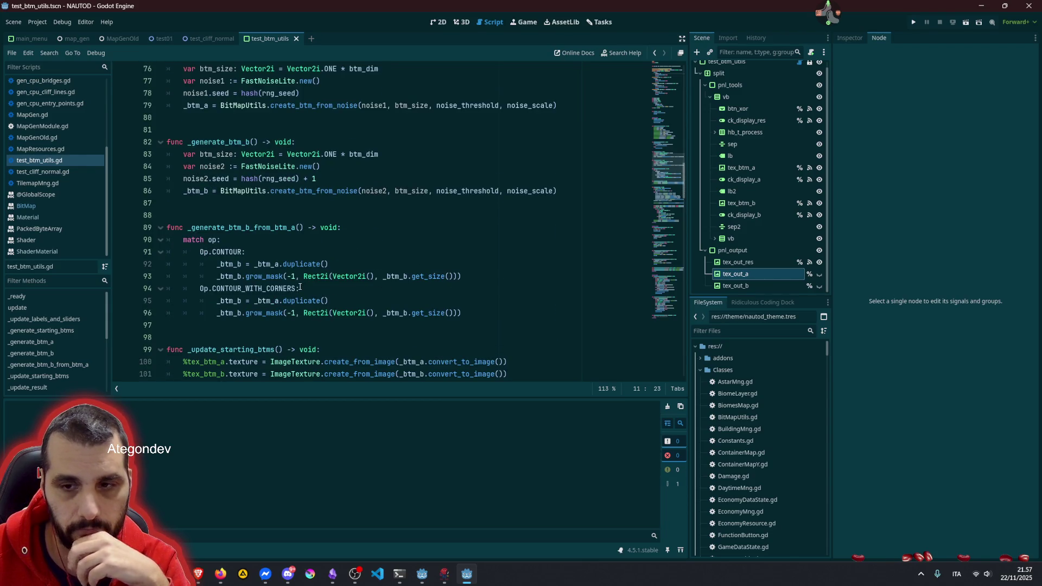
scroll(300, 287, up, 3)
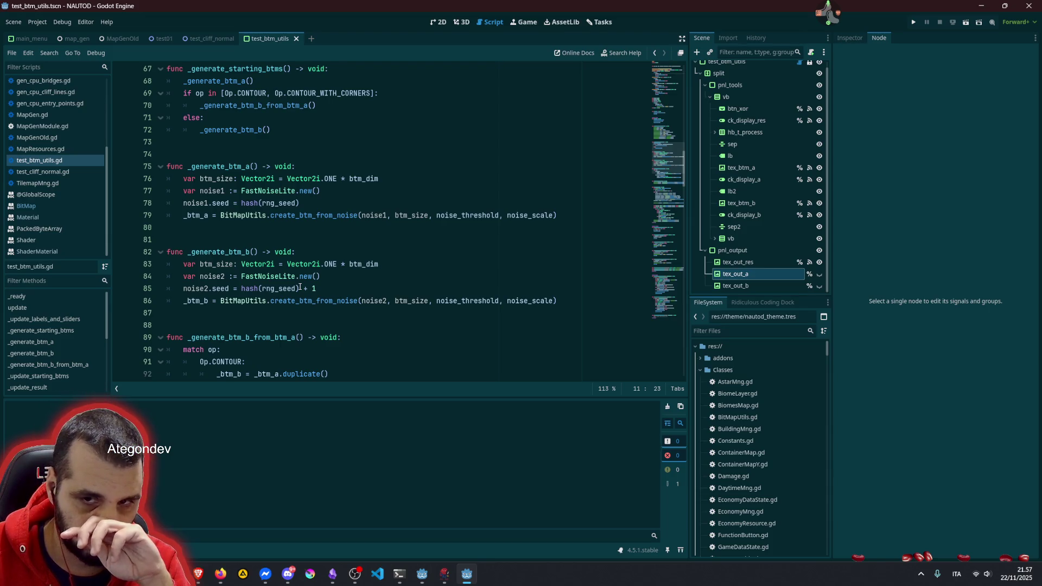
double_click(315, 214)
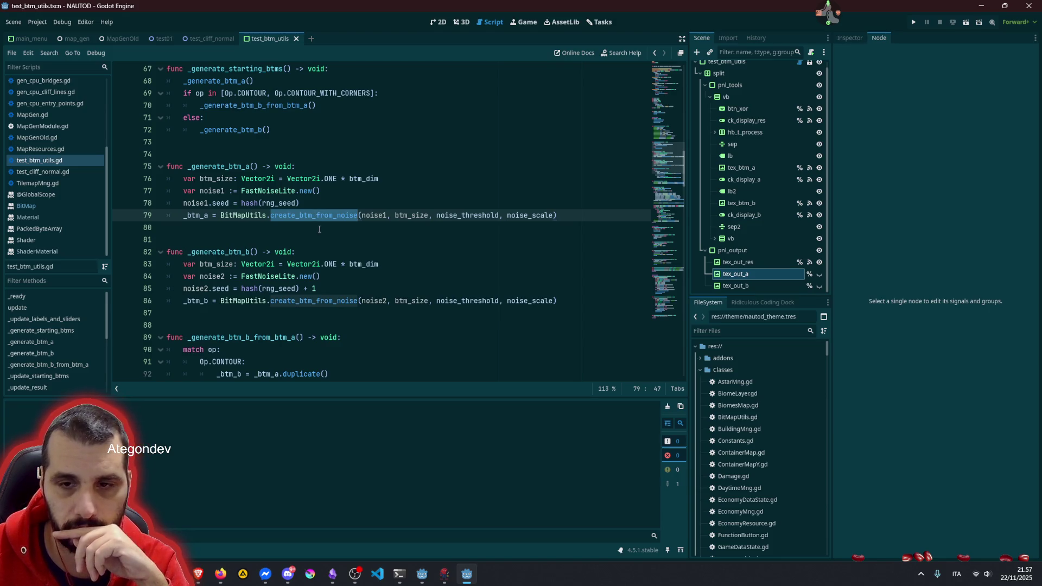
scroll(320, 233, down, 10)
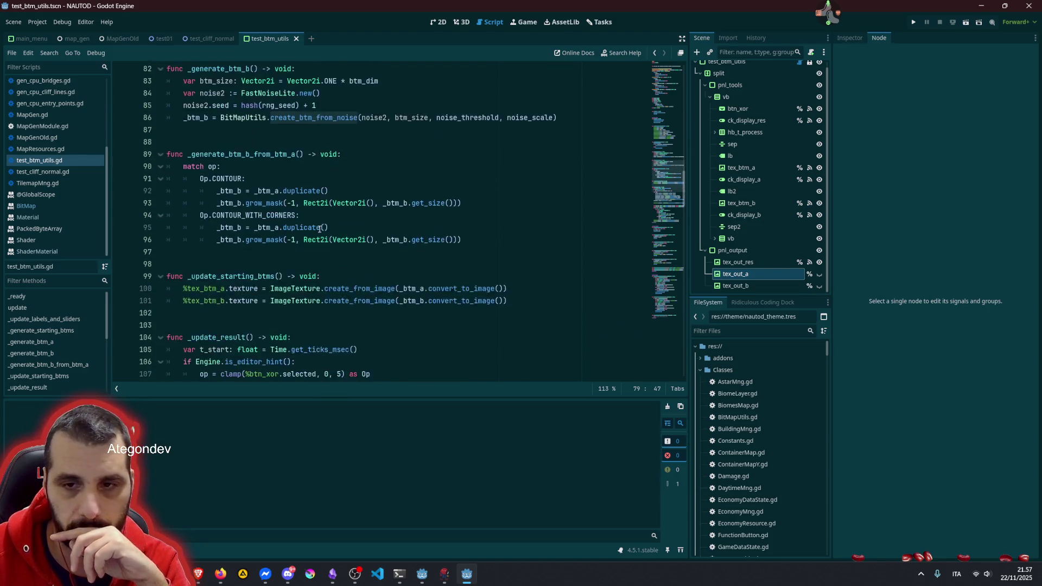
scroll(326, 249, down, 1)
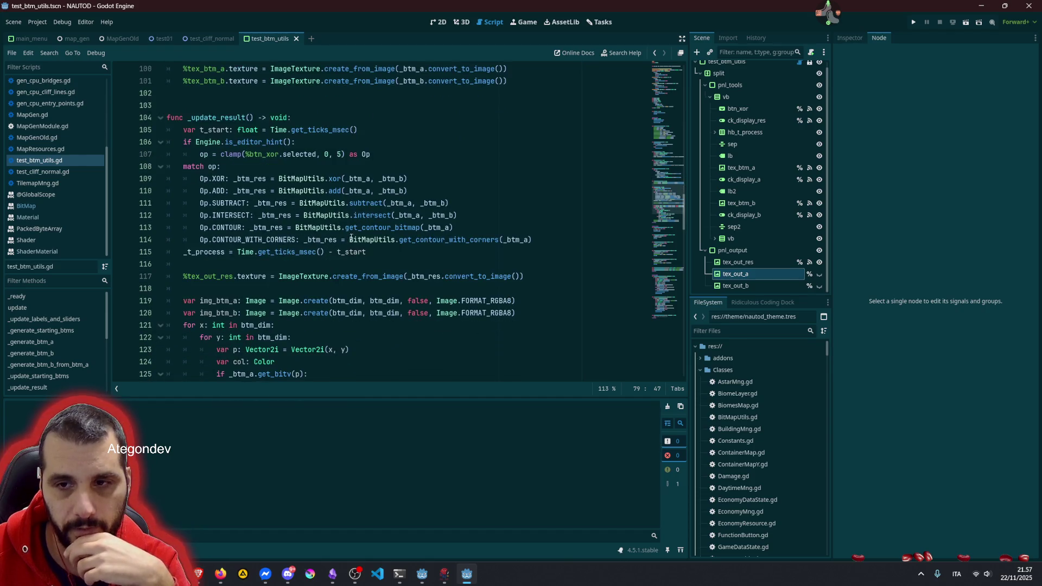
Step: Follow the get_contour_with_corners call on line 114 to its definition in BitMapUtils.gd
double_click(358, 233)
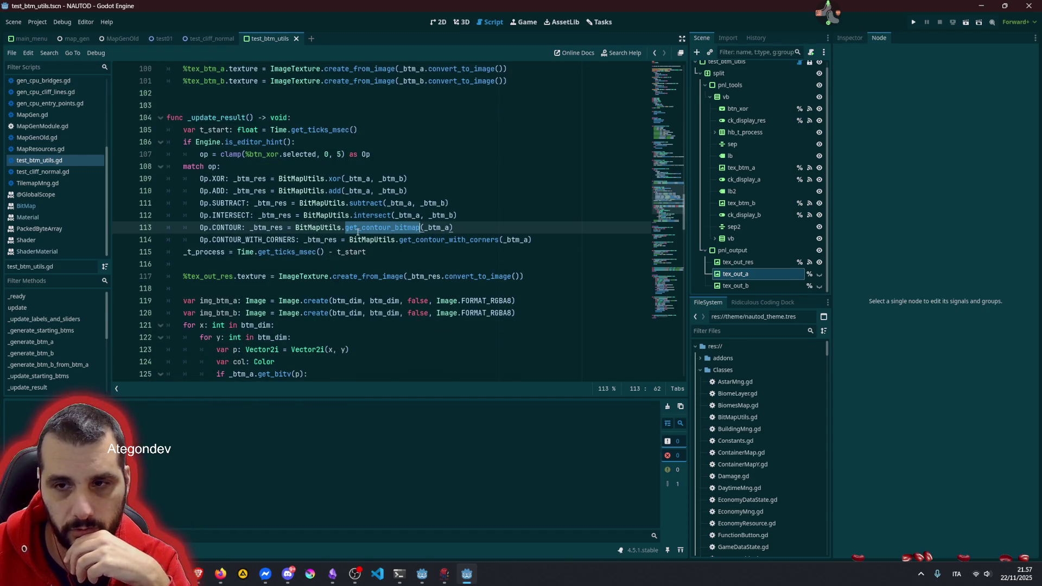
double_click(222, 232)
double_click(226, 239)
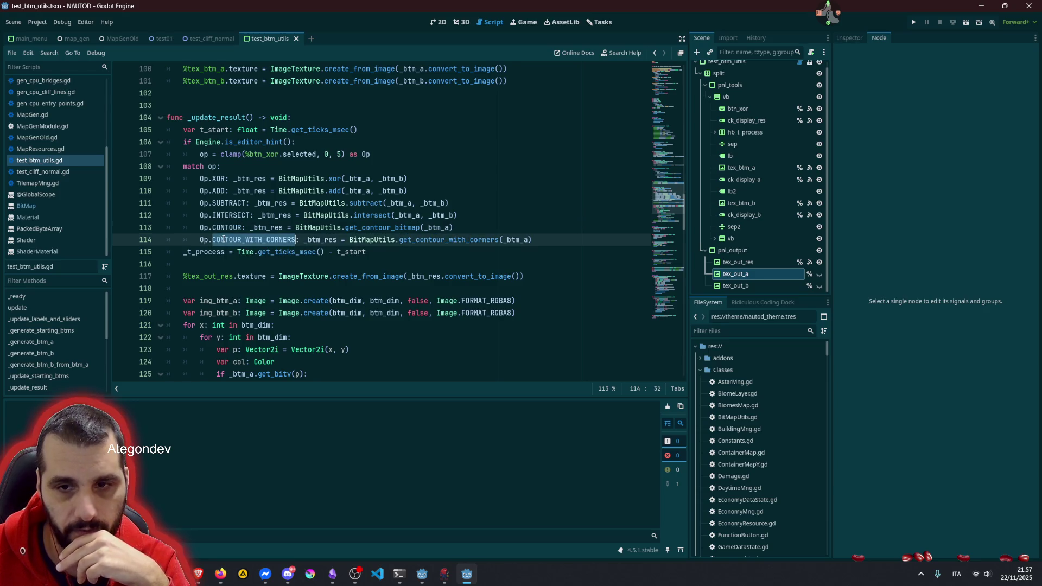
click(453, 239)
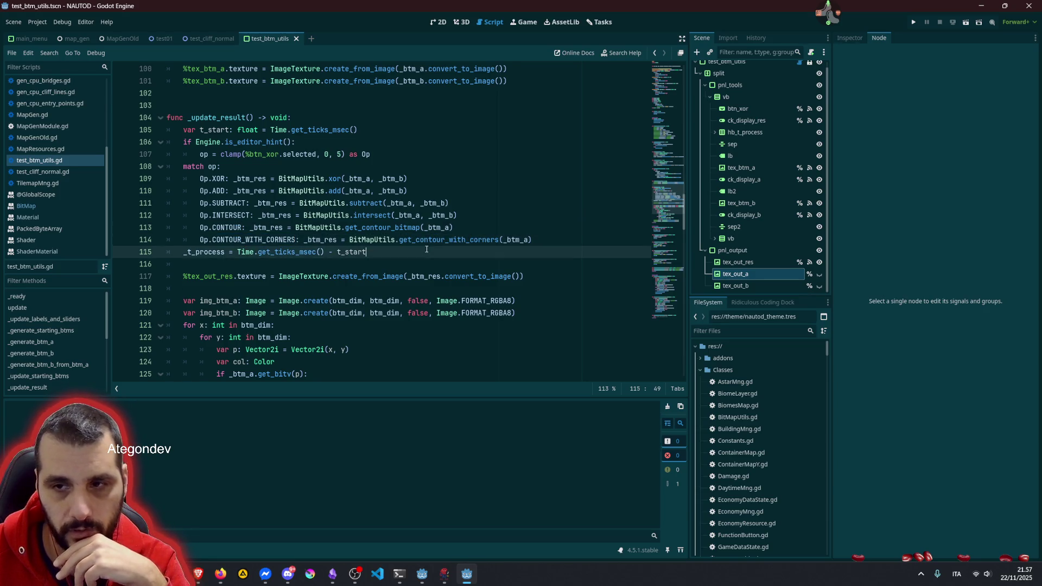
ctrl+click(453, 239)
scroll(296, 247, down, 2)
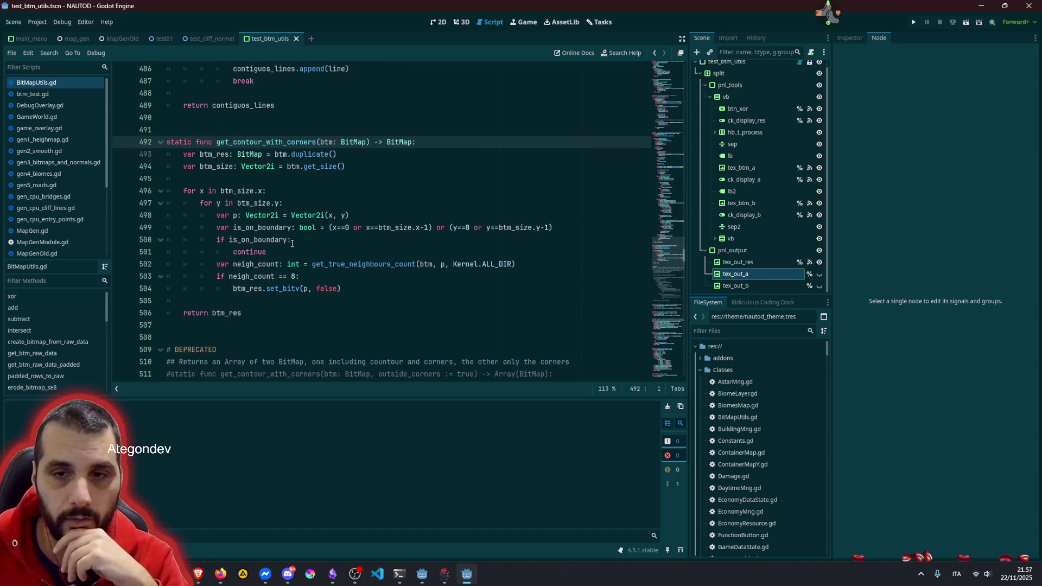
Step: Comment out lines 494–504 with Ctrl+K, then undo it to restore them
drag(197, 191, 277, 280)
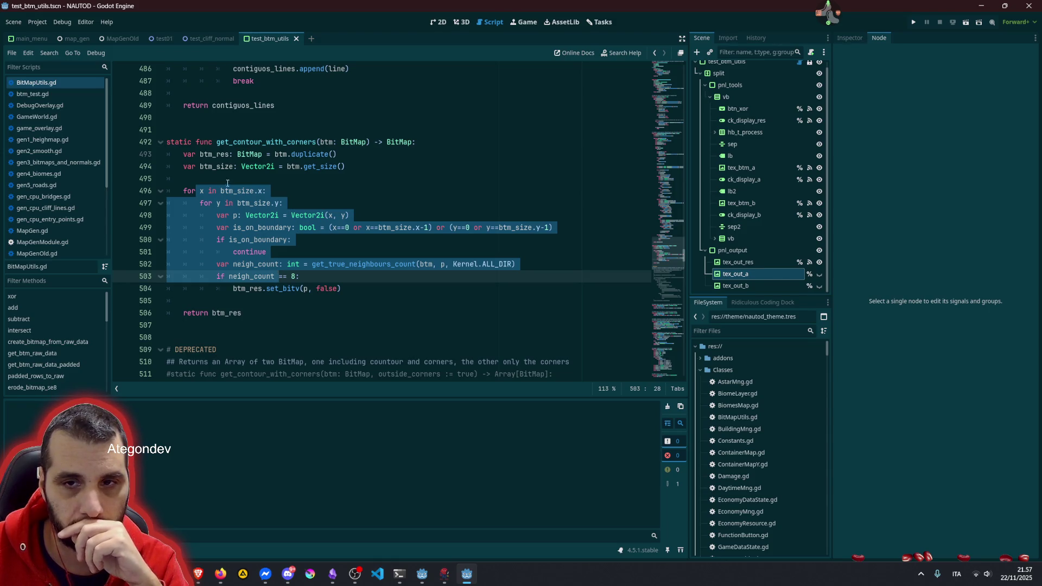
mouse_move(230, 154)
mouse_down()
mouse_move(336, 155)
mouse_move(282, 204)
mouse_move(278, 276)
mouse_up()
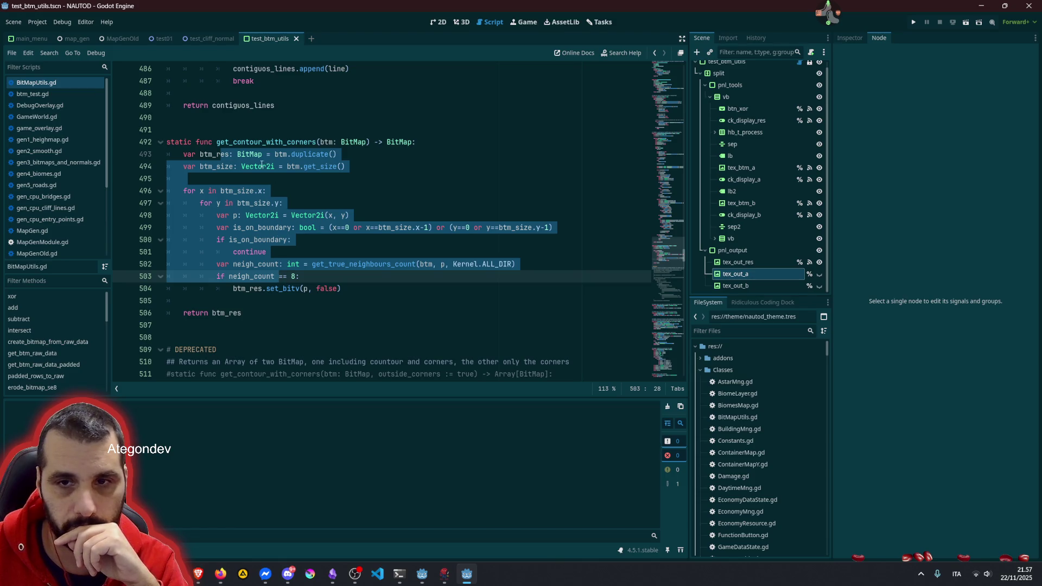
click(215, 166)
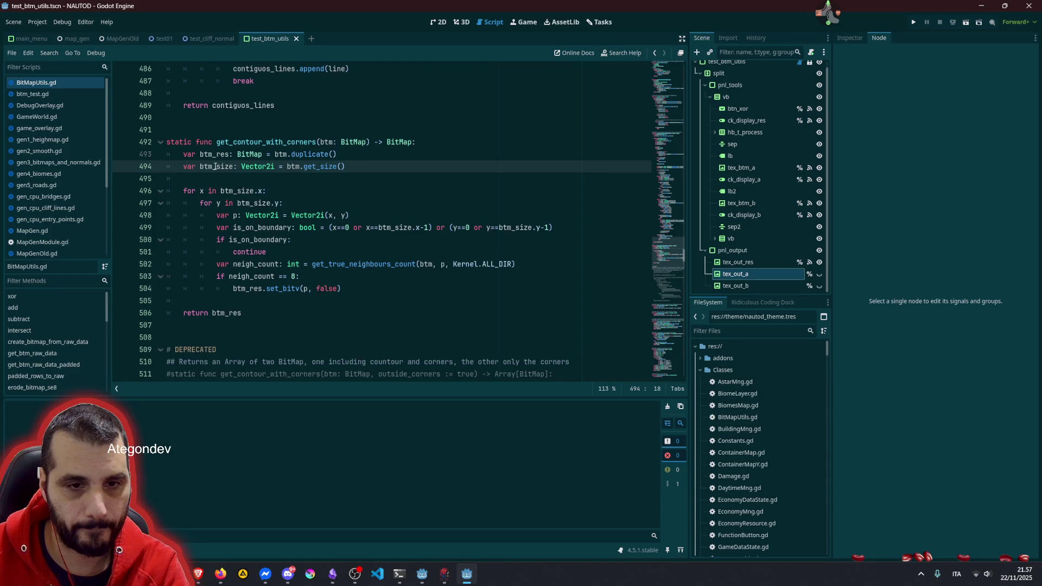
drag(215, 166, 254, 290)
key(ctrl+k)
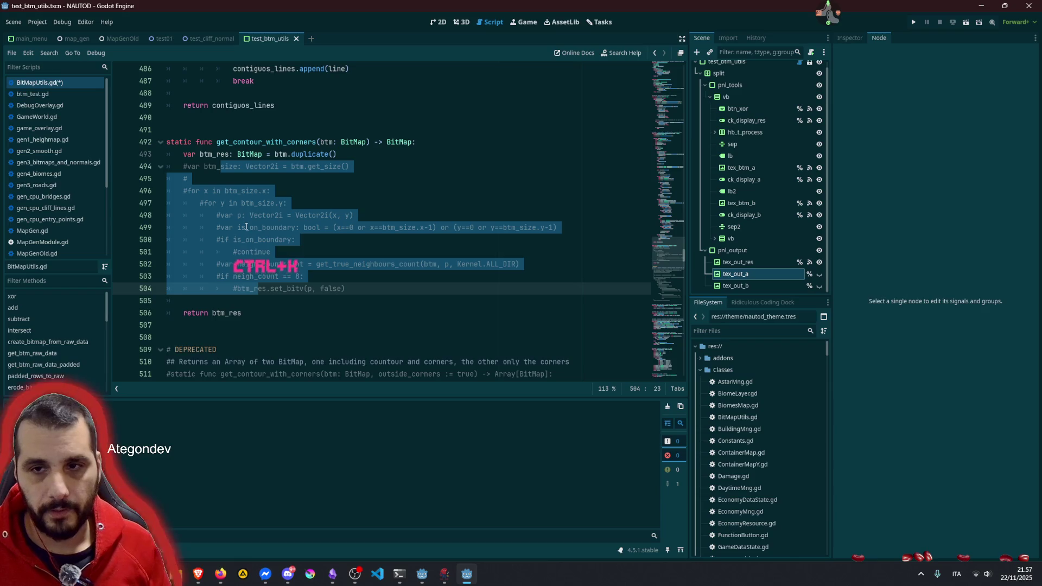
click(229, 166)
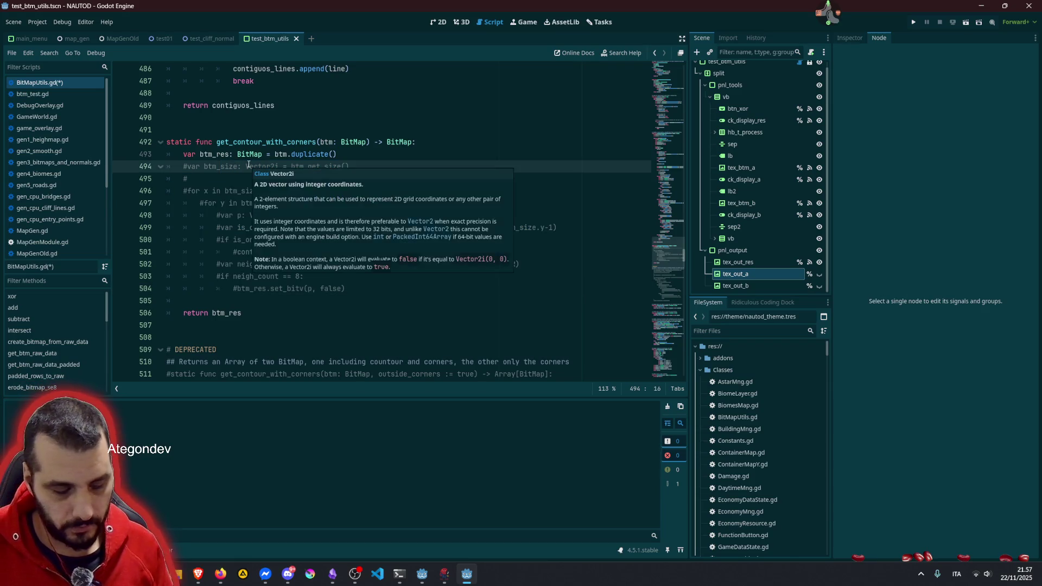
key(ctrl+z)
click(223, 166)
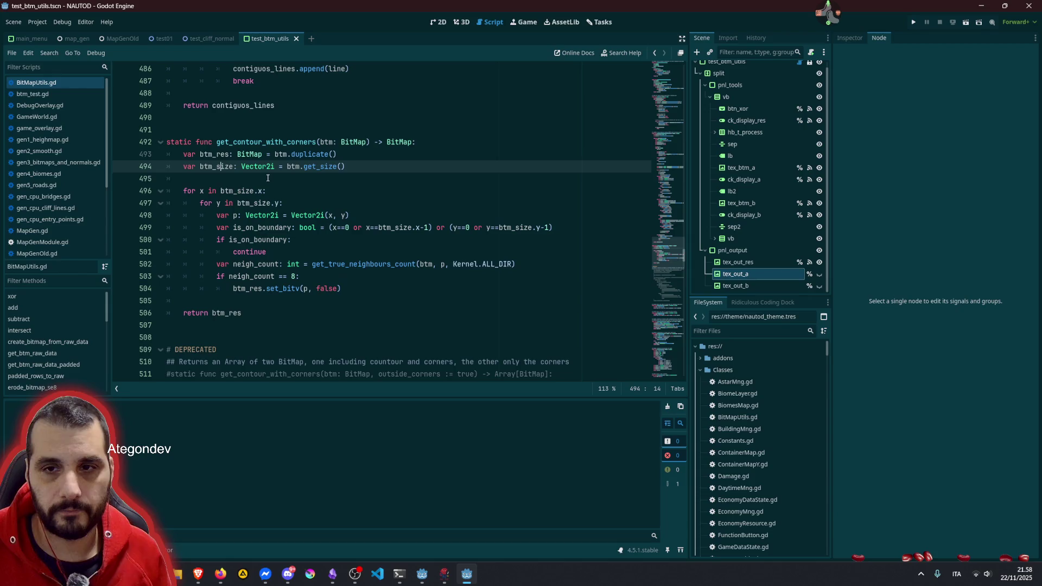
key(Down)
Step: Comment out only the for loop on lines 496–504 and add blank lines above it
drag(220, 190, 253, 288)
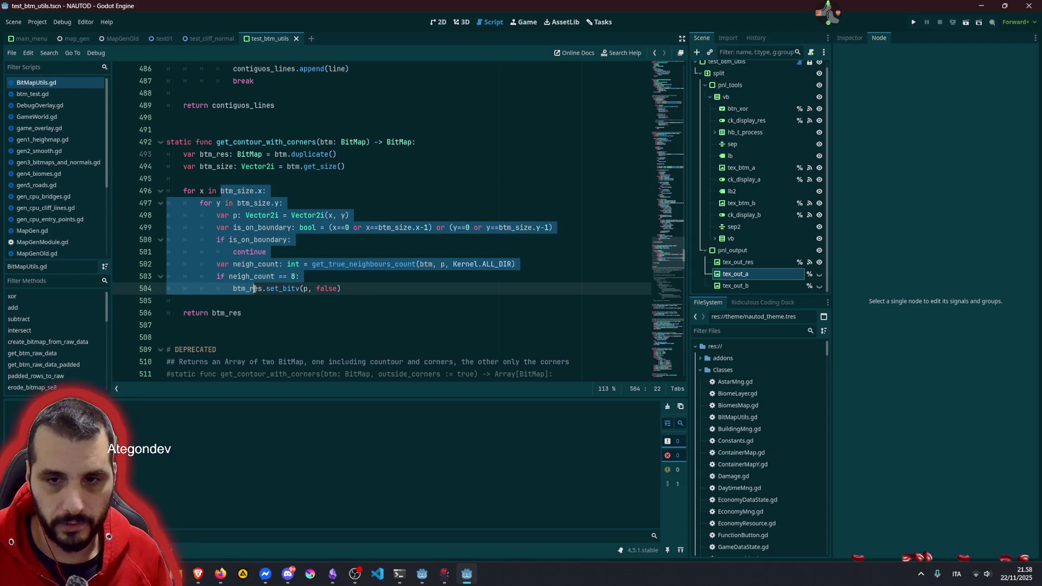
key(ctrl+k)
click(220, 179)
key(Return)
key(Return)
key(Up)
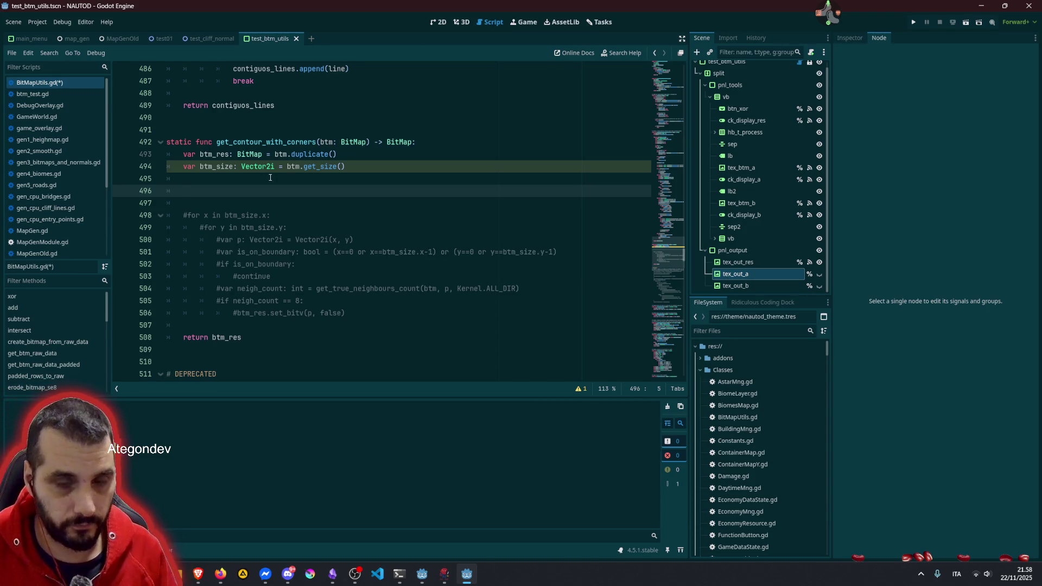
Step: Begin the line 'var shrinked: BitMap =' and copy the btm parameter name
text(var )
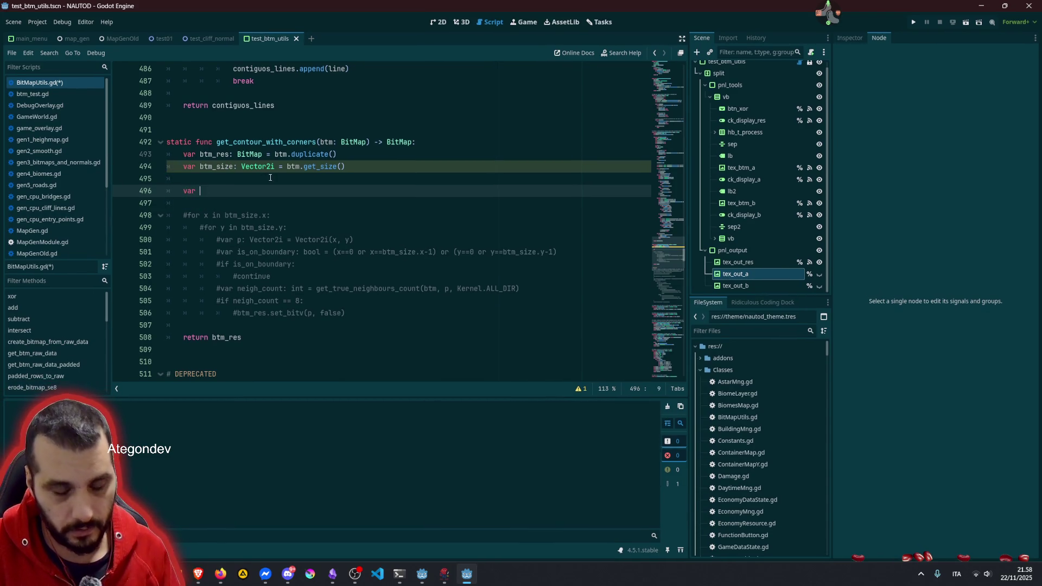
text(shri)
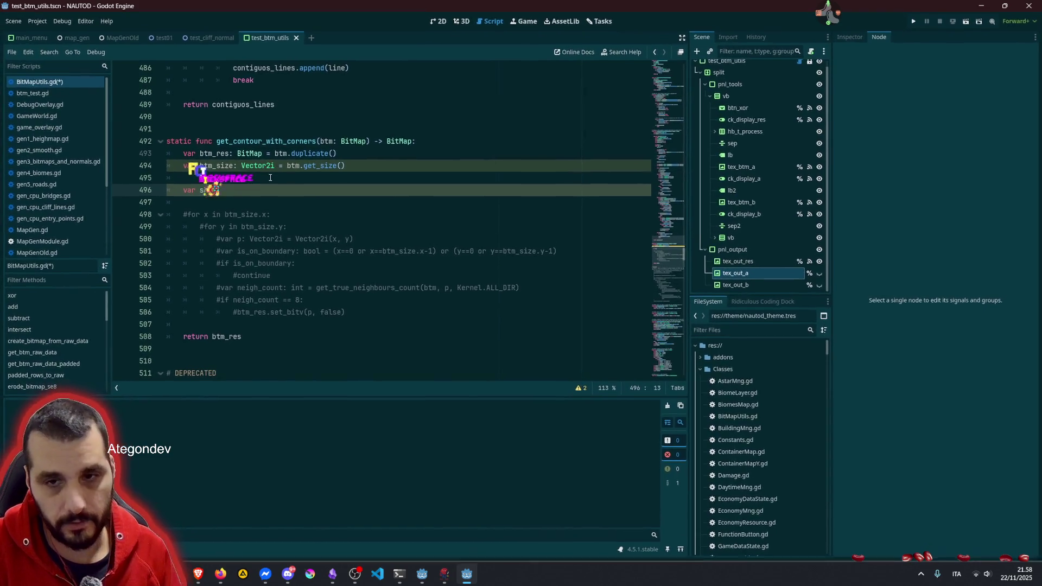
text(nked)
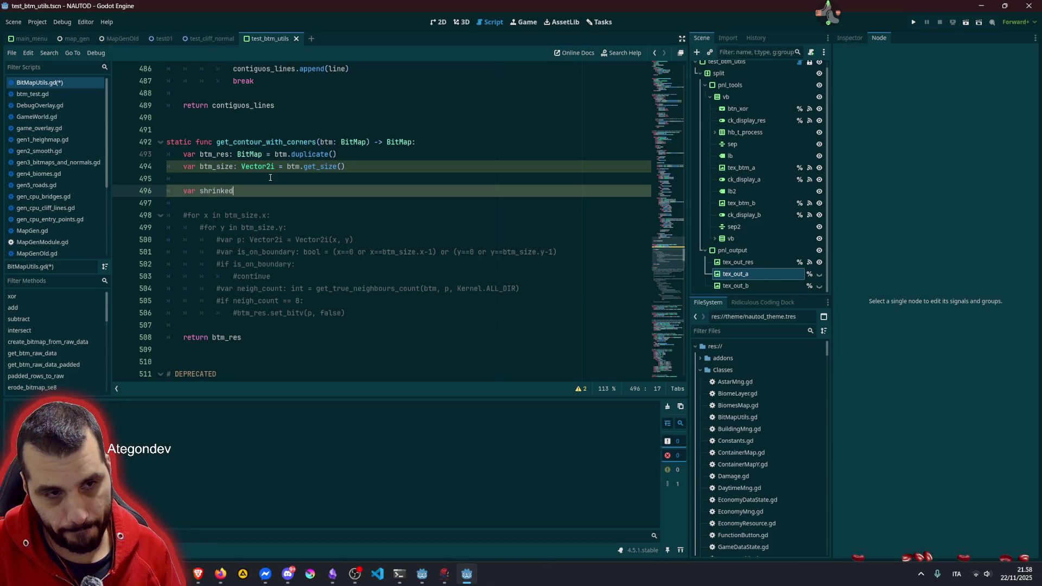
text(: )
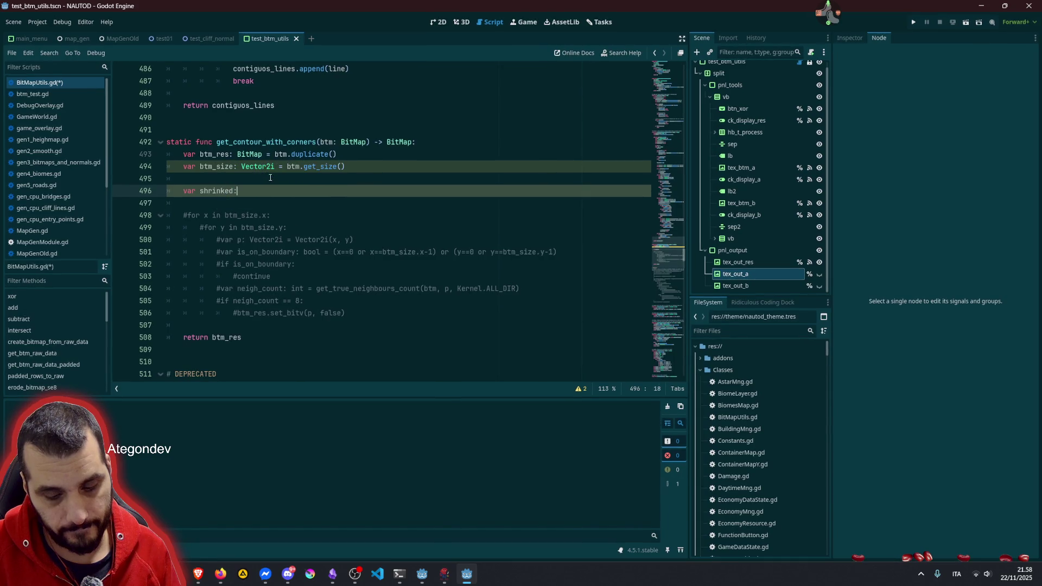
text(Bit)
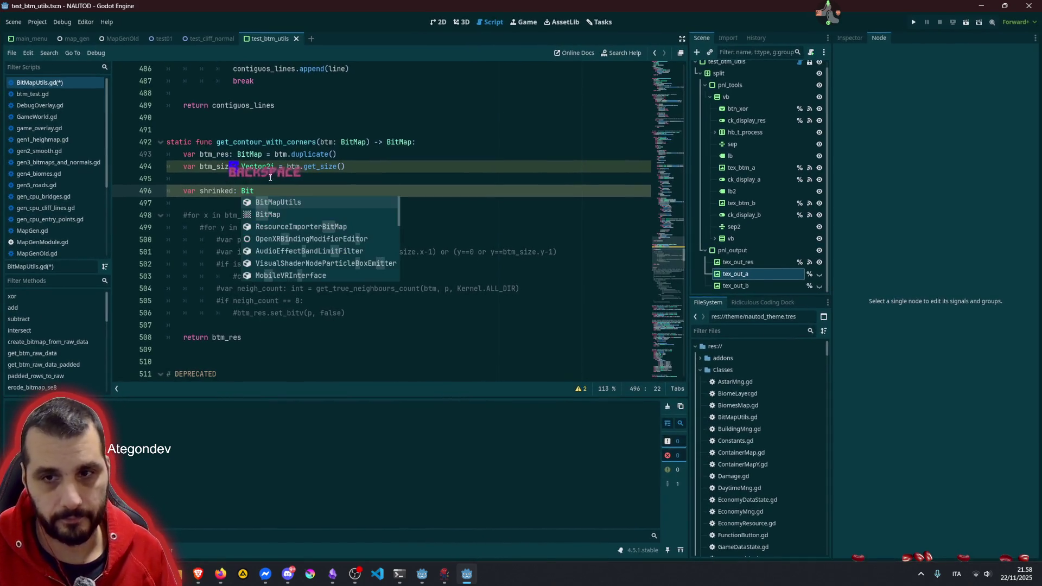
key(Down)
key(Return)
text(=)
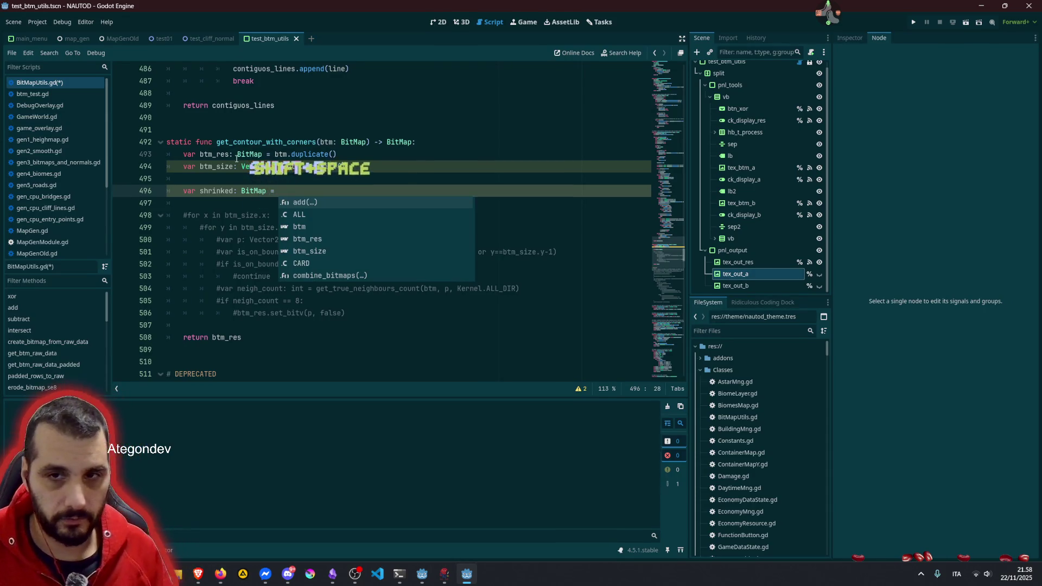
double_click(222, 153)
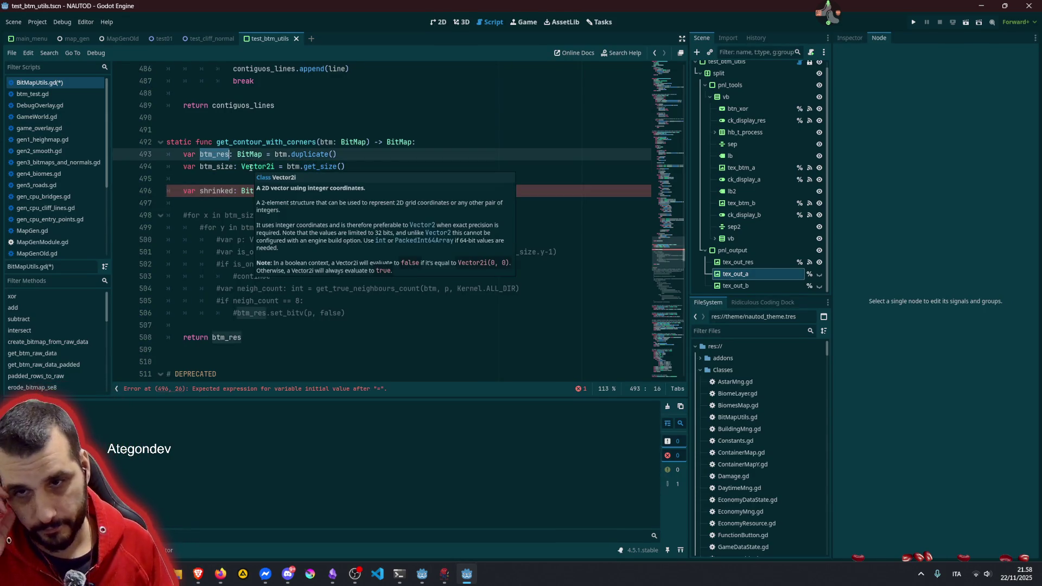
double_click(326, 142)
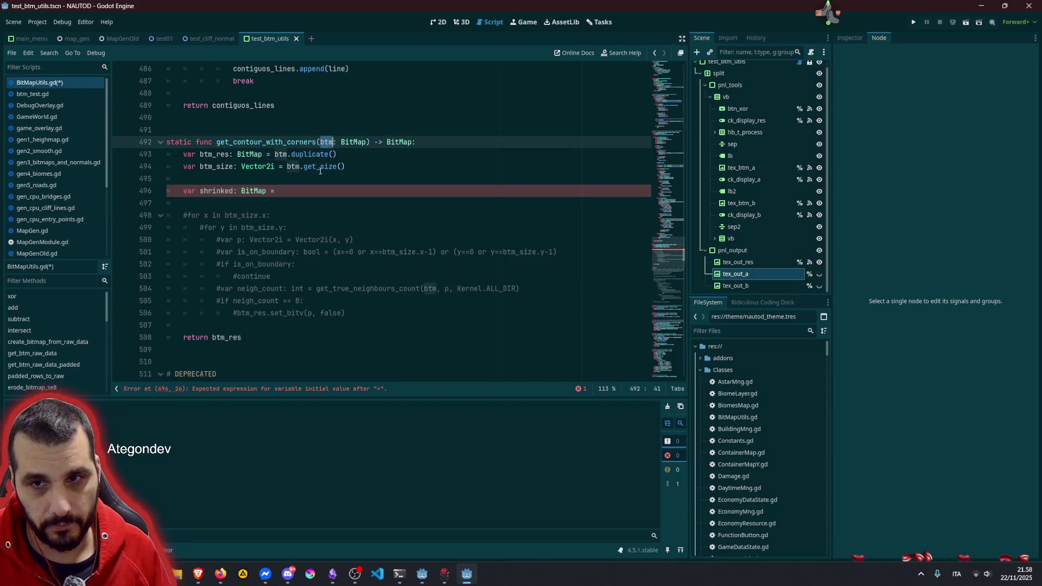
key(ctrl+c)
key(Down)
key(Down)
key(Down)
key(ctrl+v)
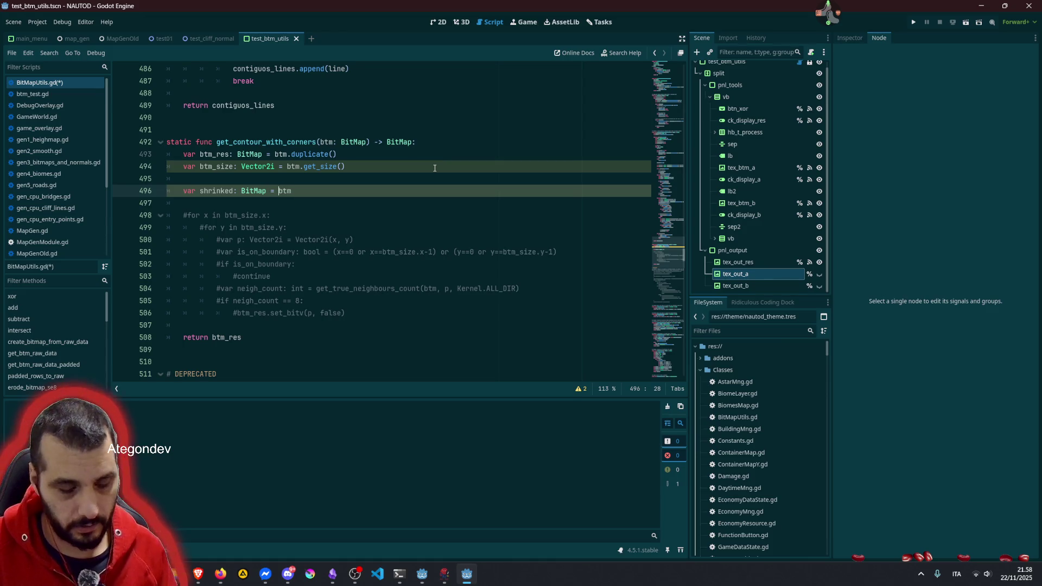
key(Delete)
key(Delete)
key(Delete)
Step: Assign erode_bitmap_se8(btm) to shrinked and start a 'return sub' line below
text(ero)
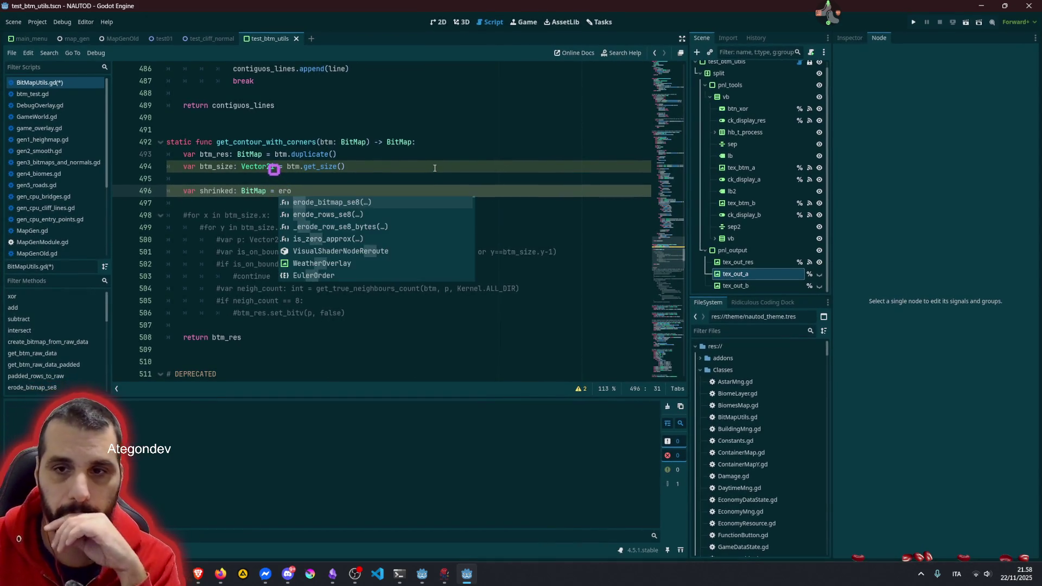
key(Return)
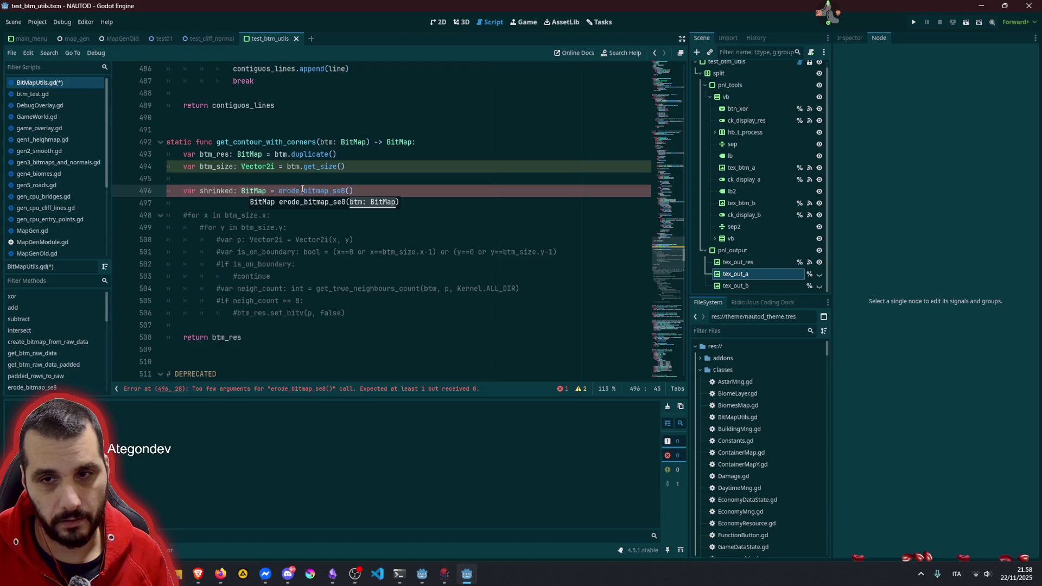
click(333, 141)
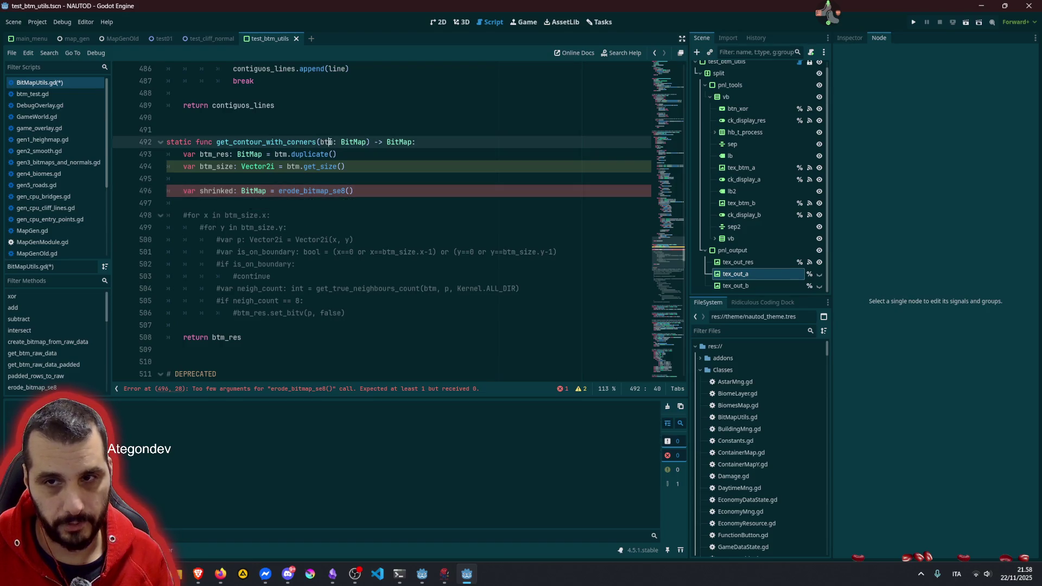
click(349, 191)
key(ctrl+v)
key(Down)
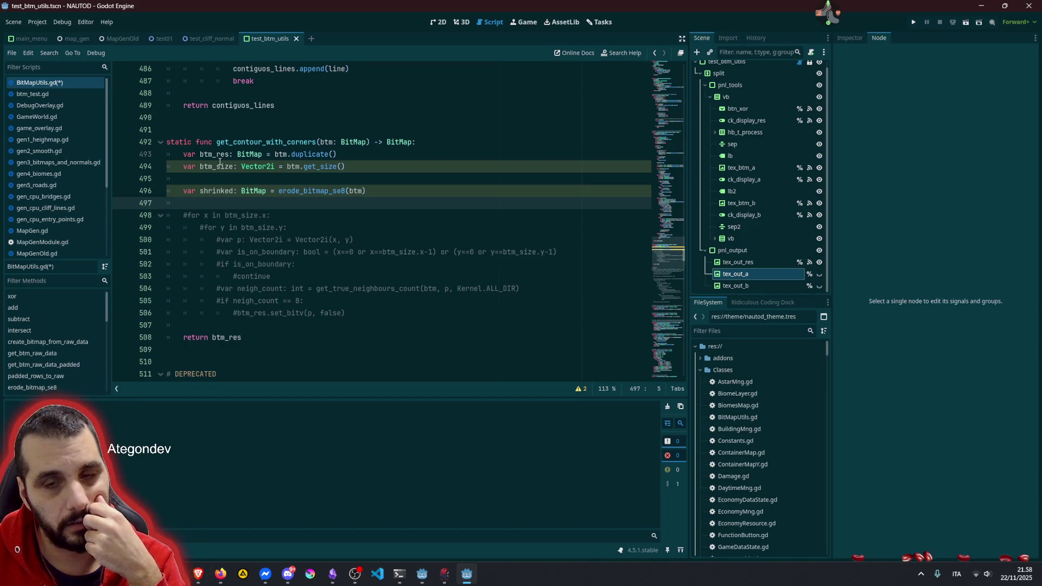
text(return )
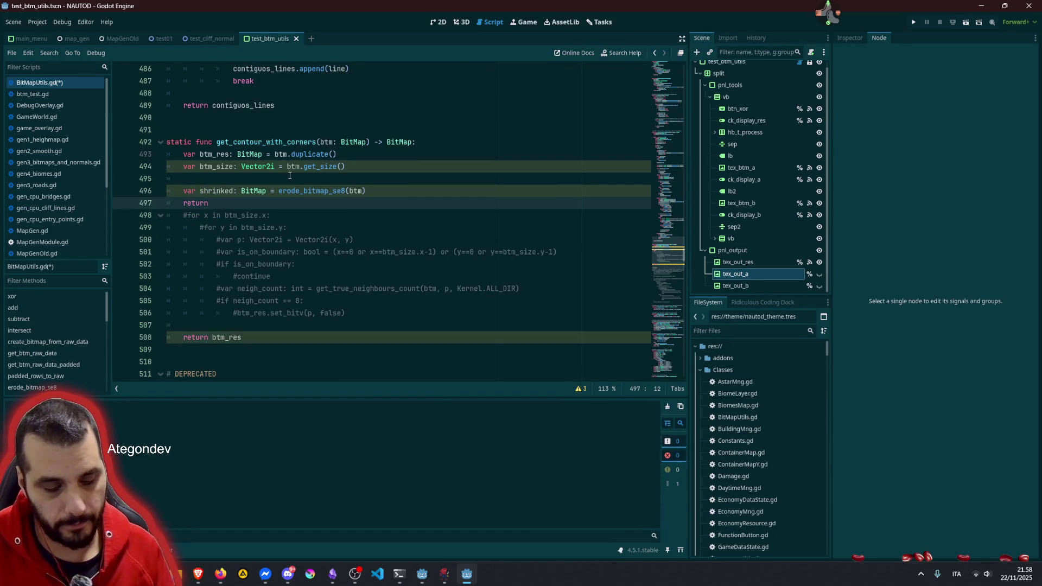
text(sub)
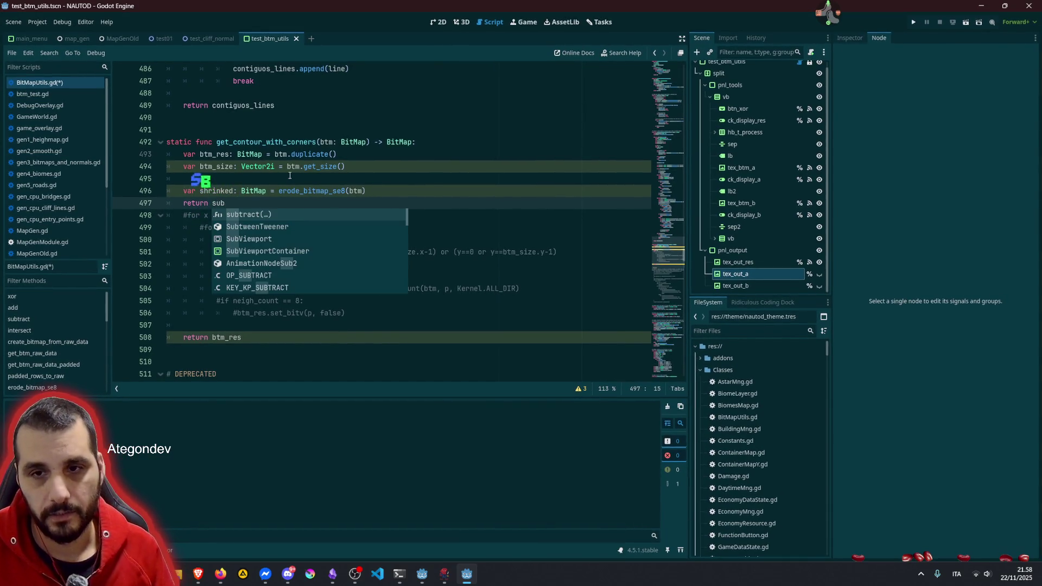
Step: Complete the return line as subtract(btm, shrinked)
key(Return)
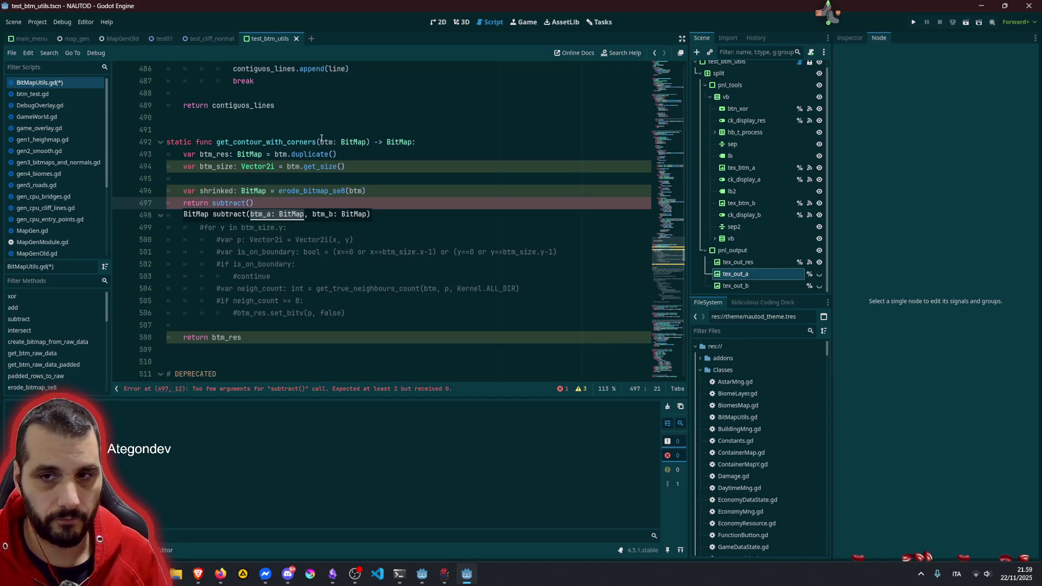
click(326, 141)
double_click(325, 141)
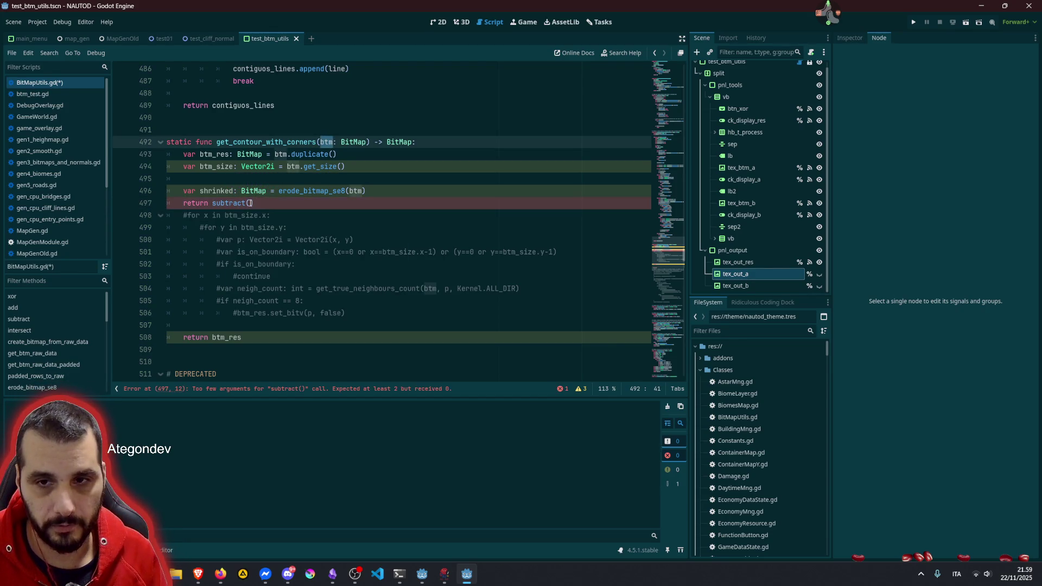
key(ctrl+c)
click(252, 203)
key(ctrl+v)
text(,)
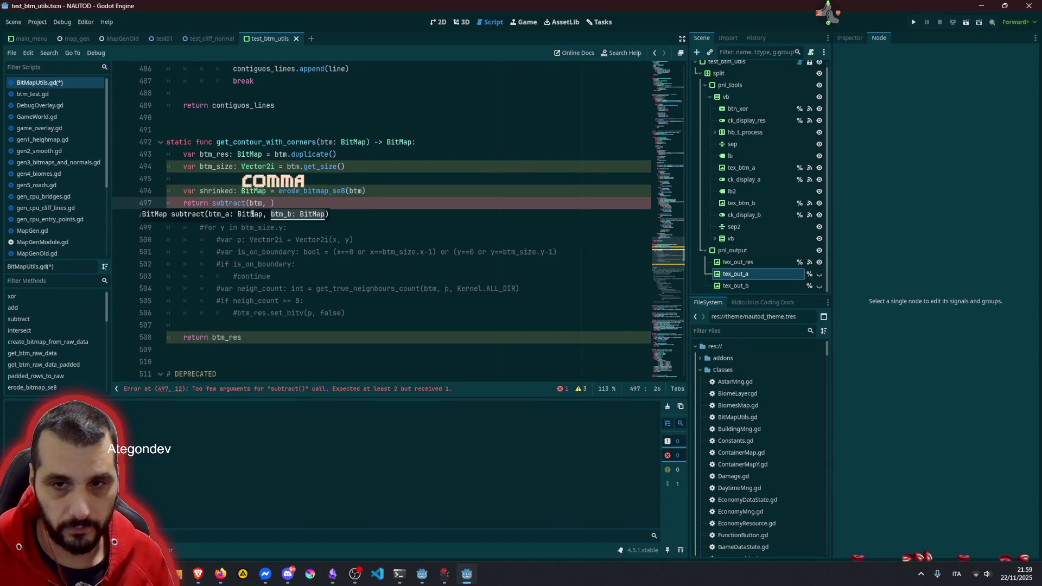
double_click(216, 190)
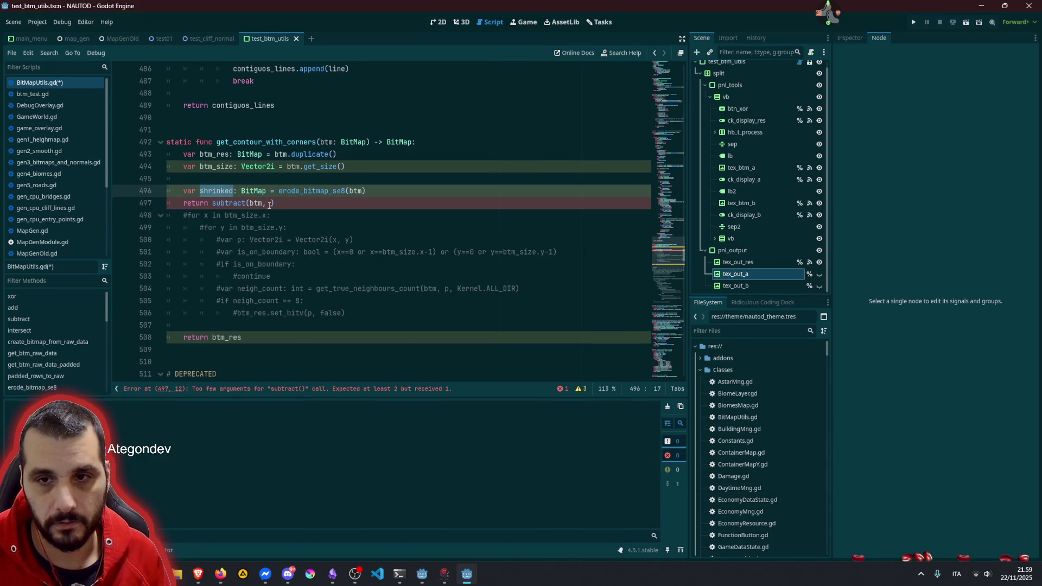
key(ctrl+c)
click(269, 203)
key(ctrl+v)
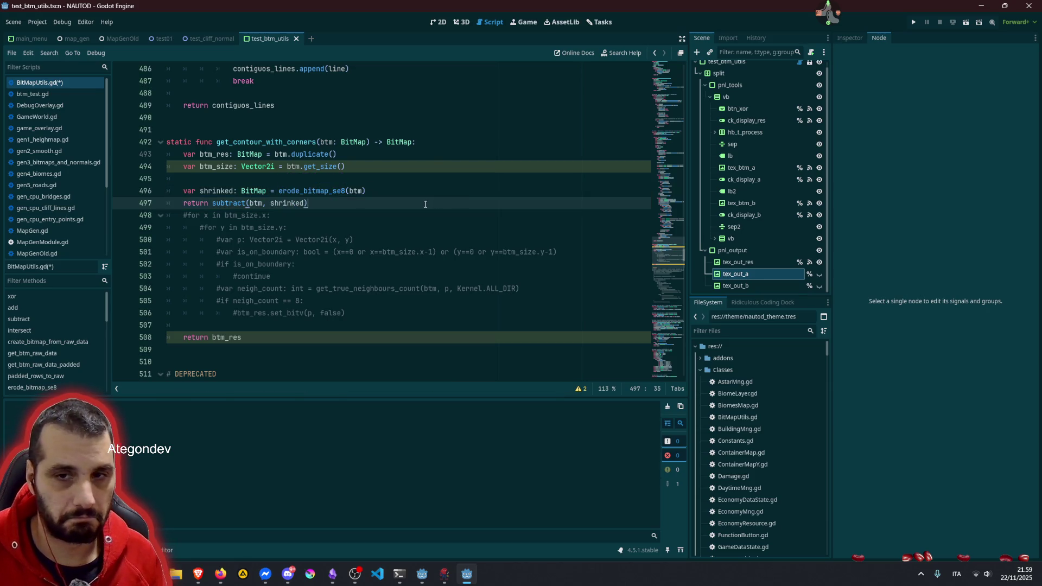
Step: Comment out the old return btm_res line and btm_res/btm_size declarations, then save BitMapUtils.gd
click(241, 340)
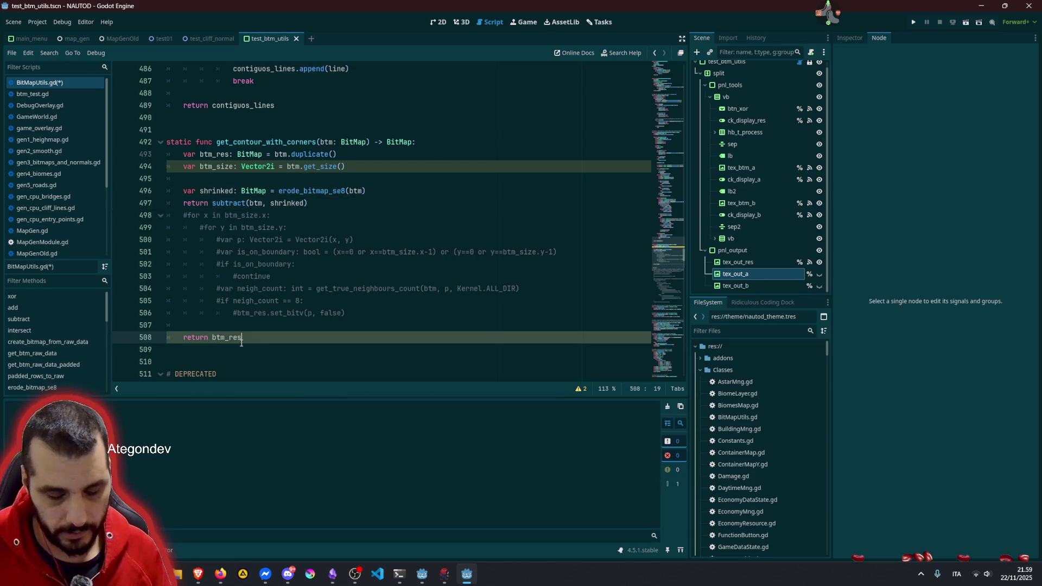
key(ctrl+k)
click(339, 220)
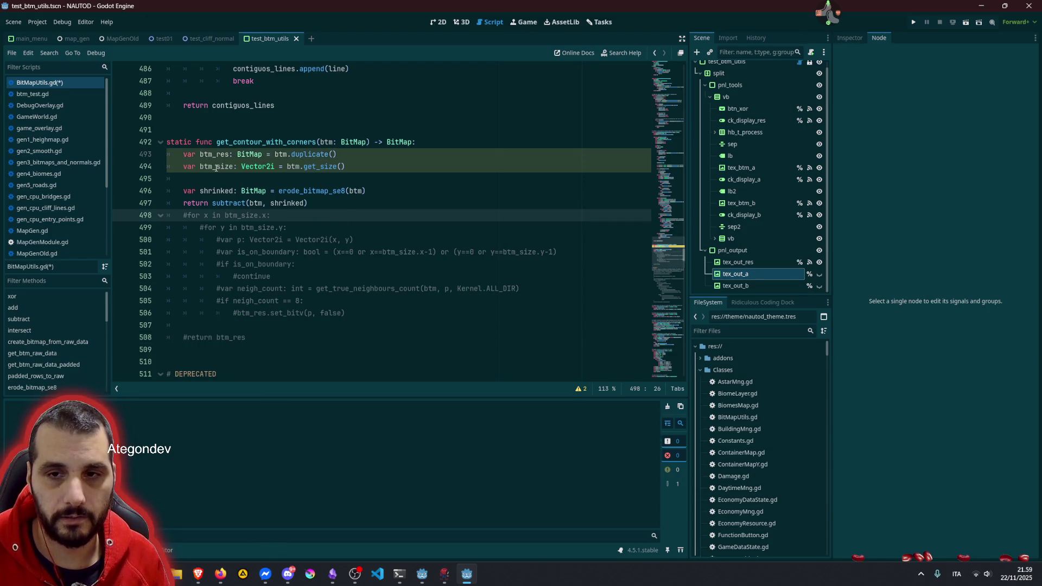
drag(216, 169, 212, 159)
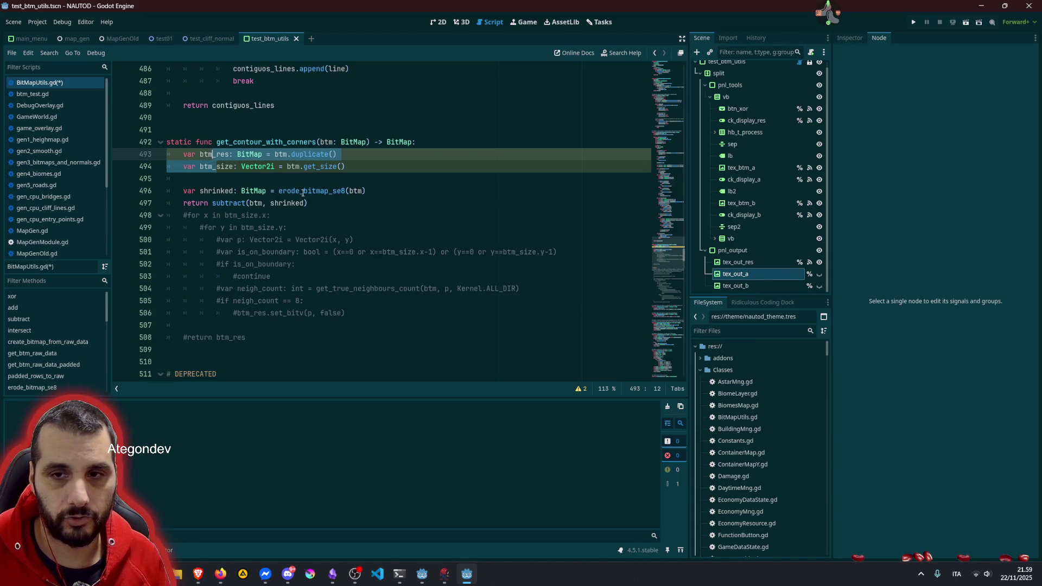
key(ctrl+k)
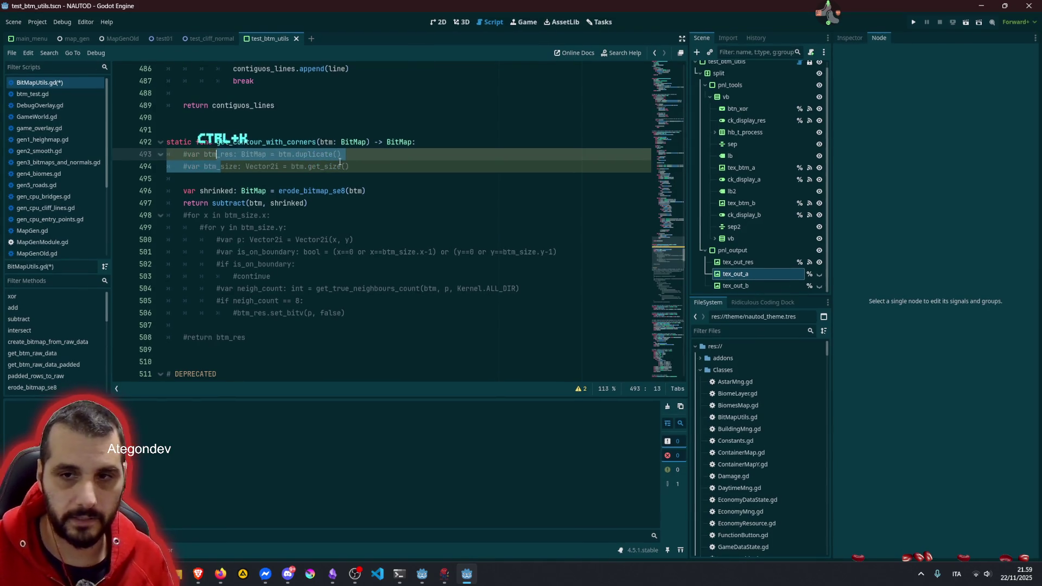
key(ctrl+s)
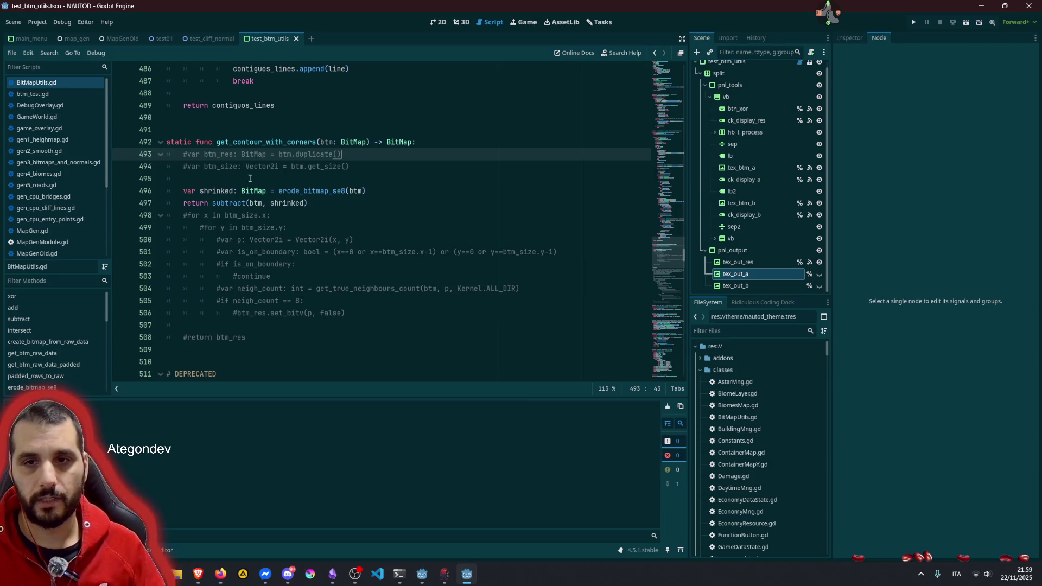
Step: Run the project with F6 to test the new contour code
double_click(298, 190)
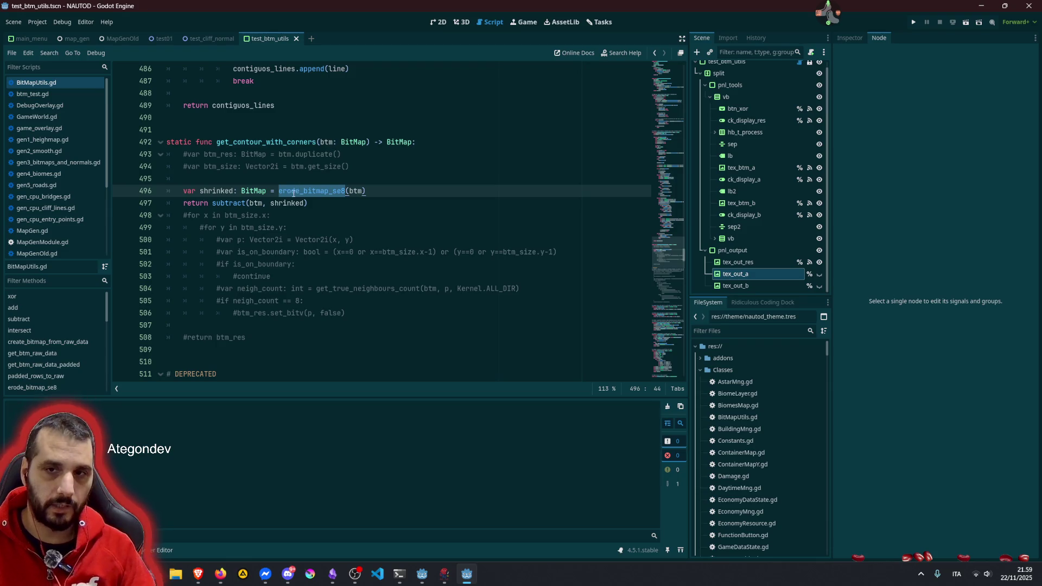
double_click(225, 204)
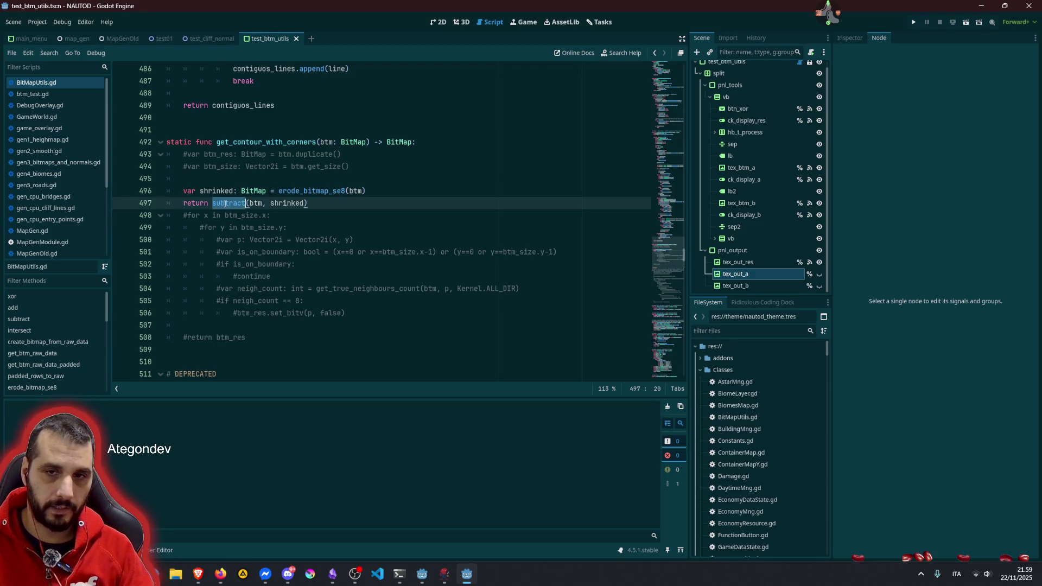
click(305, 204)
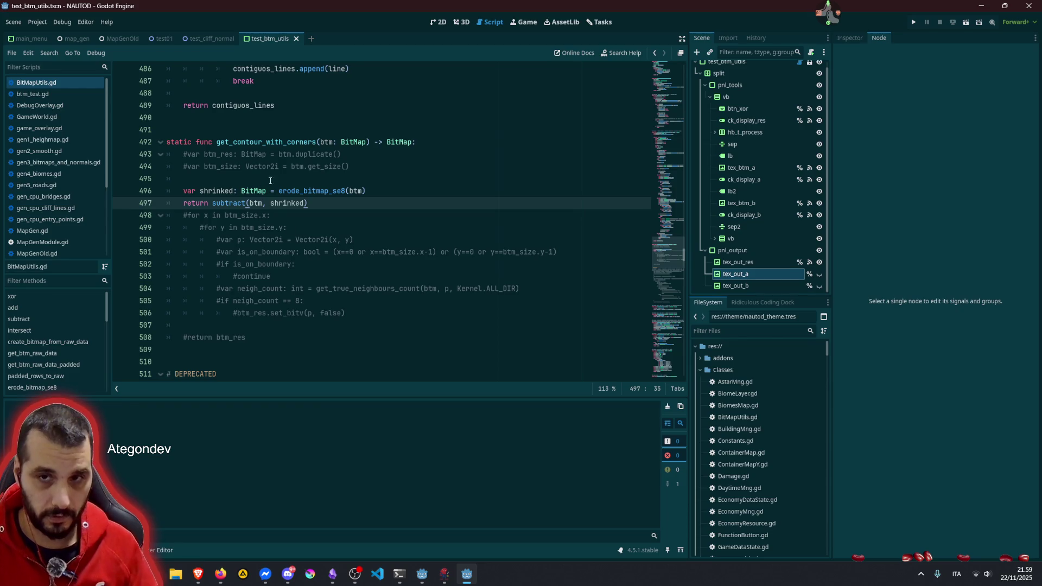
key(F6)
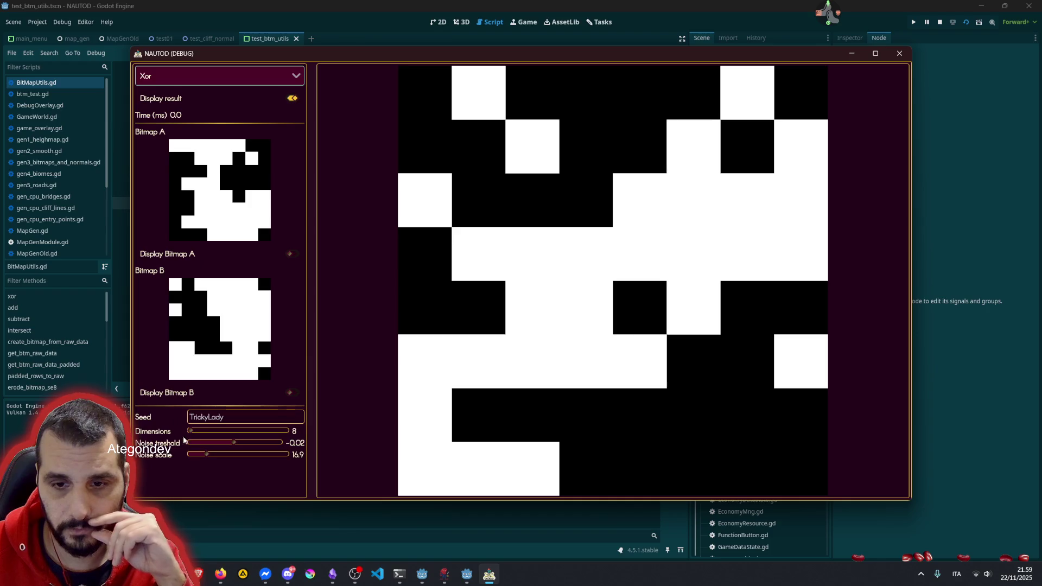
Step: Change the tester's seed to 'fiehr' and raise the noise scale
double_click(202, 419)
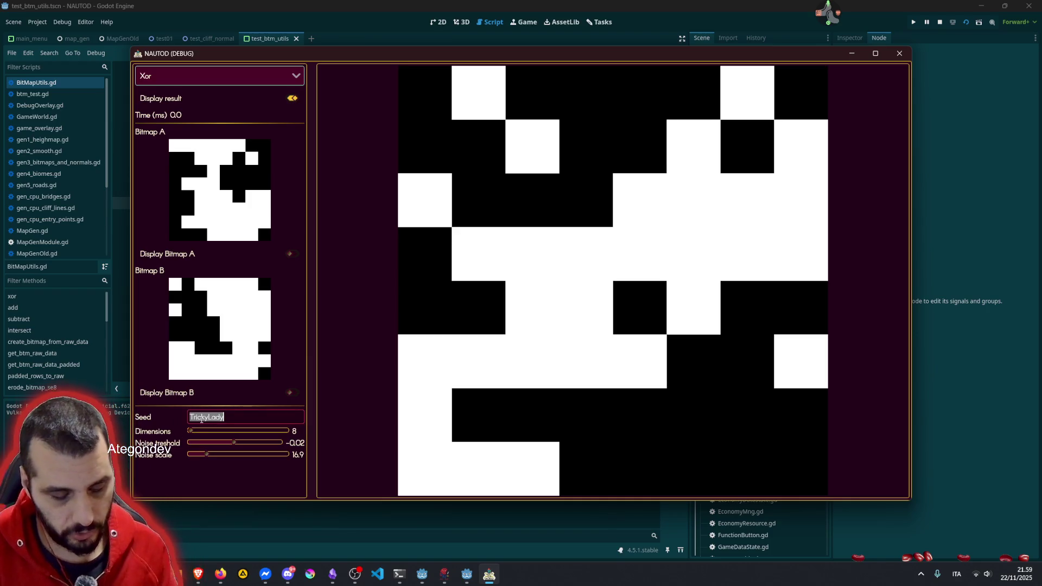
text(Fiehr)
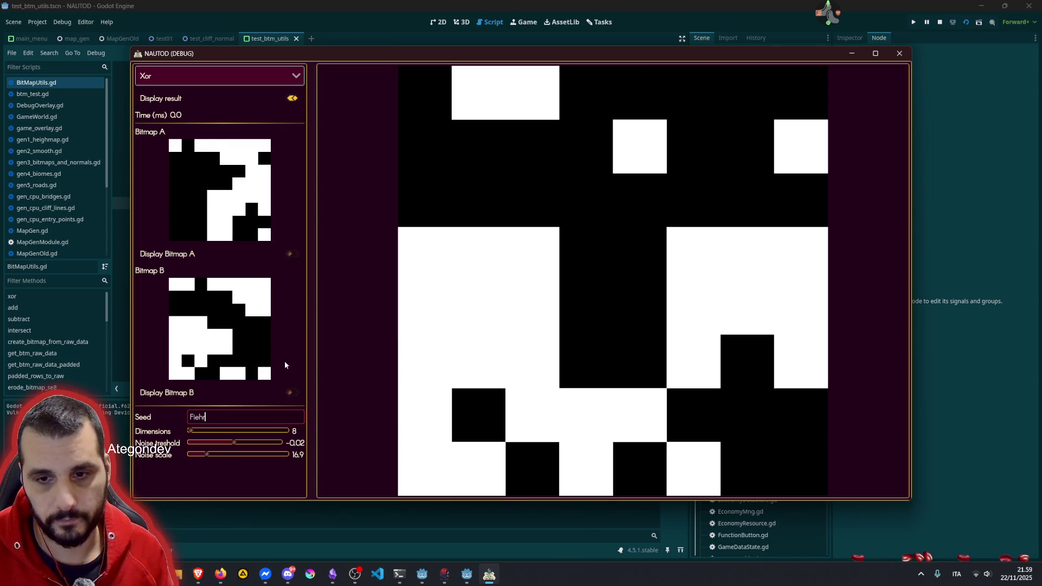
text(e)
key(BackSpace)
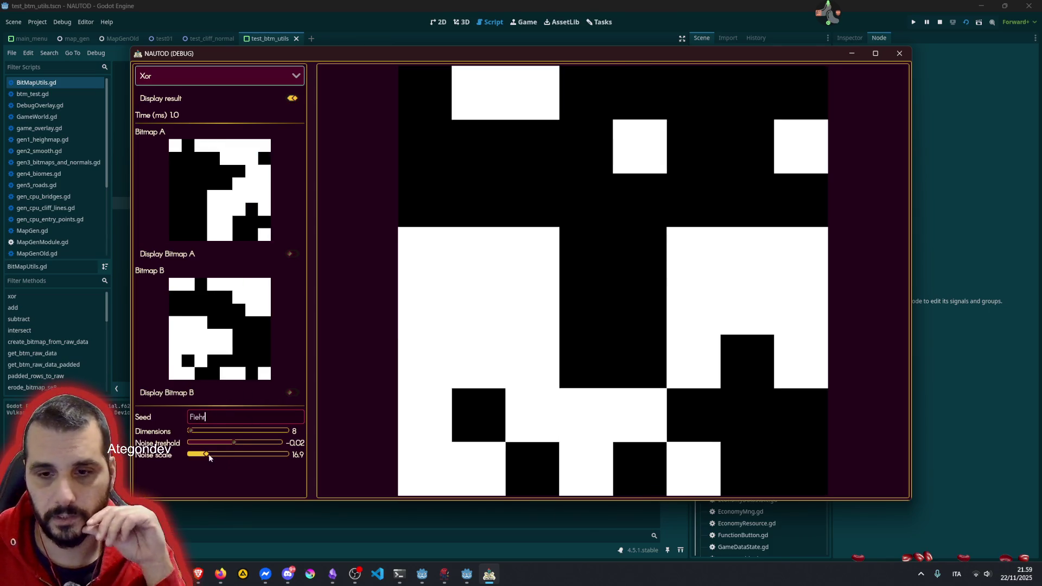
drag(208, 454, 213, 456)
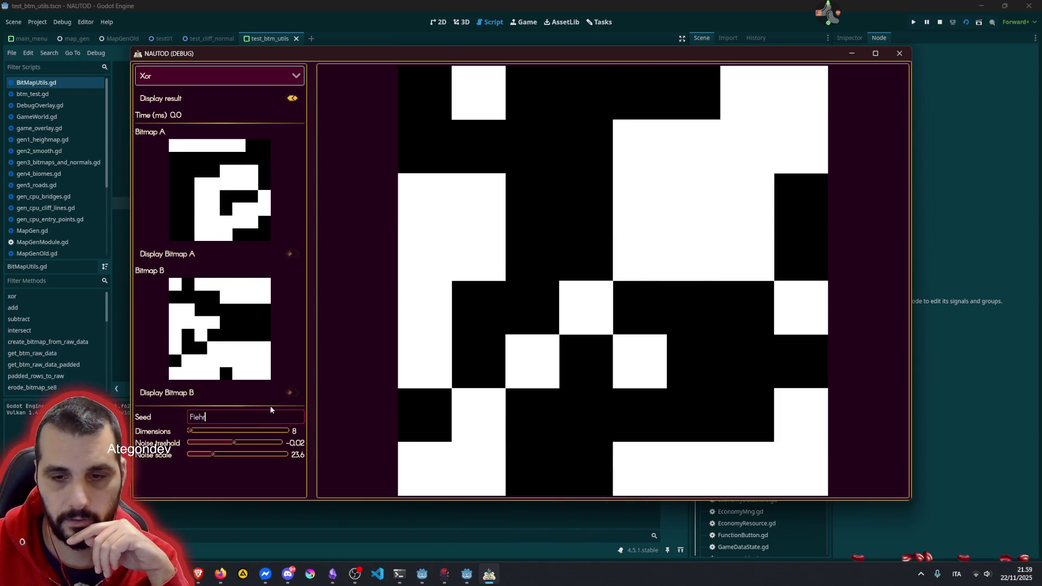
key(ctrl+a)
text(fiehr)
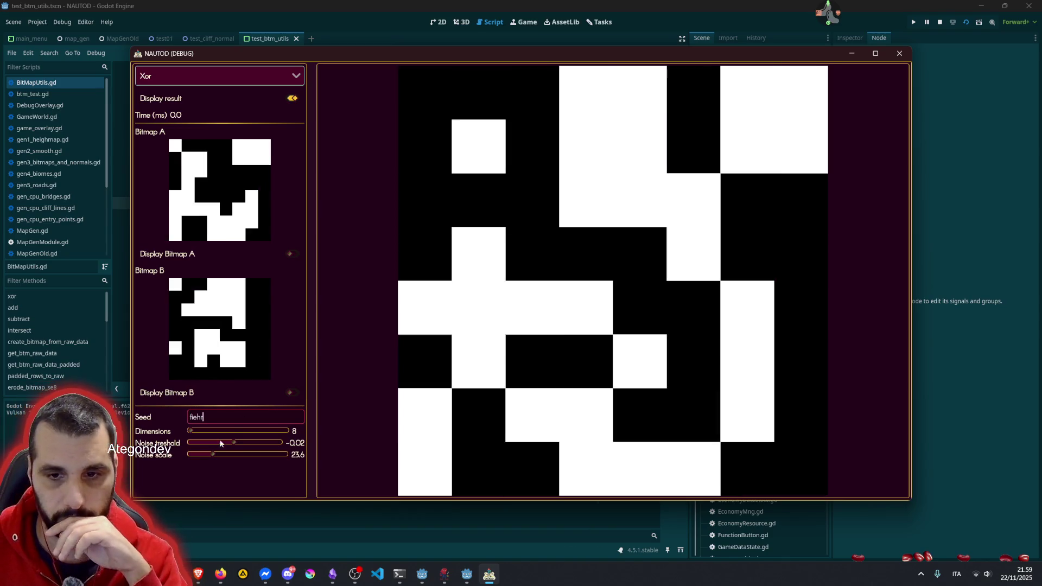
Step: Set the noise threshold slider to 0.01
click(223, 444)
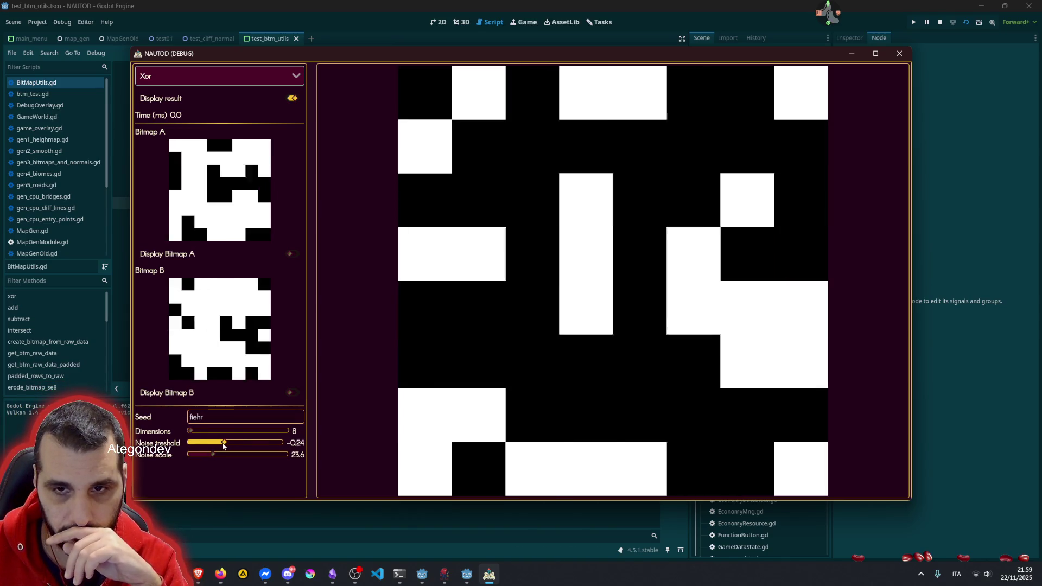
mouse_move(222, 444)
mouse_down()
mouse_move(237, 445)
mouse_move(232, 458)
mouse_move(244, 454)
mouse_move(202, 453)
mouse_up()
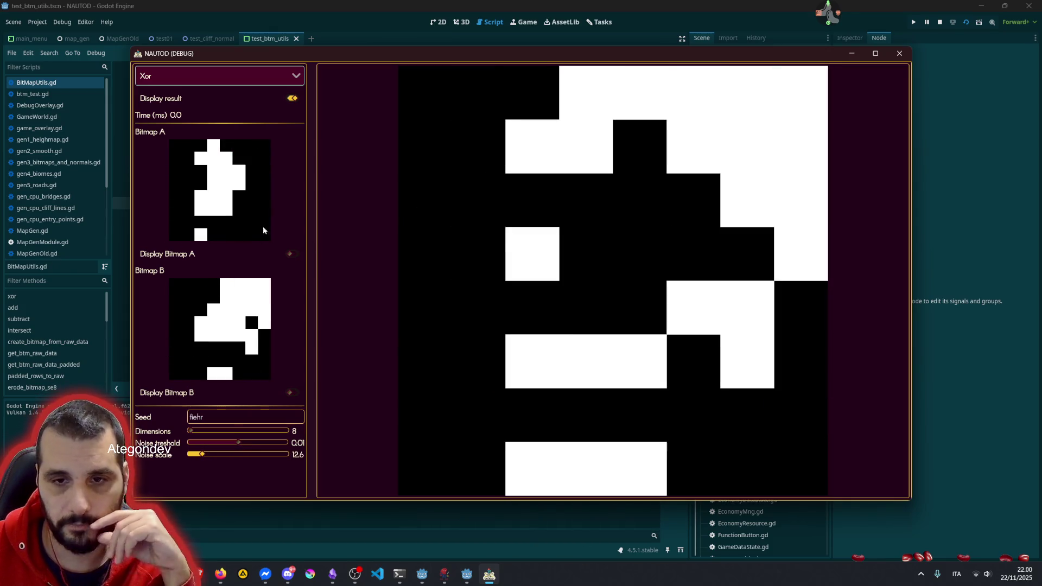
click(190, 79)
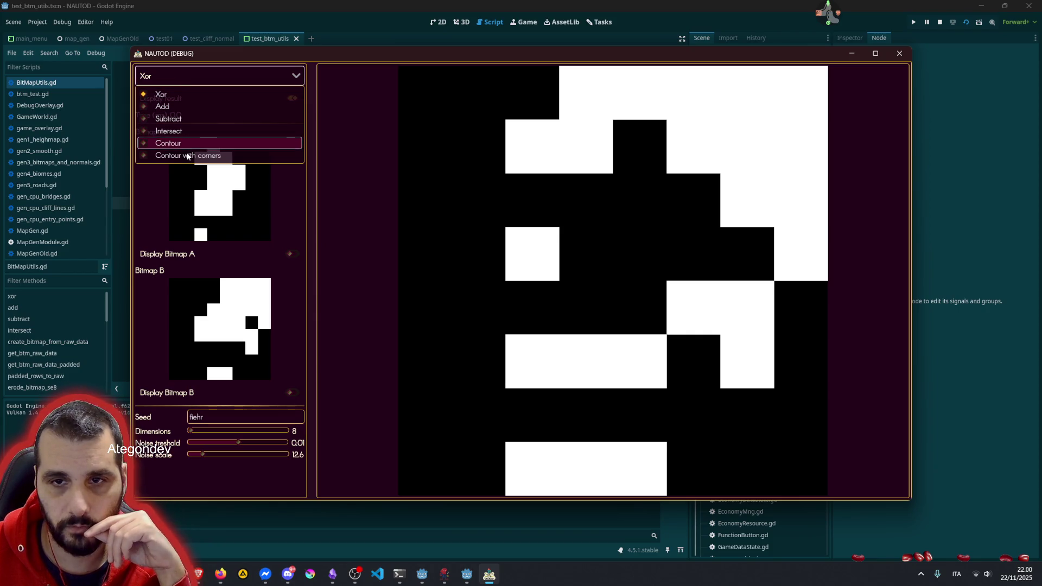
Step: Switch the tester to Contour with corners, fill cells in Bitmap A, and raise dimensions to 256
click(187, 156)
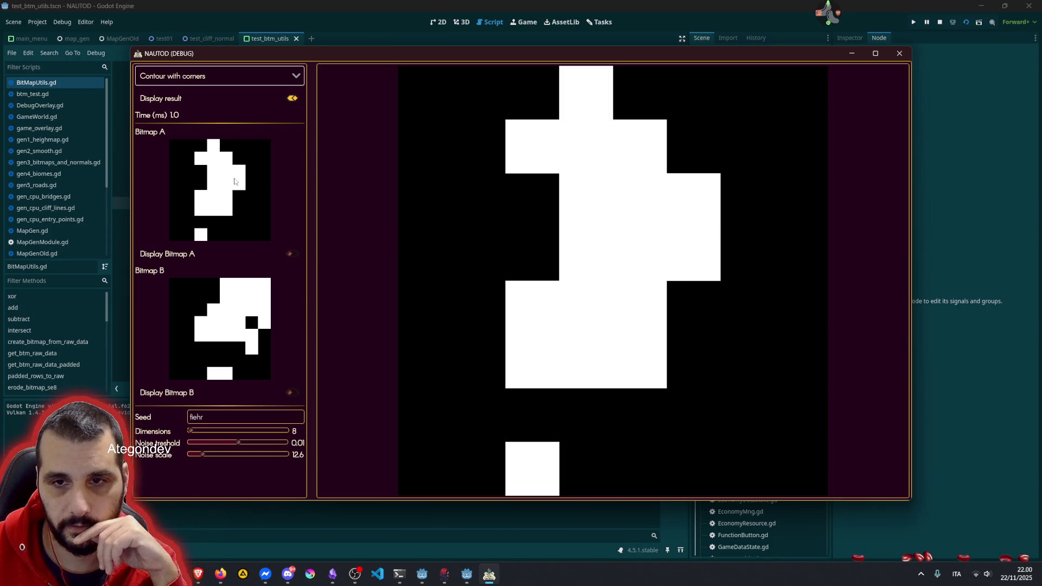
click(200, 171)
click(202, 184)
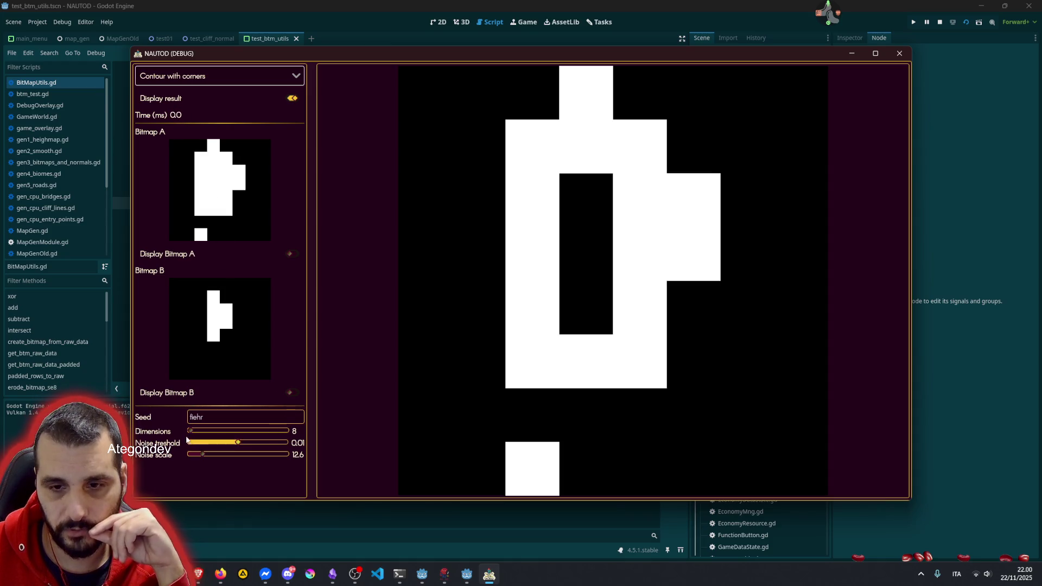
mouse_move(193, 432)
mouse_down()
mouse_move(266, 430)
mouse_move(296, 419)
mouse_up()
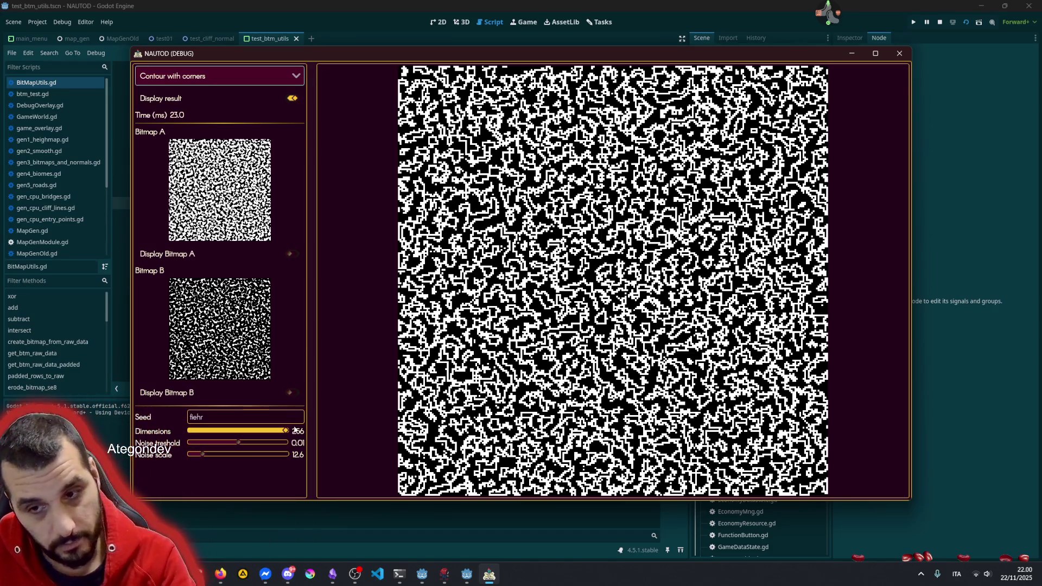
Step: Set dimensions to 36 and noise scale to 1.8, then overlay Bitmap B
drag(286, 432, 198, 423)
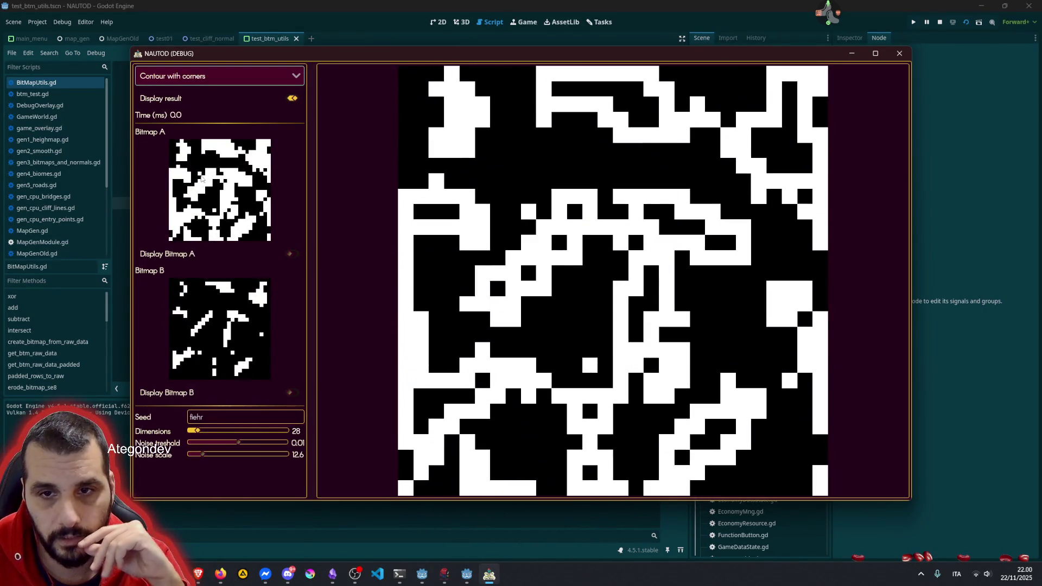
mouse_move(203, 454)
mouse_down()
mouse_move(214, 457)
mouse_move(192, 455)
mouse_move(203, 432)
mouse_up()
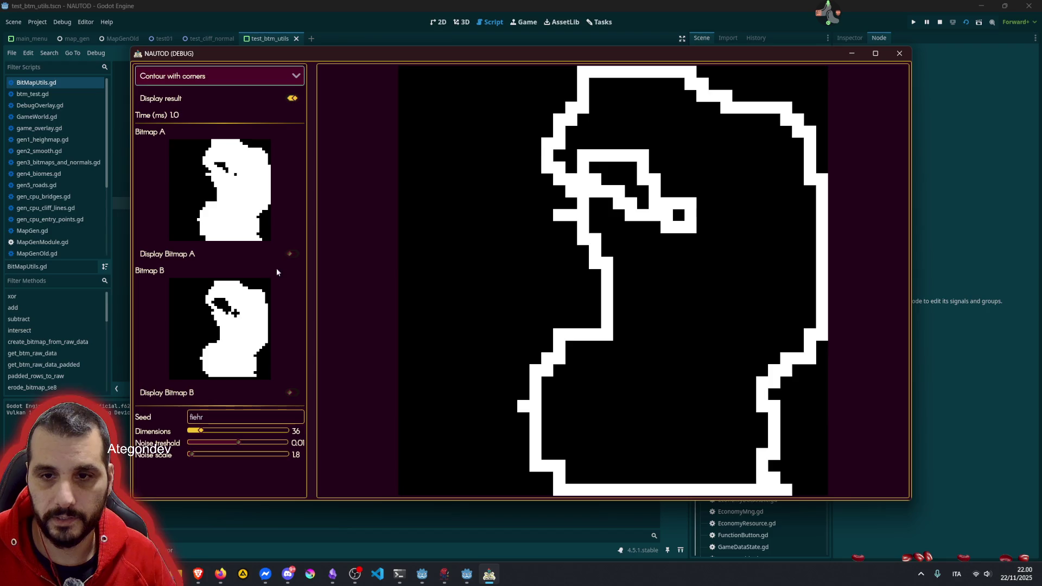
click(292, 392)
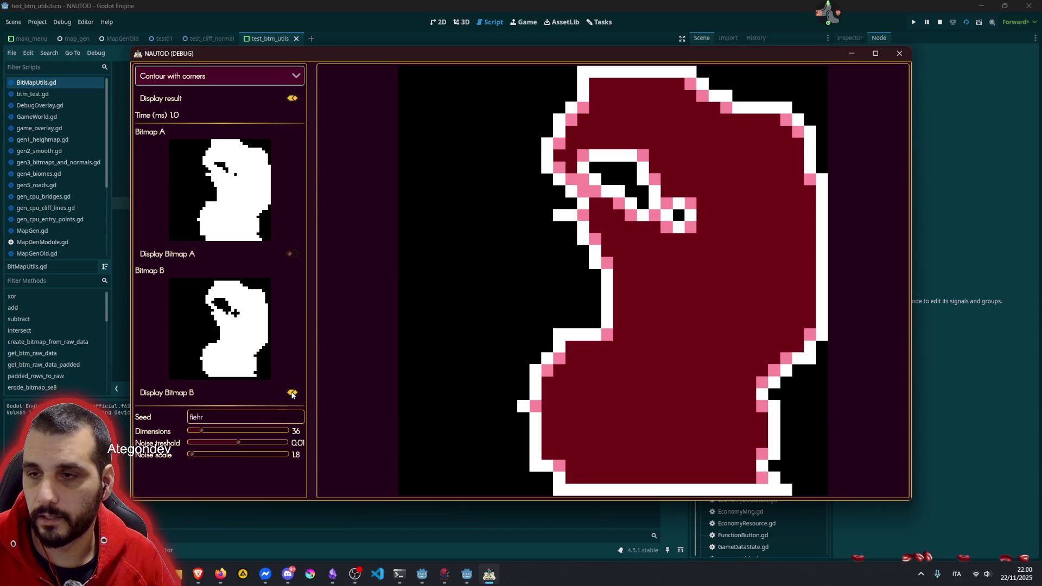
key(space)
key(space)
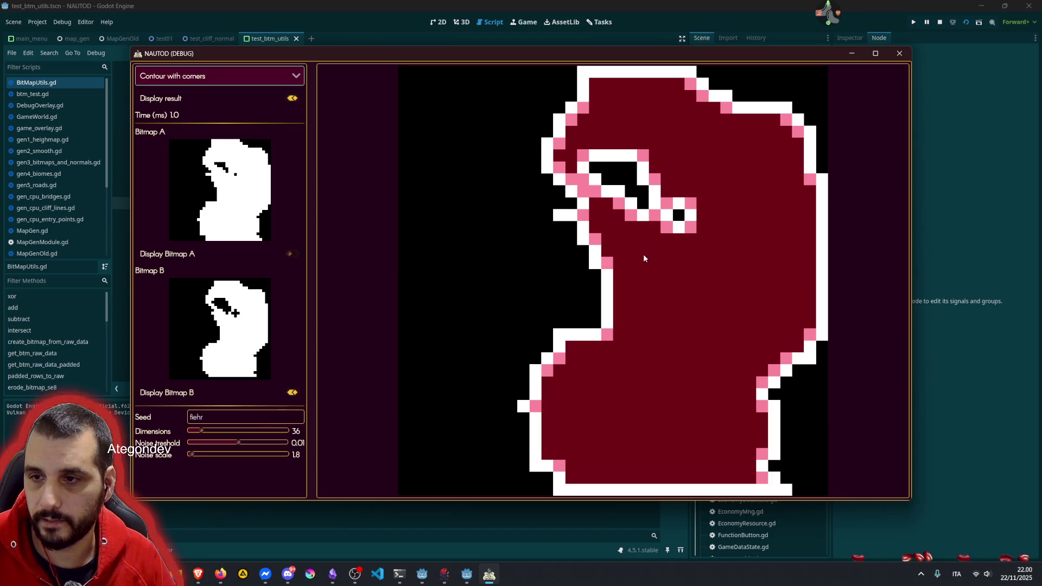
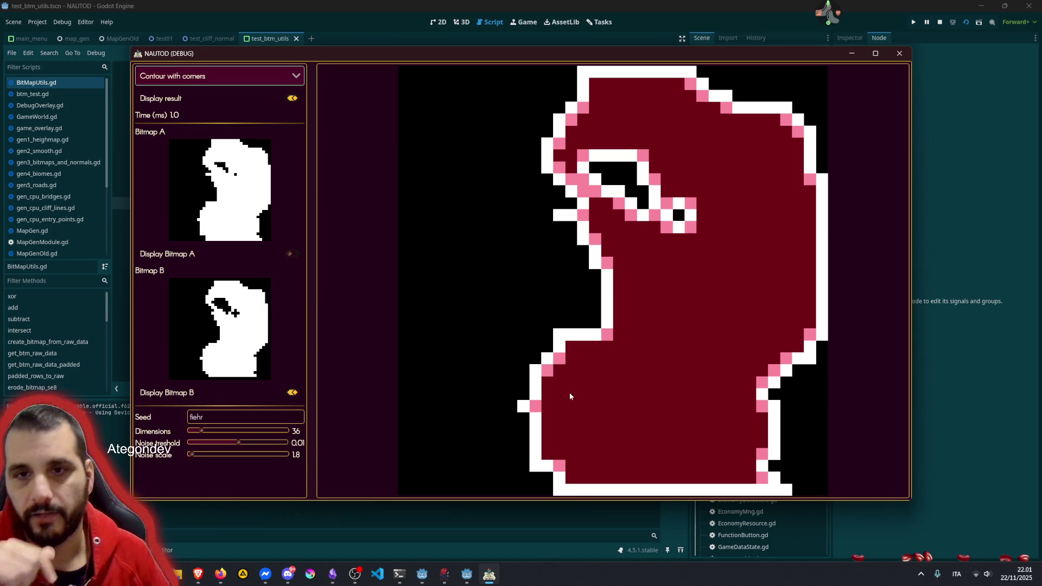
Step: Switch the operation to plain Contour and hide Bitmap B from the result
click(229, 74)
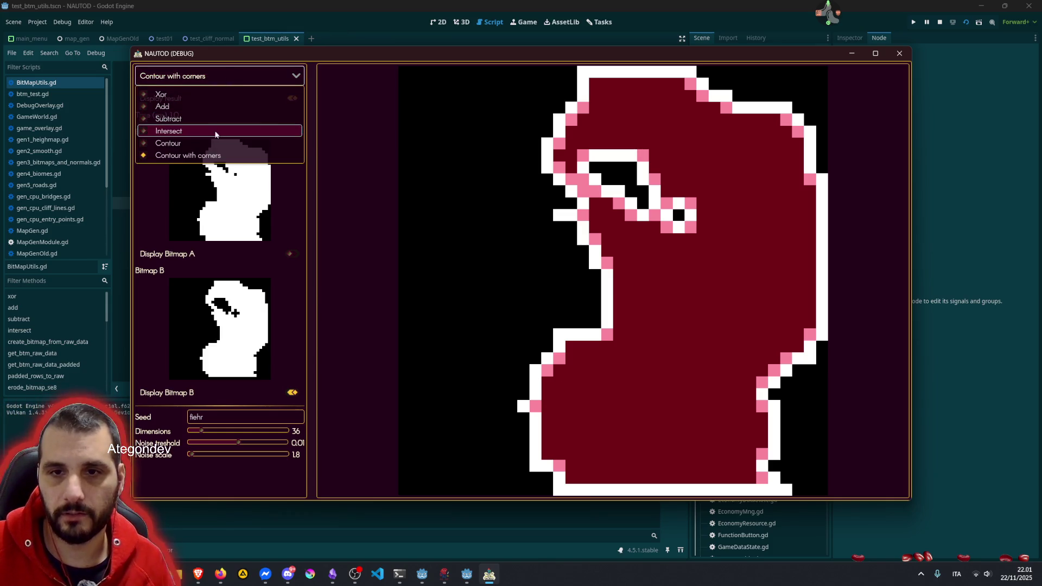
click(193, 143)
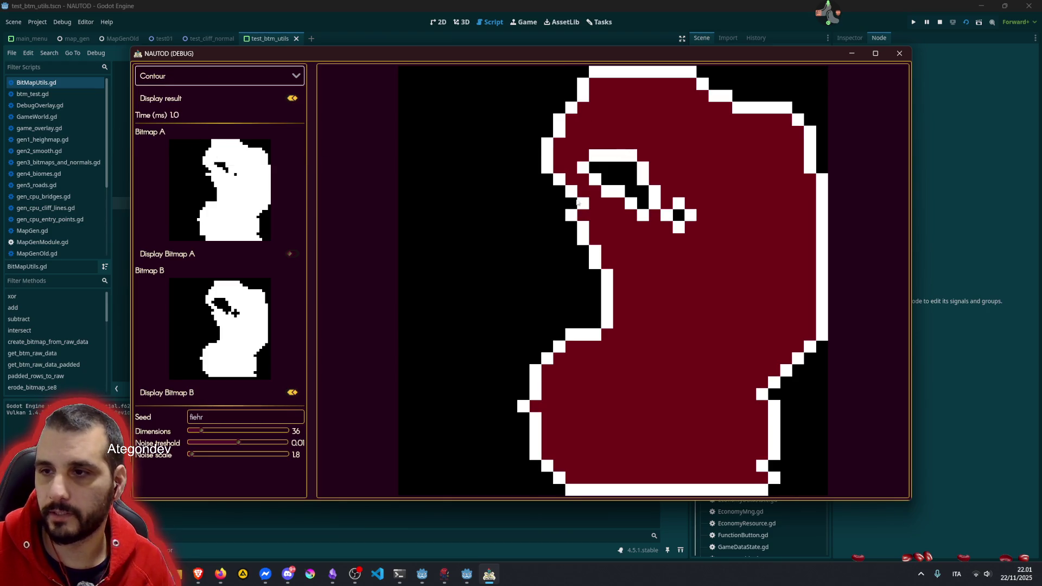
click(292, 392)
Step: Alternate the operation between Contour and Contour with corners, ending on Contour with corners
click(190, 76)
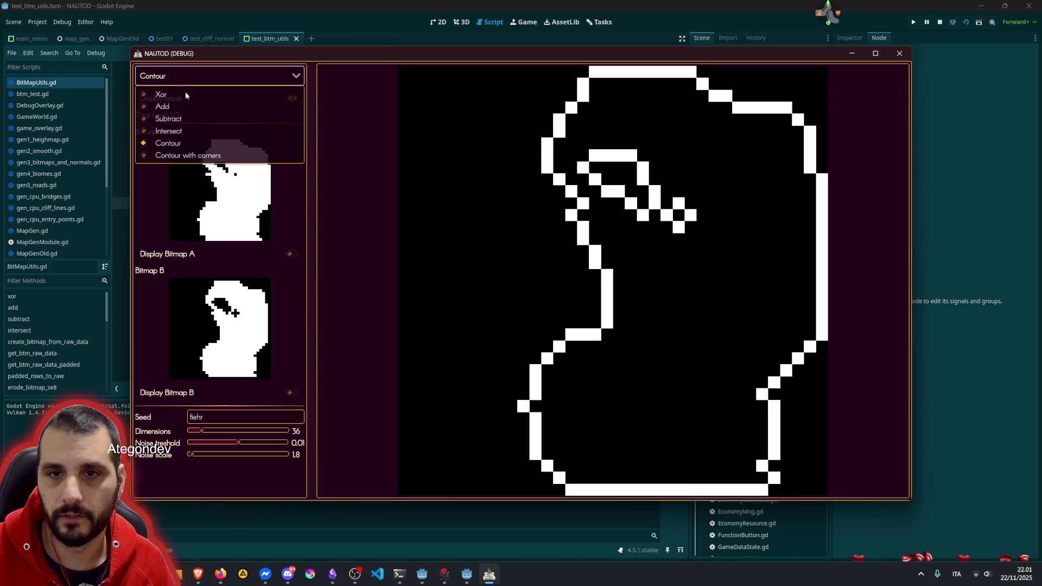
click(177, 156)
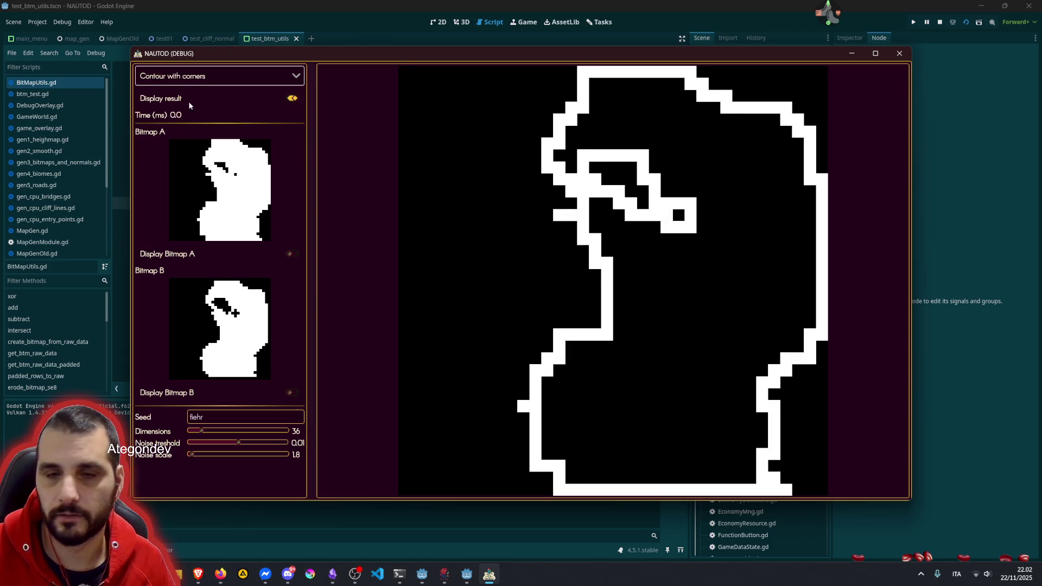
click(187, 77)
click(173, 143)
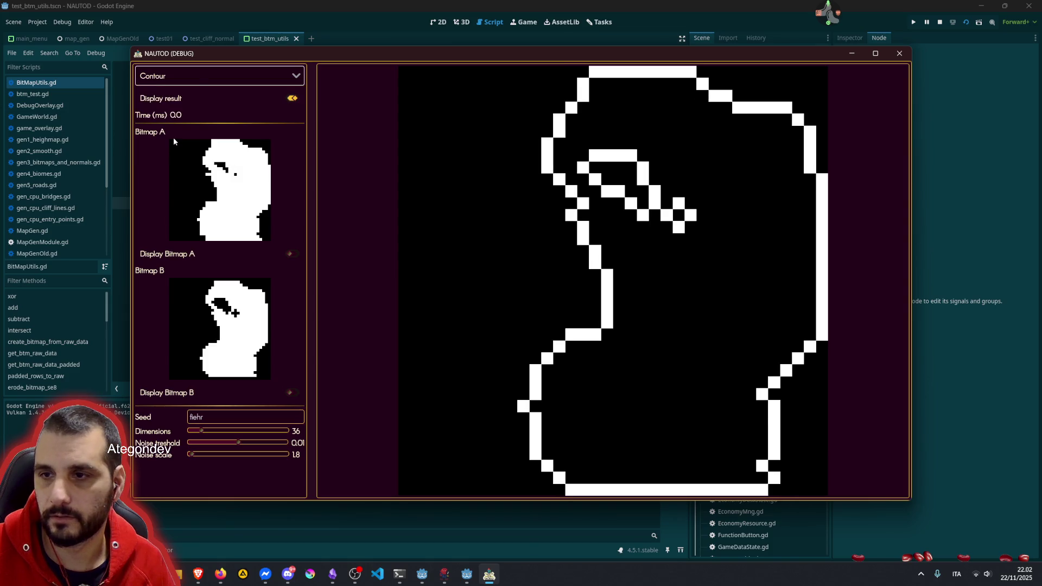
click(195, 71)
click(178, 157)
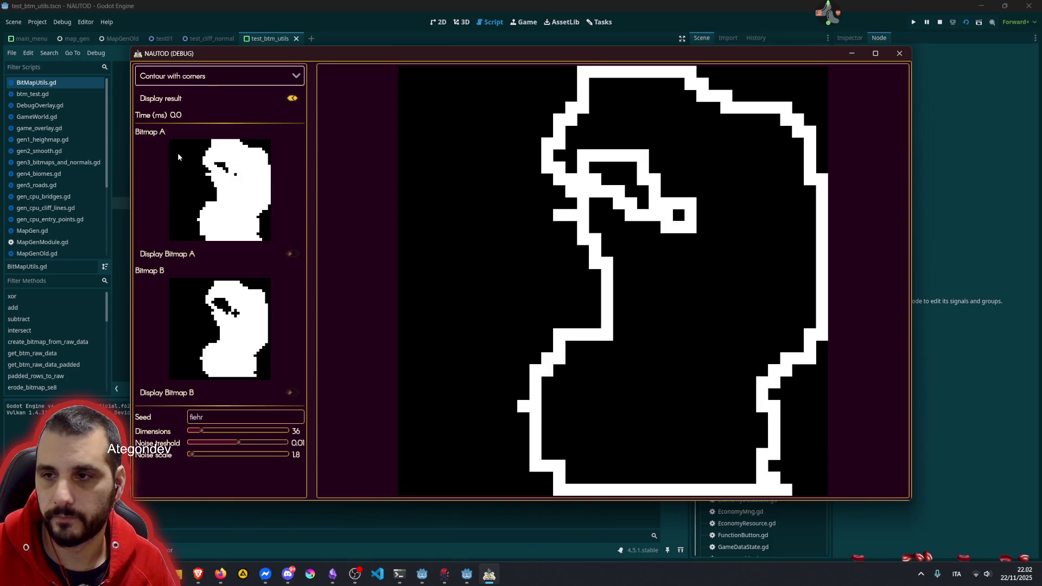
click(187, 76)
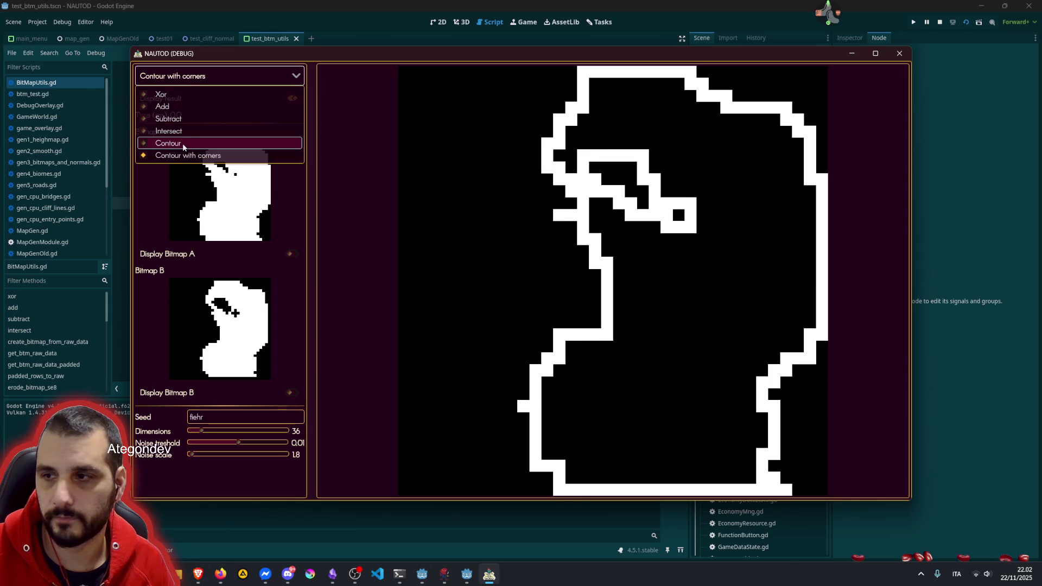
click(182, 144)
click(200, 77)
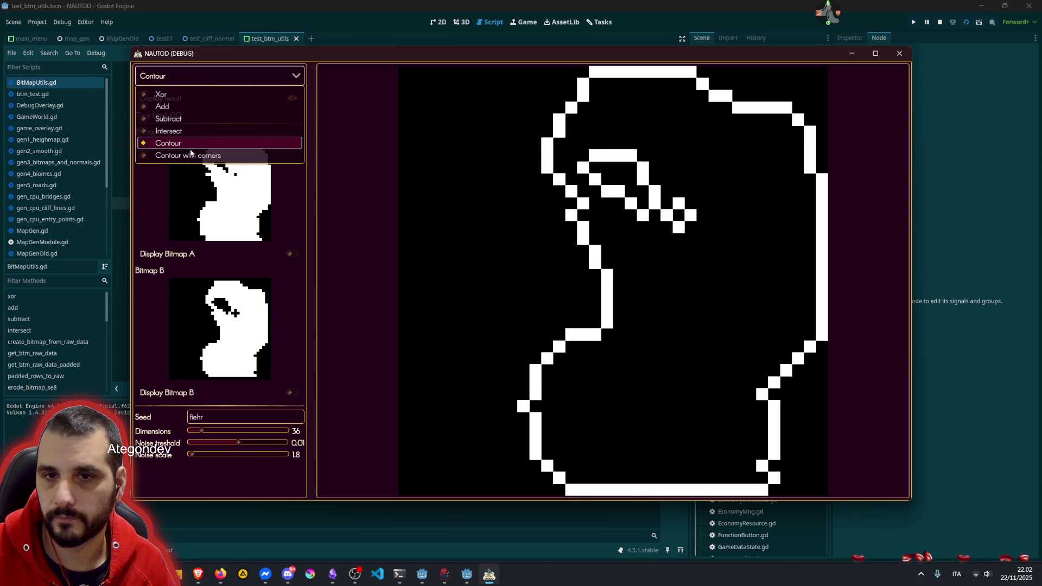
click(190, 154)
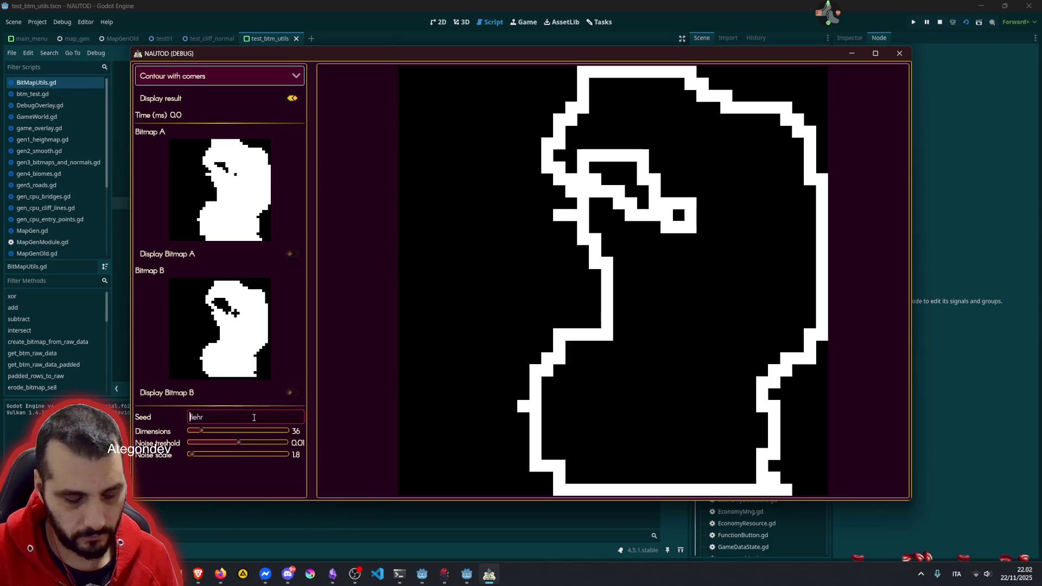
Step: Change the seed to 'Fiehr' and raise Dimensions to 256
key(BackSpace)
key(BackSpace)
text(F)
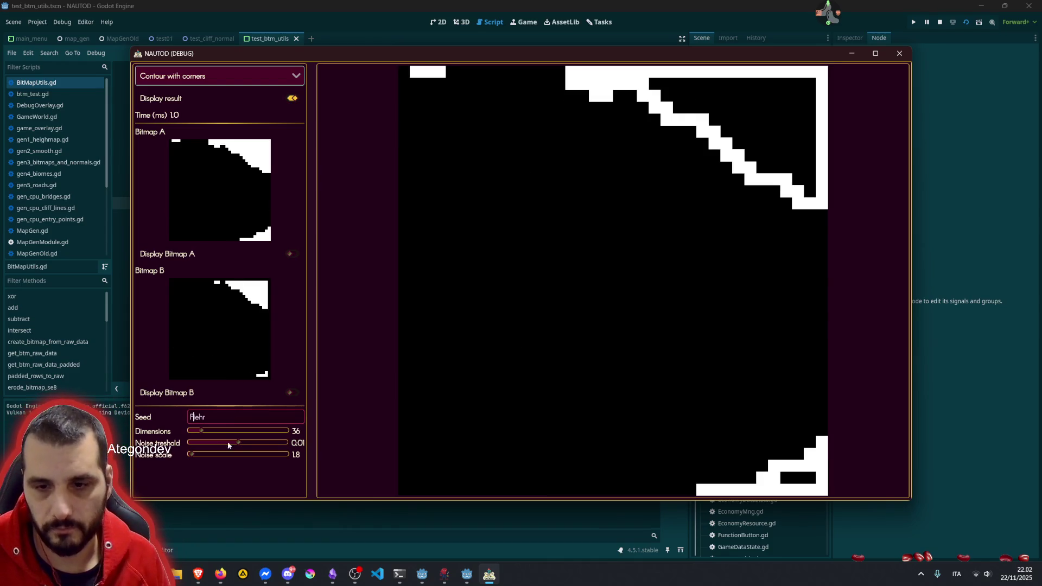
drag(200, 434, 332, 411)
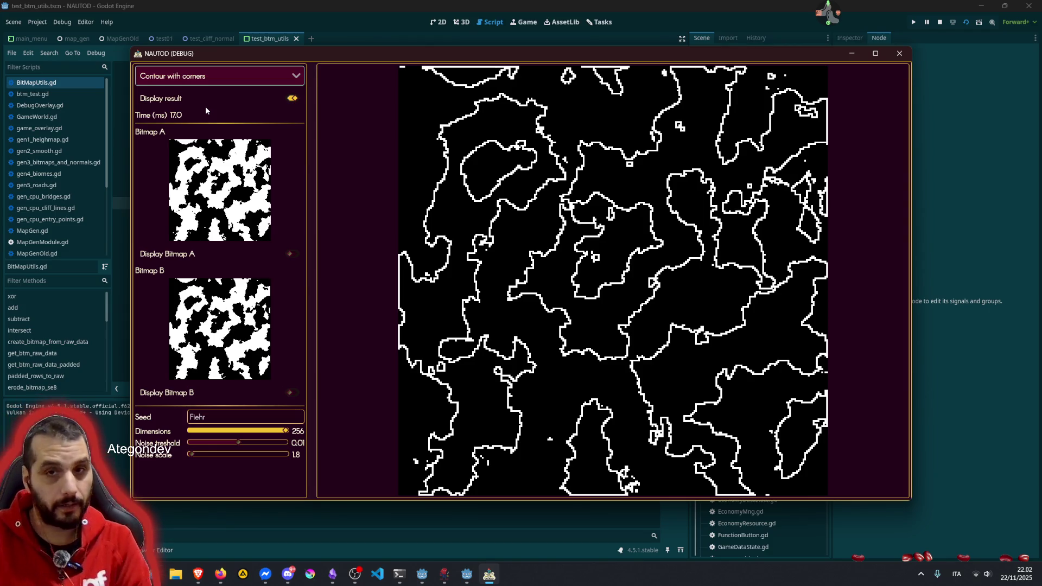
click(211, 83)
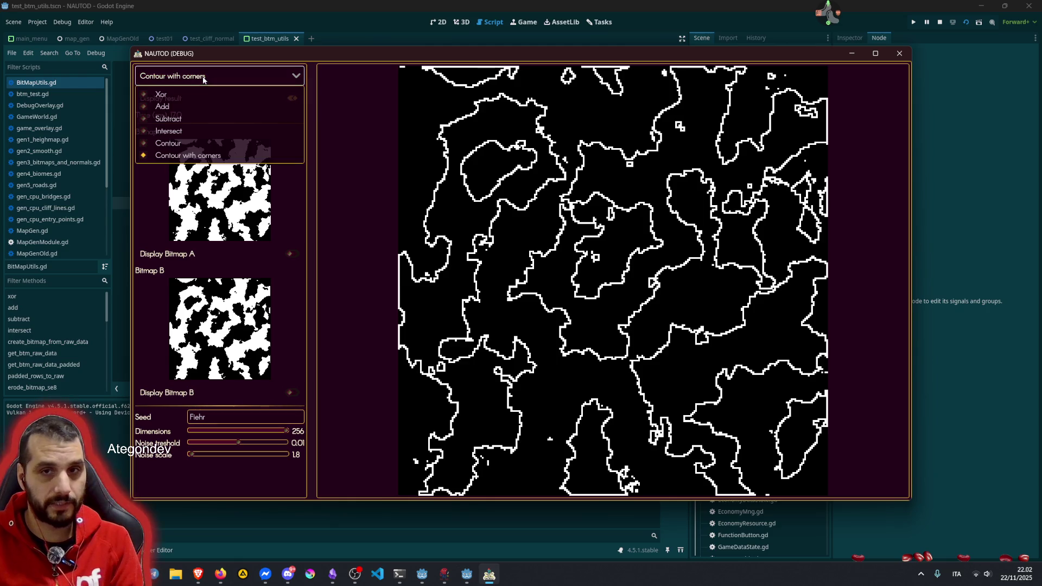
click(190, 148)
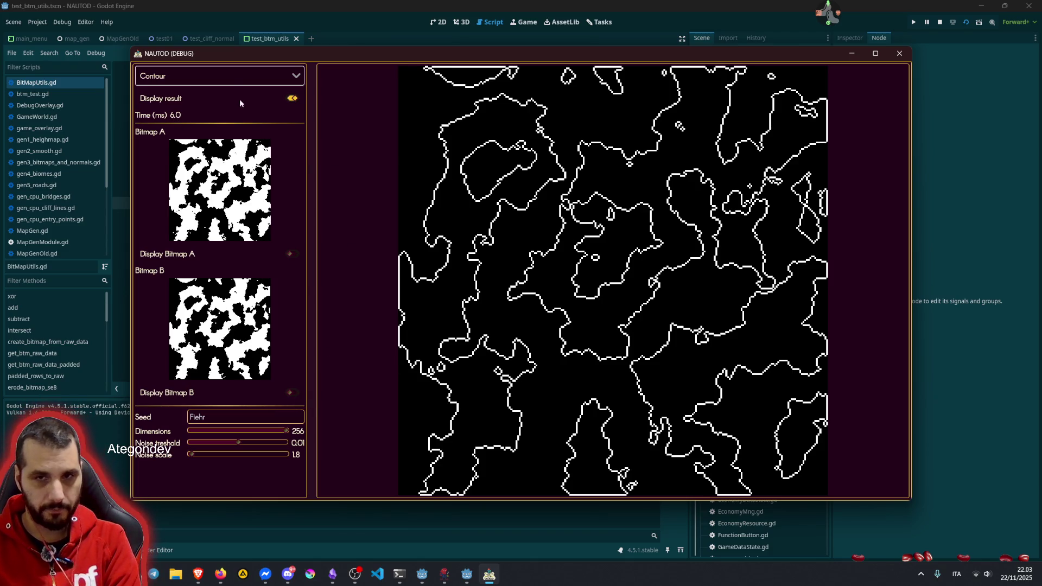
click(223, 76)
click(201, 158)
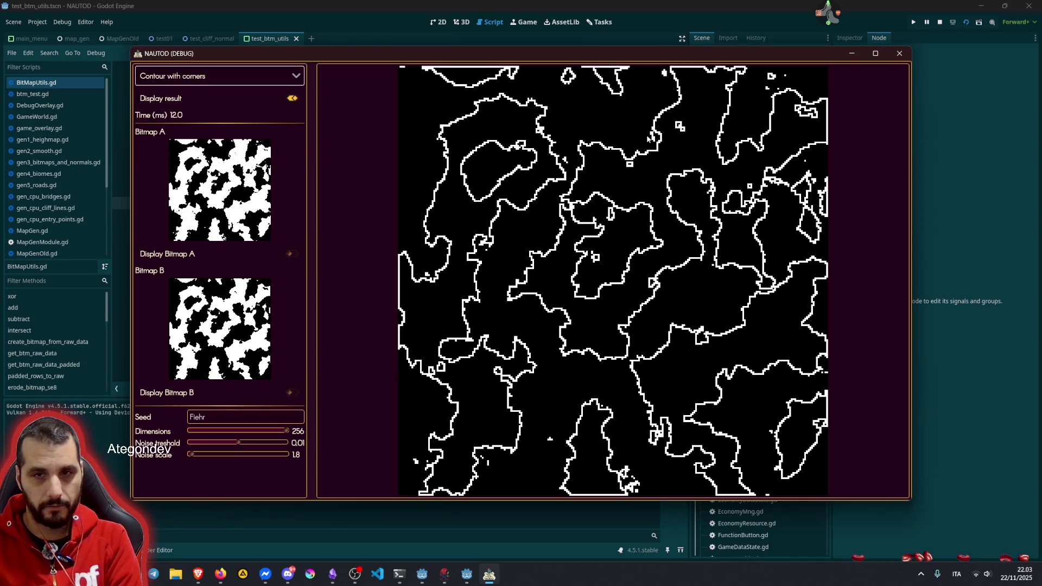
drag(193, 456, 266, 453)
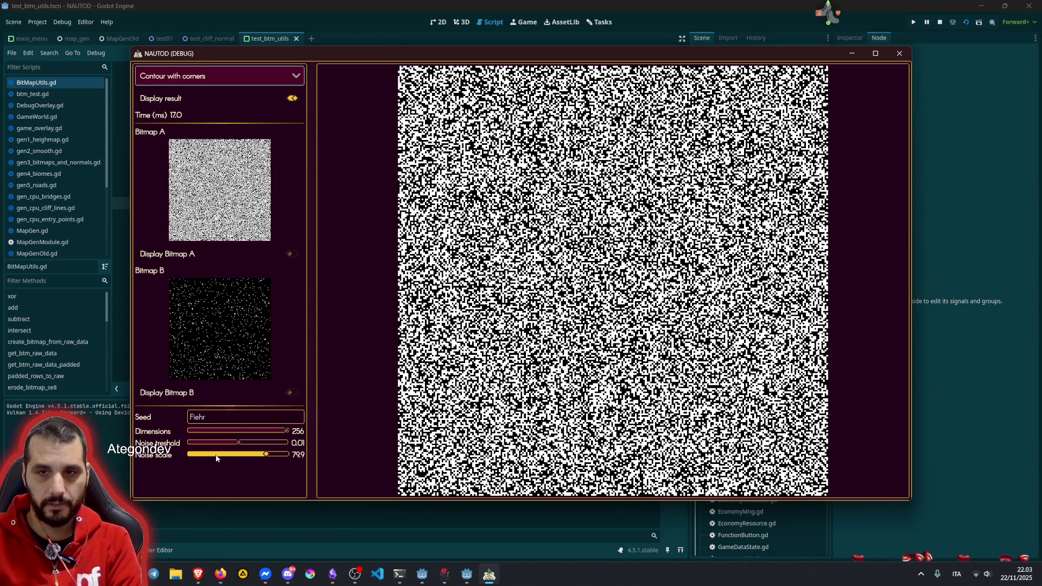
Step: Lower the Noise scale slider for coarse blobs, then raise it back to 52.2
drag(218, 456, 193, 456)
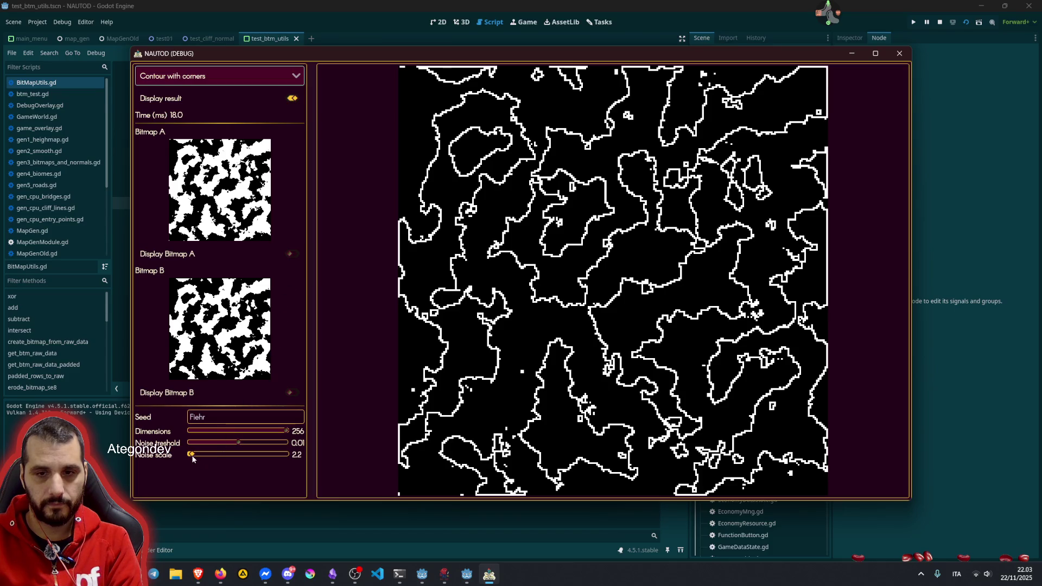
mouse_move(193, 456)
mouse_down()
mouse_move(301, 444)
mouse_move(191, 458)
mouse_up()
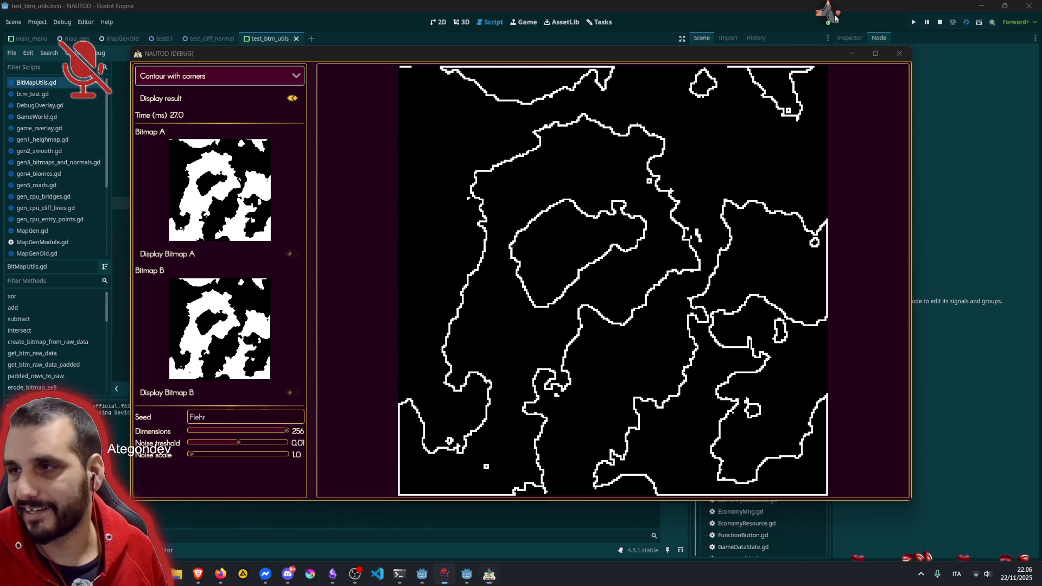
middle_click(851, 30)
click(705, 217)
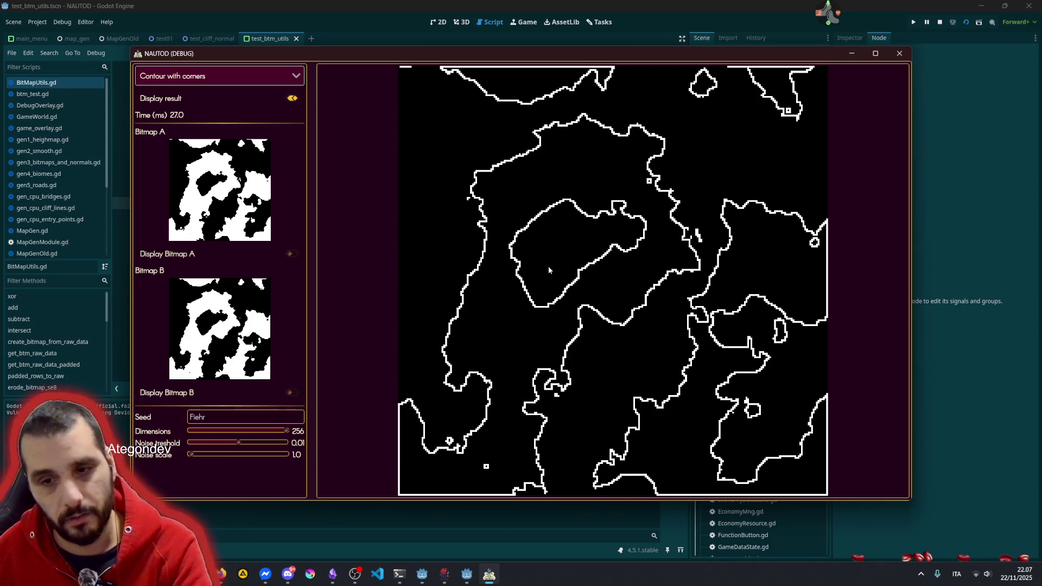
mouse_move(287, 430)
mouse_down()
mouse_move(206, 431)
mouse_move(275, 432)
mouse_move(227, 433)
mouse_move(295, 420)
mouse_move(198, 432)
mouse_move(304, 417)
mouse_up()
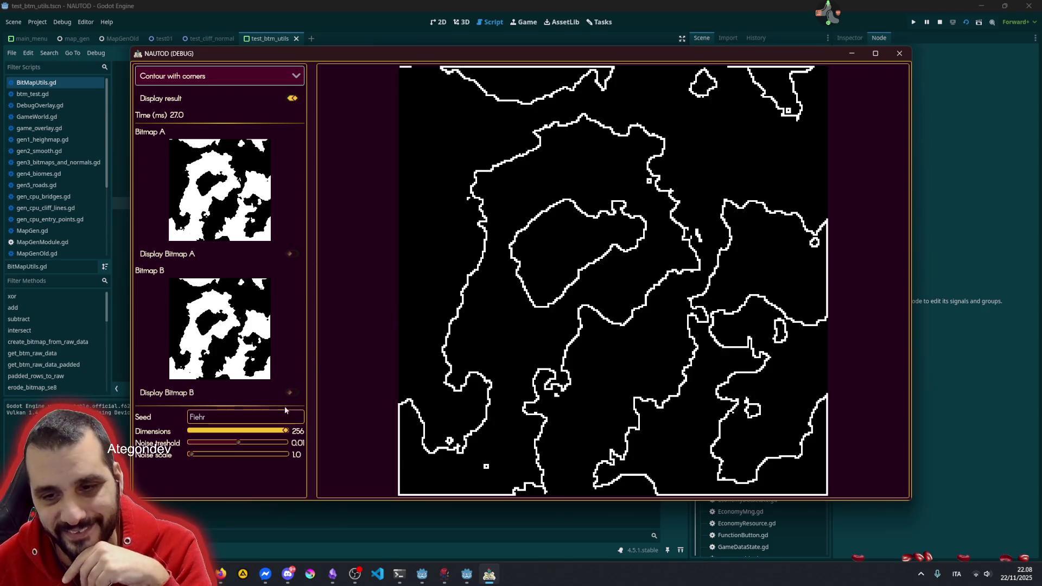
drag(286, 431, 242, 434)
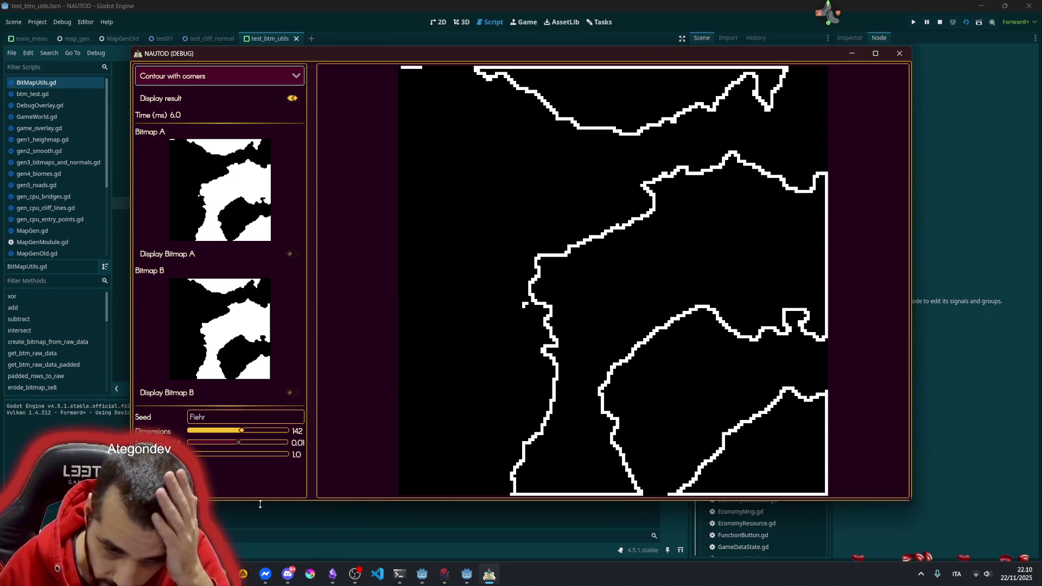
Step: Return from the debug run to the script editor showing get_contour_with_corners
click(467, 574)
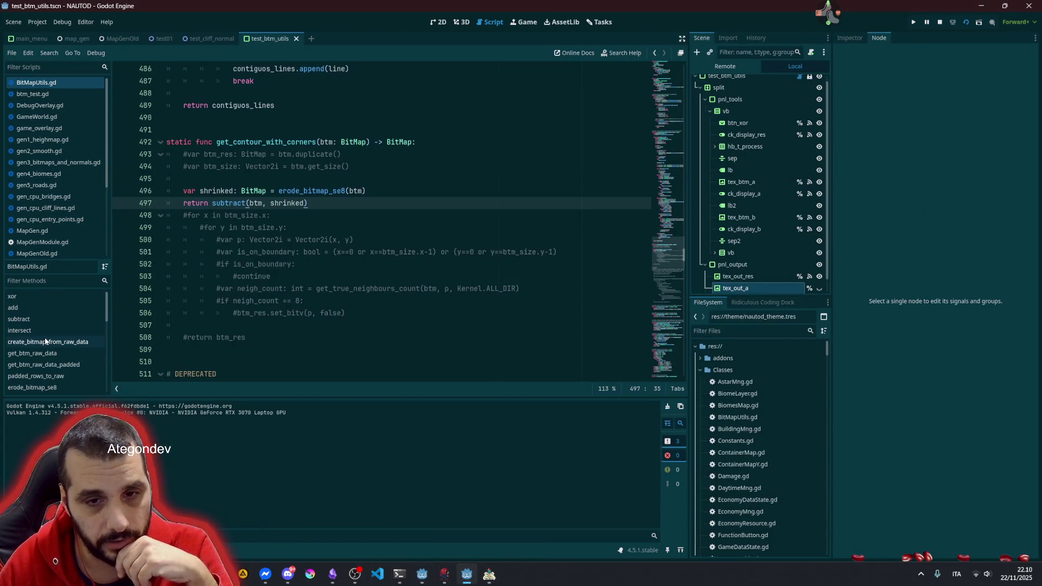
scroll(46, 341, down, 2)
click(64, 81)
scroll(30, 354, down, 3)
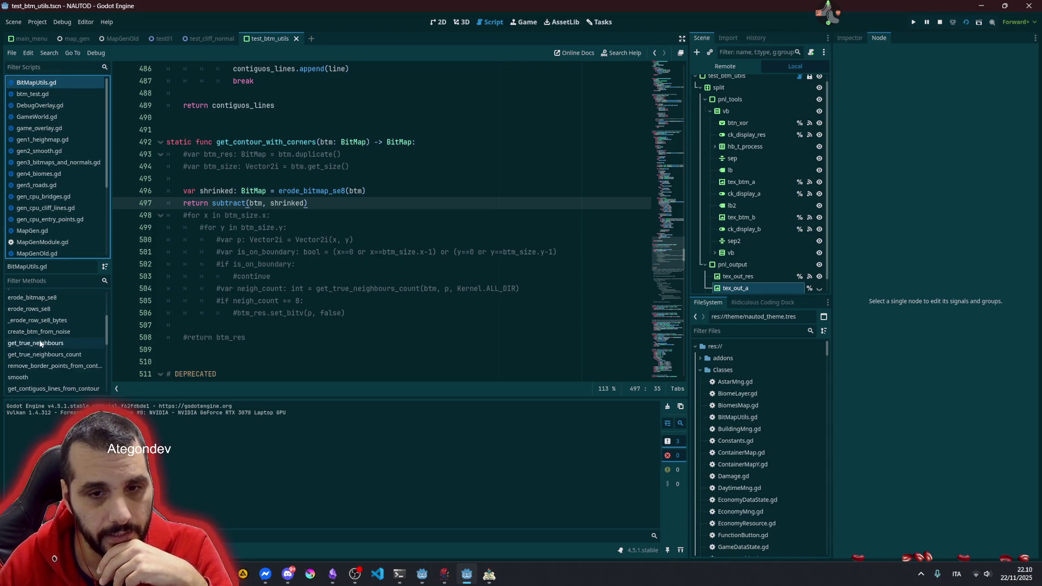
click(51, 345)
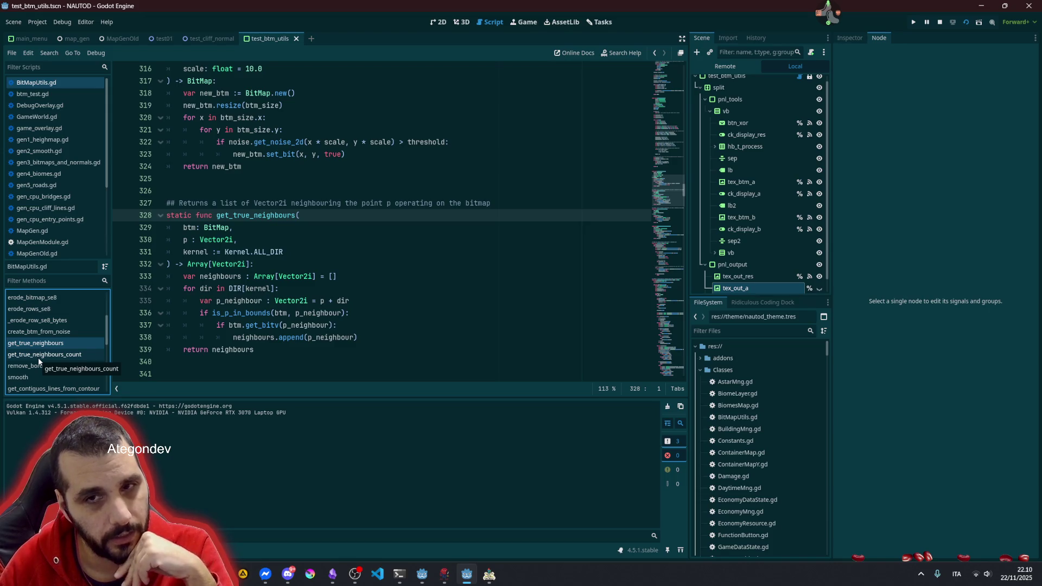
scroll(234, 264, down, 1)
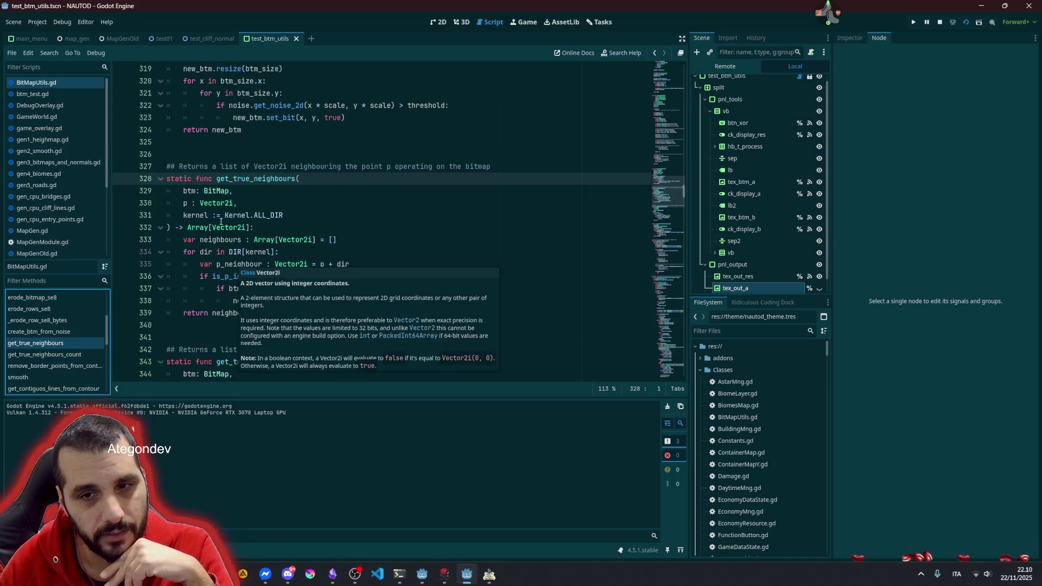
drag(194, 179, 288, 301)
click(289, 252)
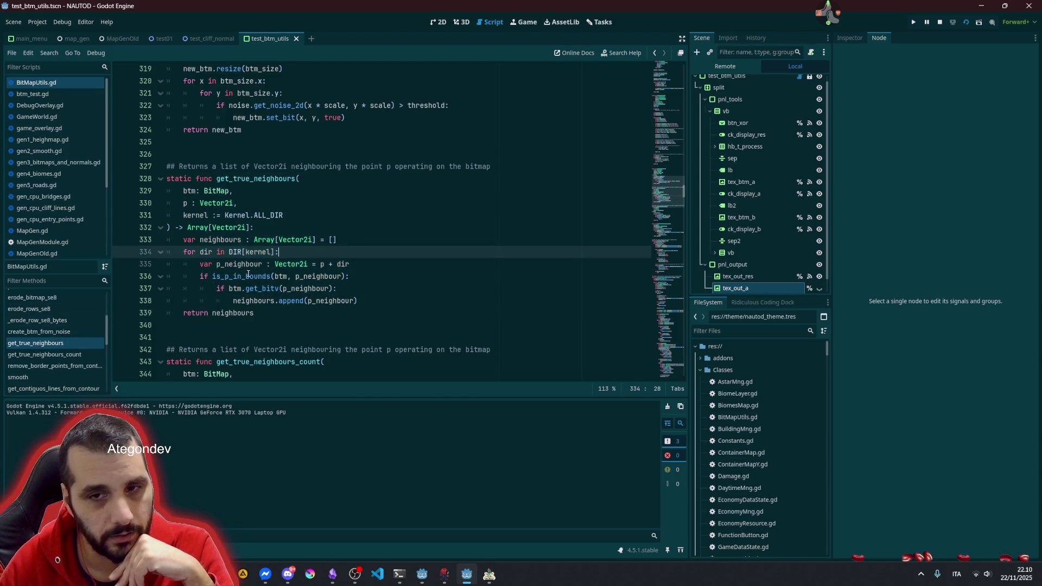
click(208, 215)
mouse_move(184, 179)
mouse_down()
mouse_move(352, 302)
mouse_move(326, 328)
mouse_move(304, 313)
mouse_up()
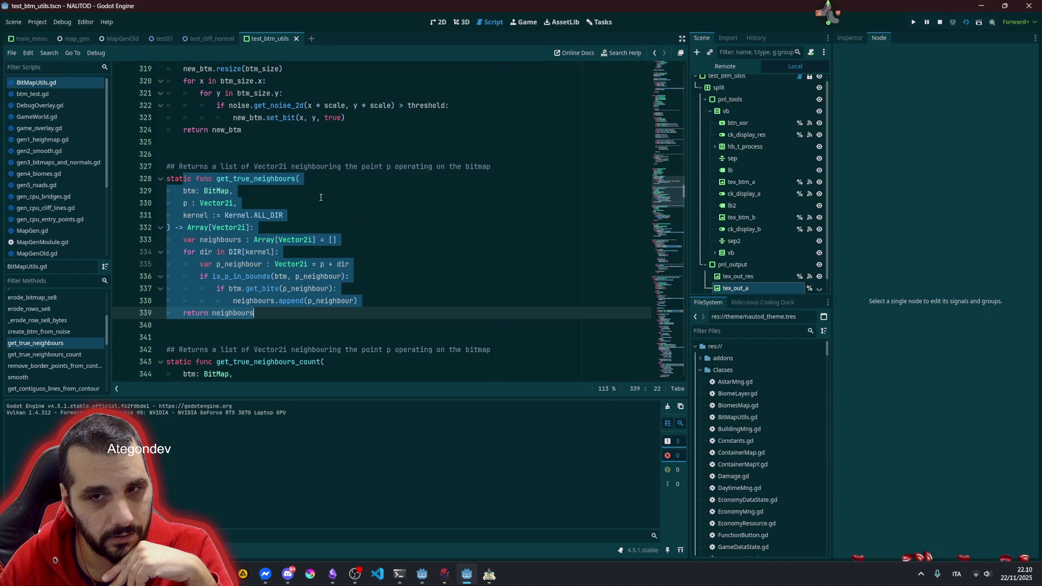
click(191, 203)
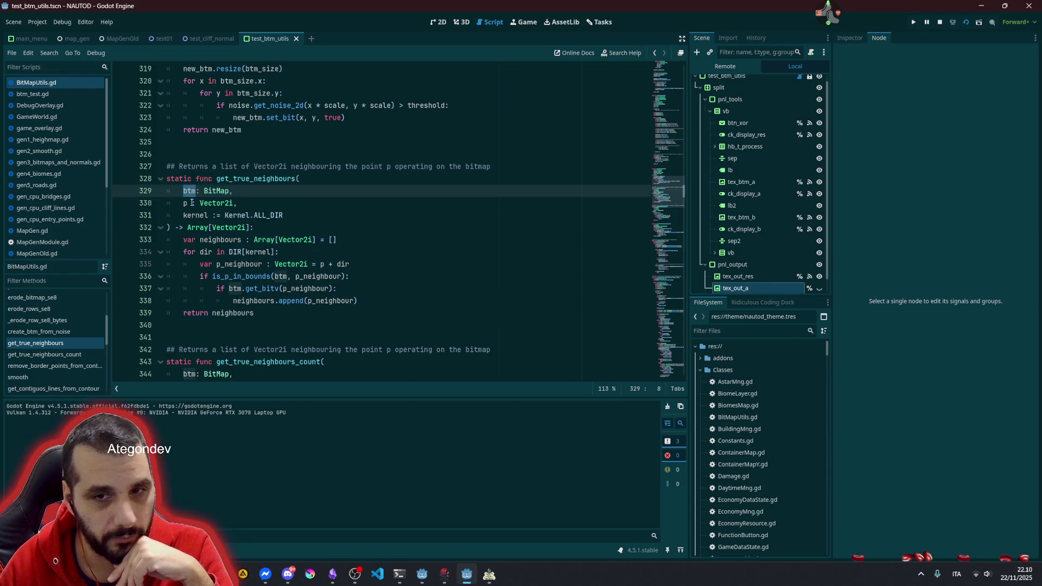
Step: Remove the stray space before ':' on line 330 and highlight the btm parameter's uses
key(BackSpace)
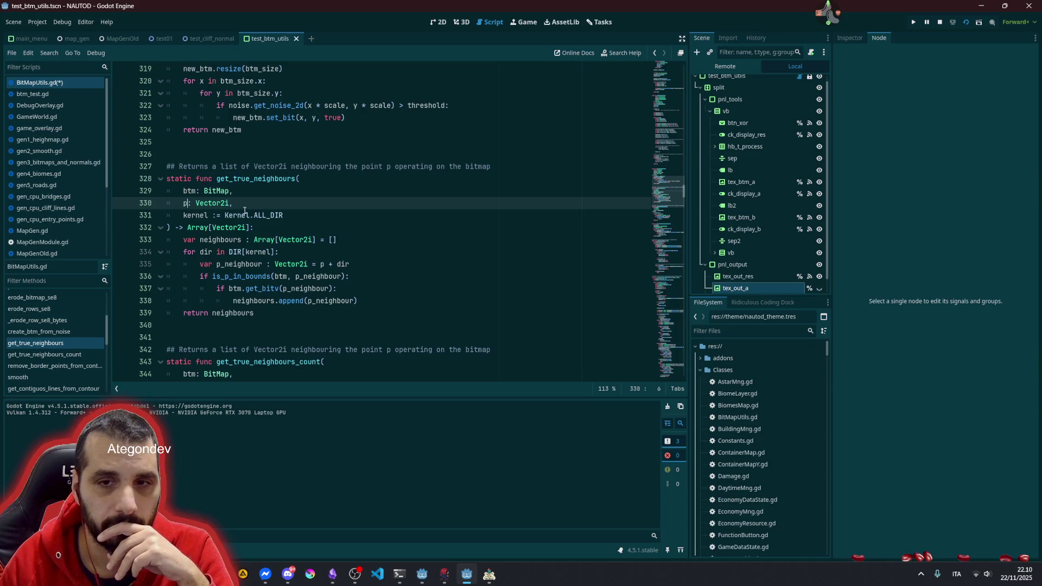
click(247, 215)
click(262, 179)
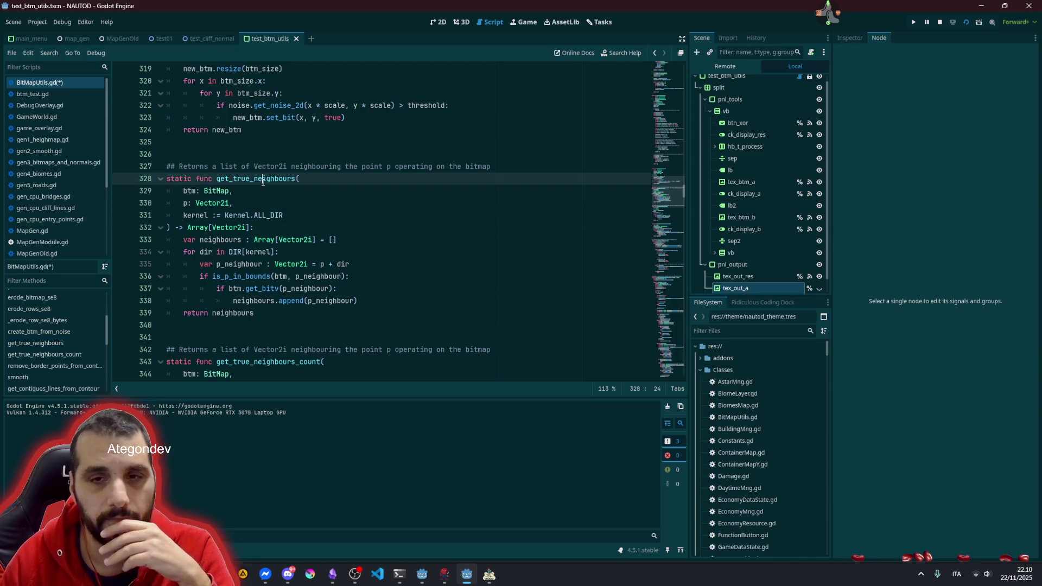
click(205, 191)
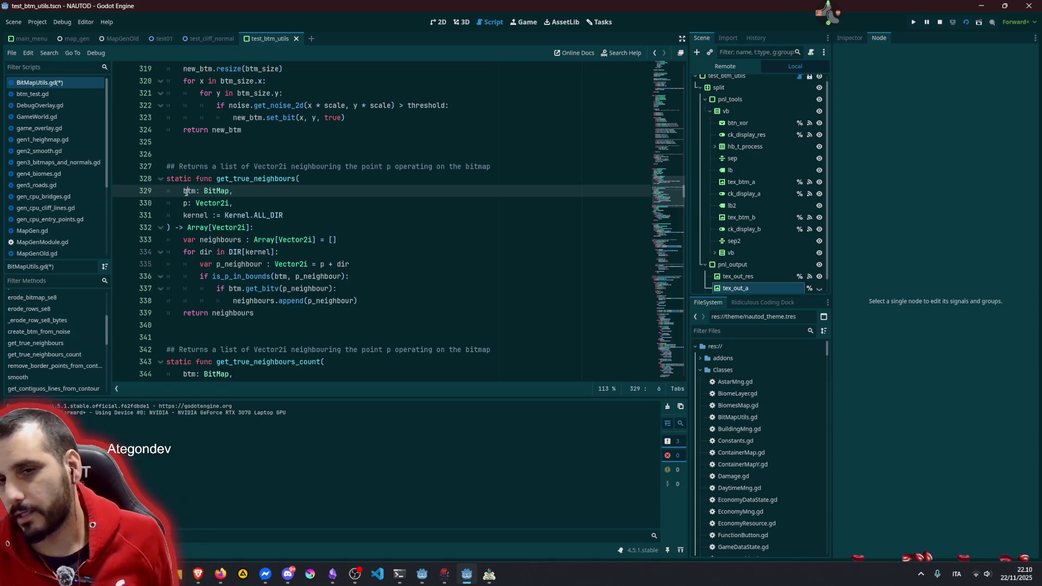
double_click(187, 191)
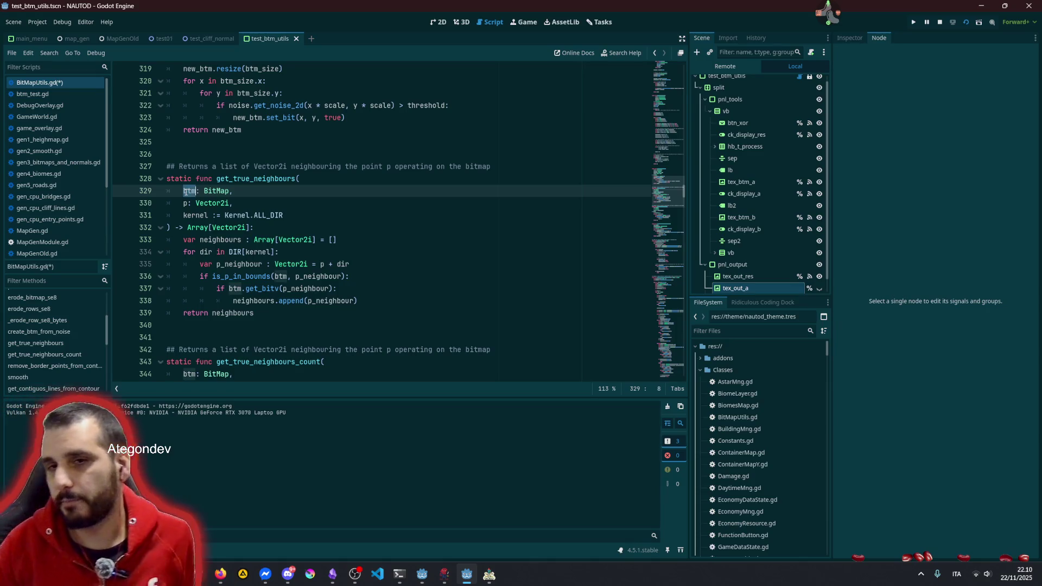
Step: Review the neighbours array and the kernel parameter's uses in get_true_neighbours
click(242, 240)
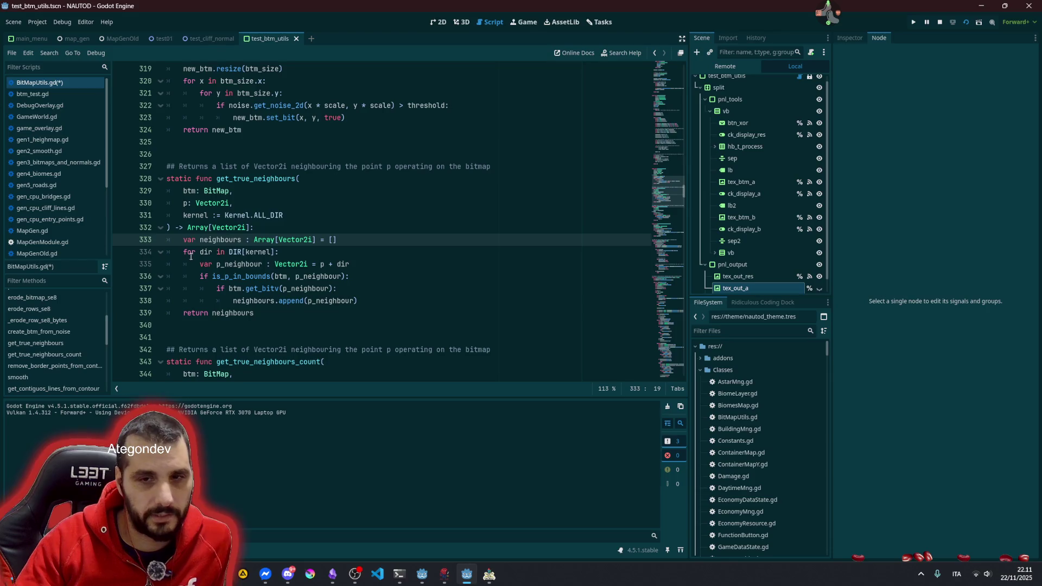
click(191, 256)
double_click(247, 252)
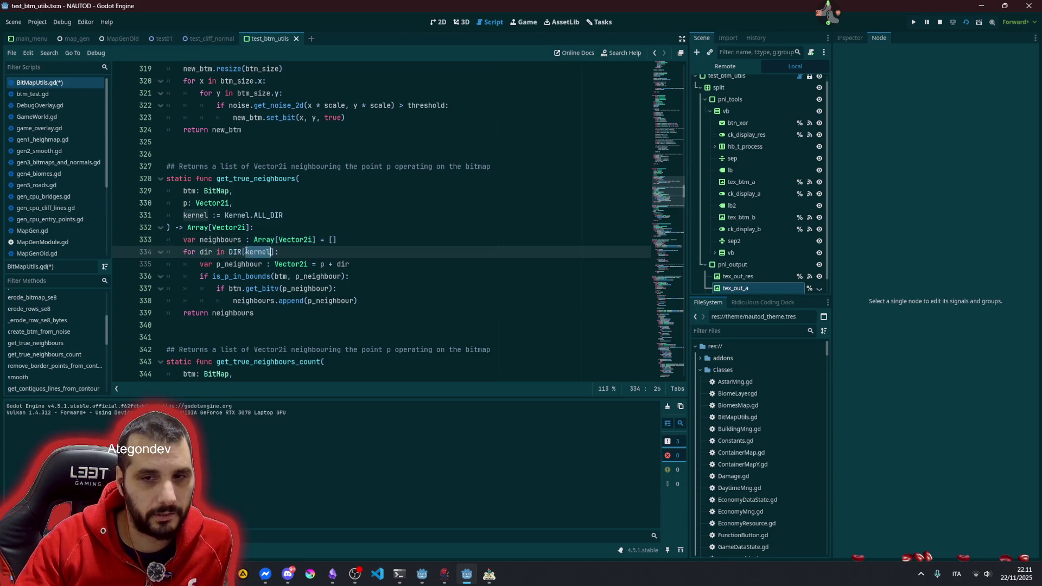
click(259, 215)
drag(225, 215, 282, 214)
click(309, 240)
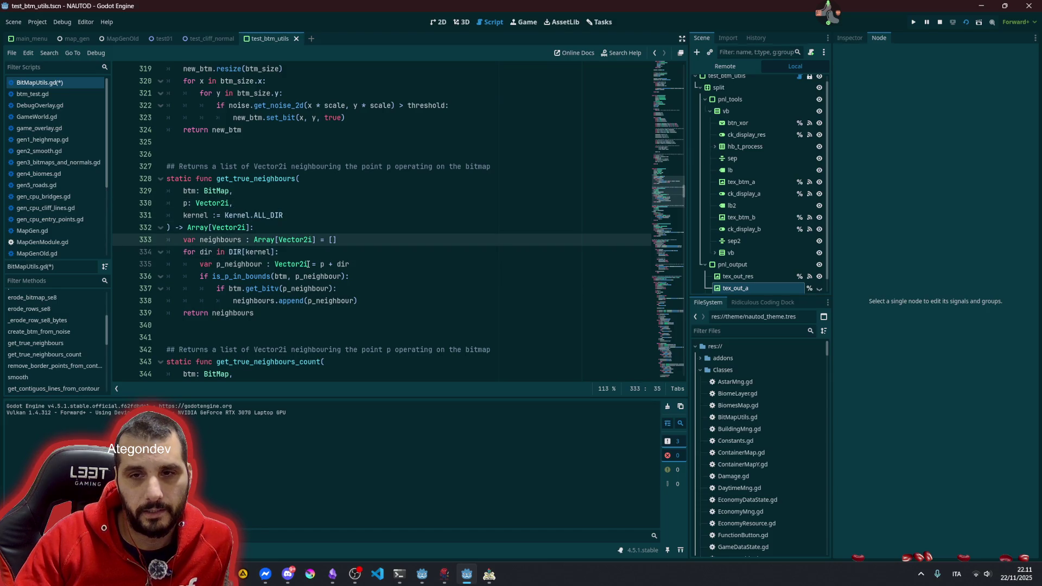
mouse_move(308, 265)
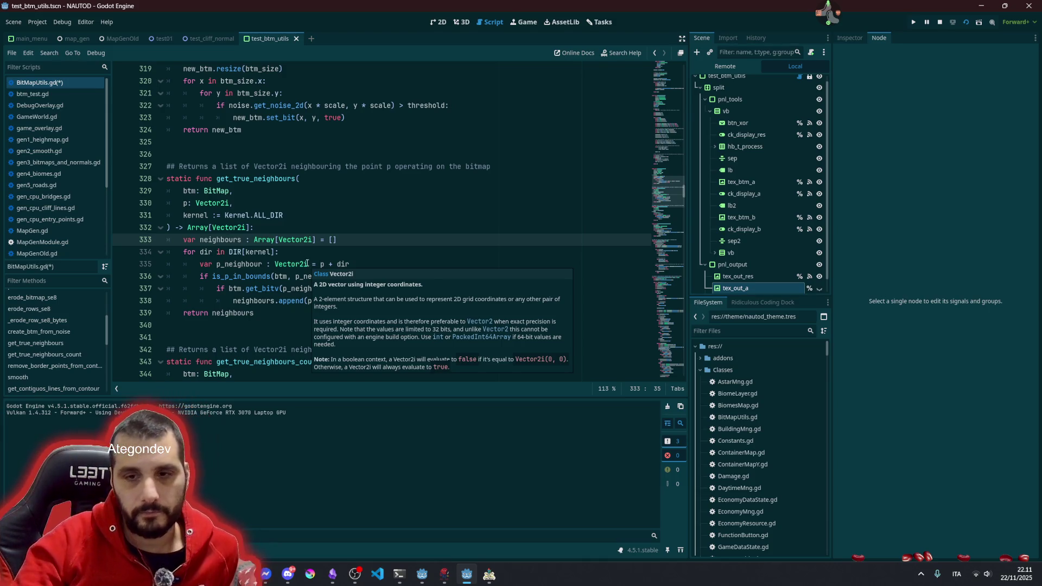
Step: Scroll down and highlight the get_true_neighbours_count function name
scroll(240, 184, down, 5)
click(240, 183)
double_click(275, 178)
scroll(274, 179, down, 5)
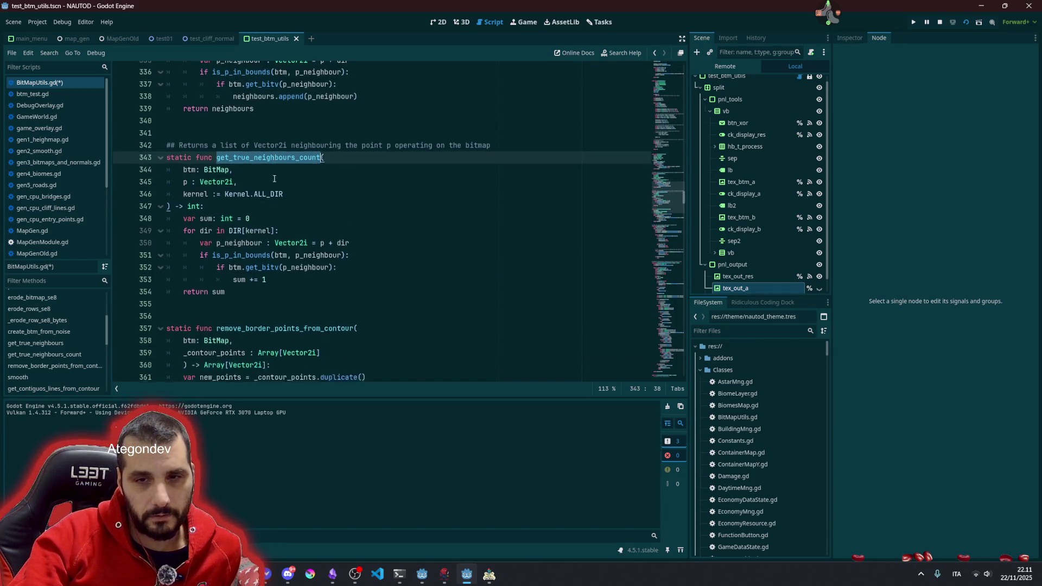
scroll(258, 191, down, 7)
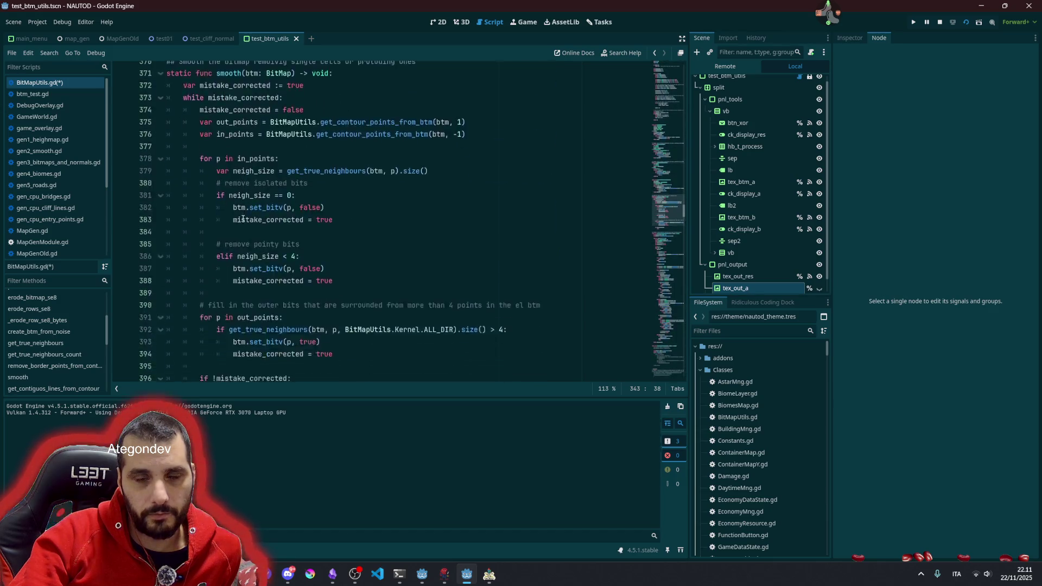
mouse_move(217, 81)
mouse_down()
mouse_move(227, 222)
mouse_move(332, 361)
mouse_up()
click(335, 228)
scroll(226, 210, down, 6)
scroll(226, 210, up, 9)
click(195, 214)
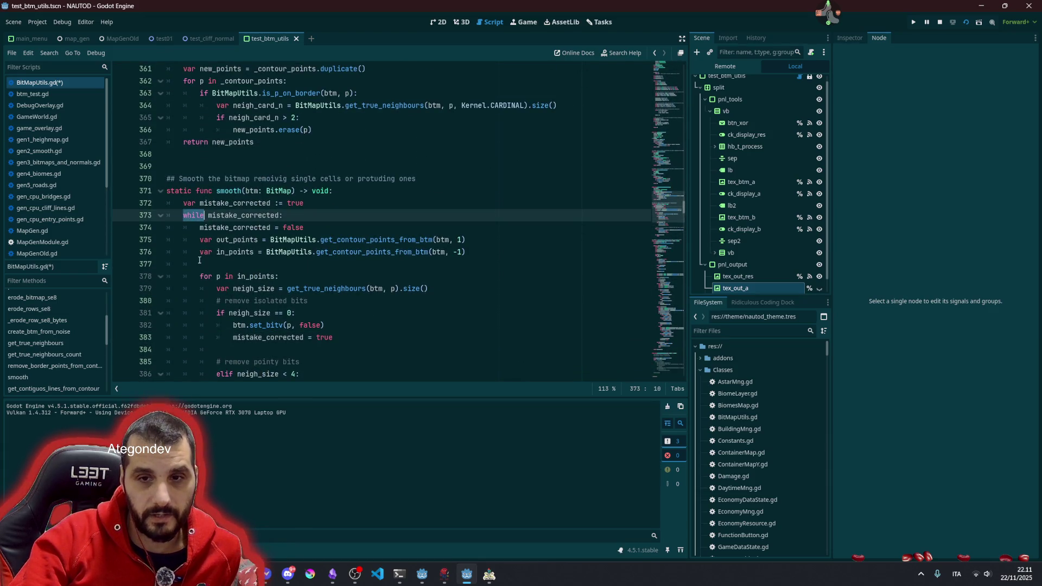
click(212, 276)
scroll(228, 258, down, 4)
scroll(239, 222, up, 2)
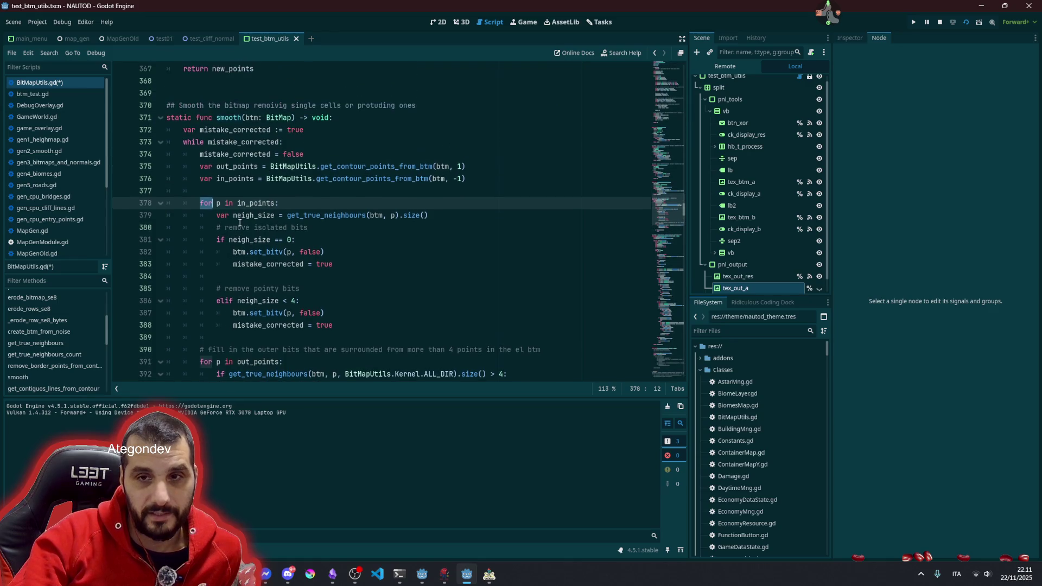
double_click(364, 179)
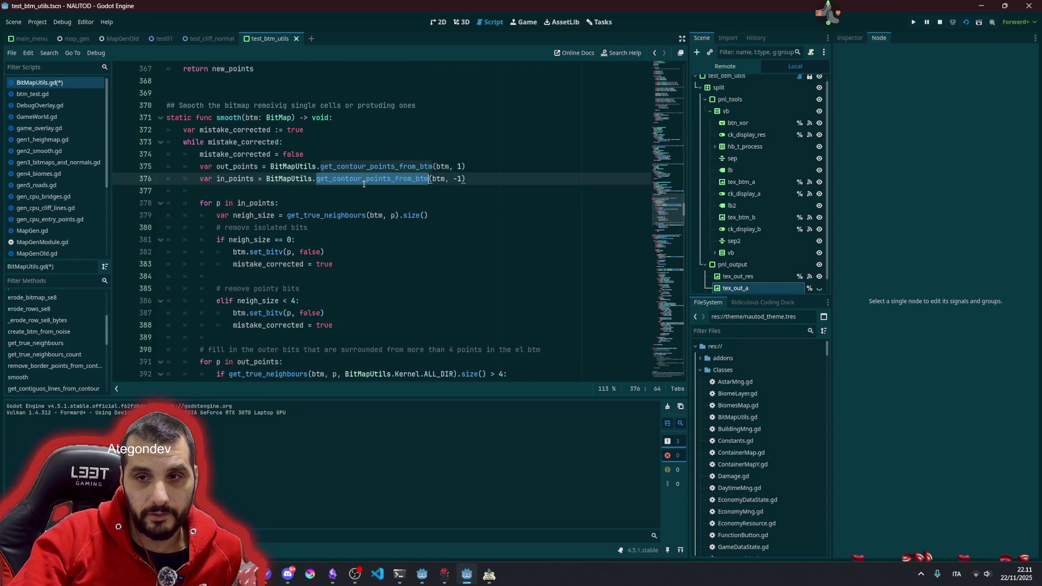
click(226, 158)
mouse_move(208, 142)
mouse_down()
mouse_move(293, 153)
mouse_move(282, 209)
mouse_move(299, 288)
mouse_up()
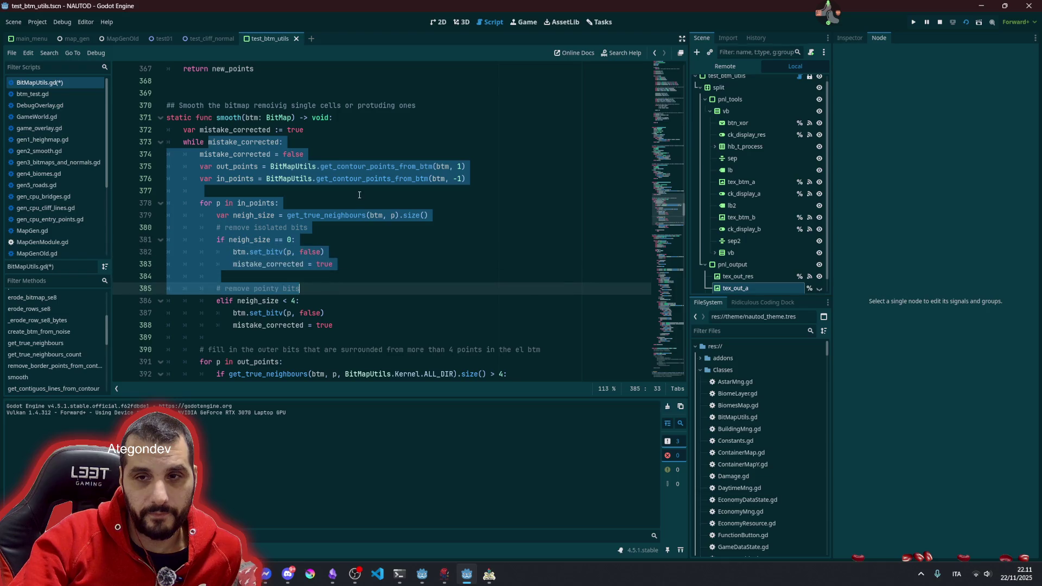
double_click(366, 179)
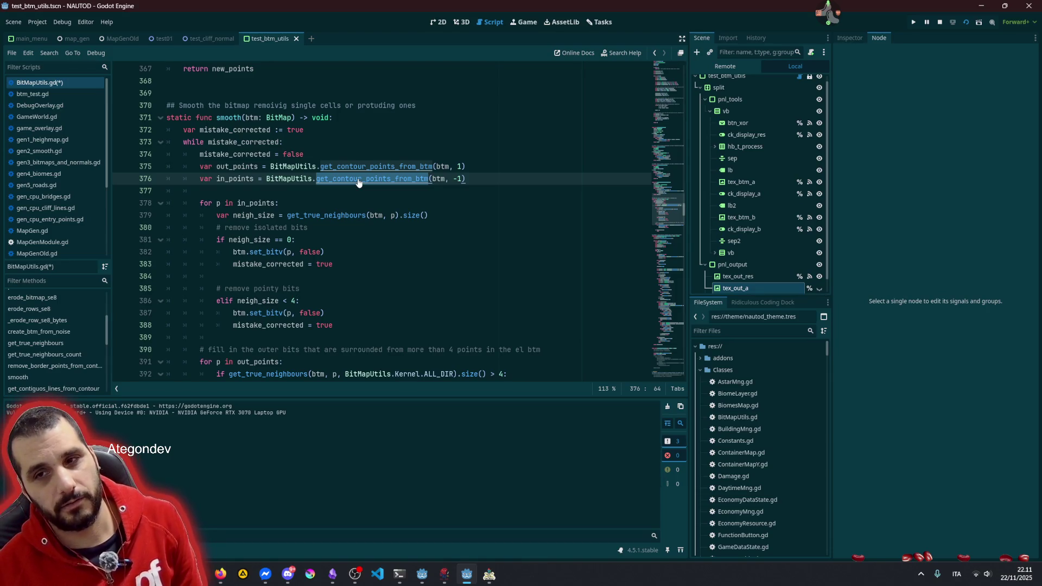
ctrl+click(358, 182)
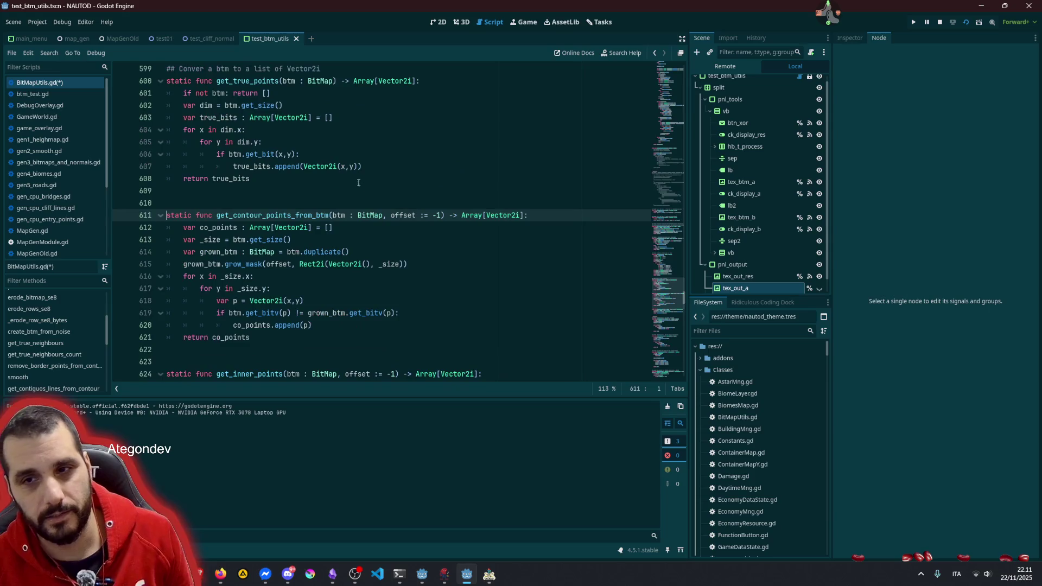
double_click(280, 216)
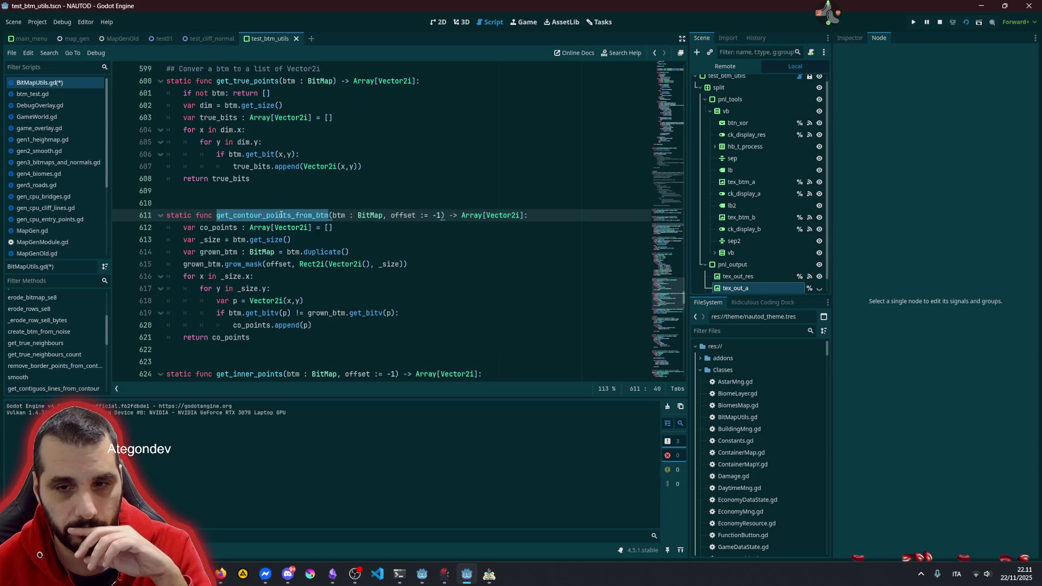
key(alt+Left)
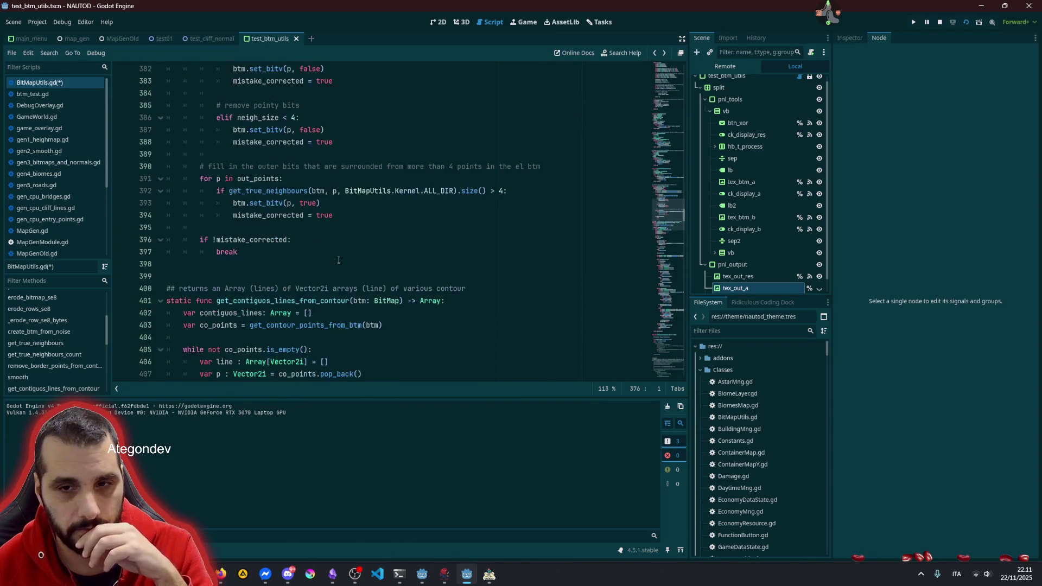
double_click(256, 227)
scroll(267, 241, down, 3)
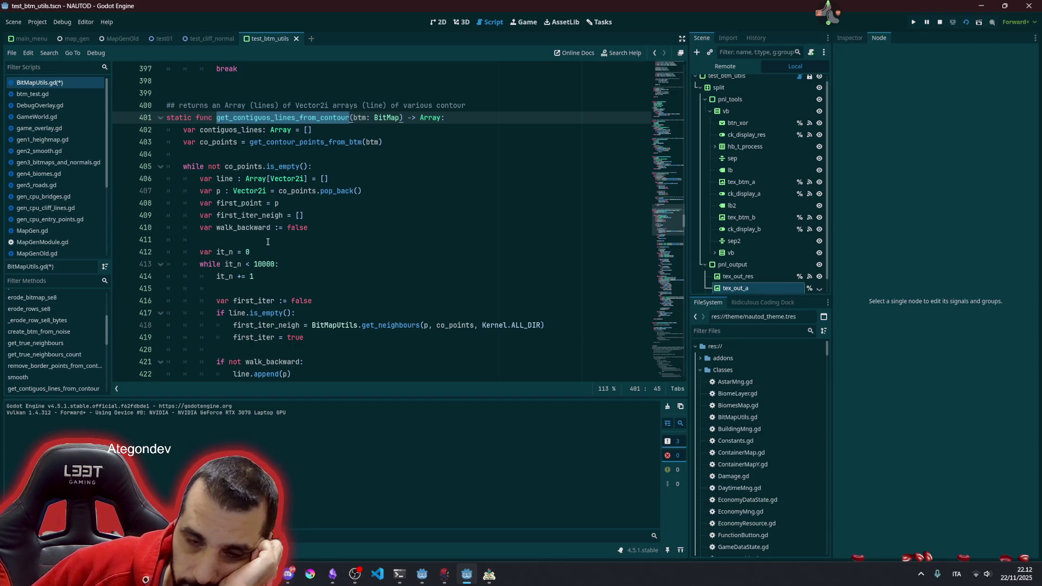
scroll(271, 242, down, 2)
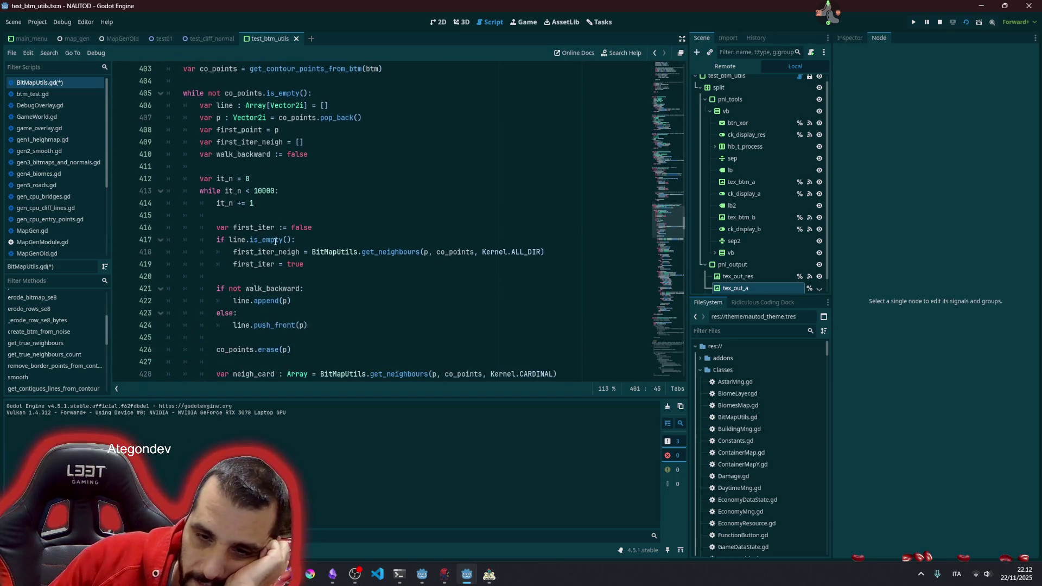
scroll(276, 241, down, 1)
double_click(238, 312)
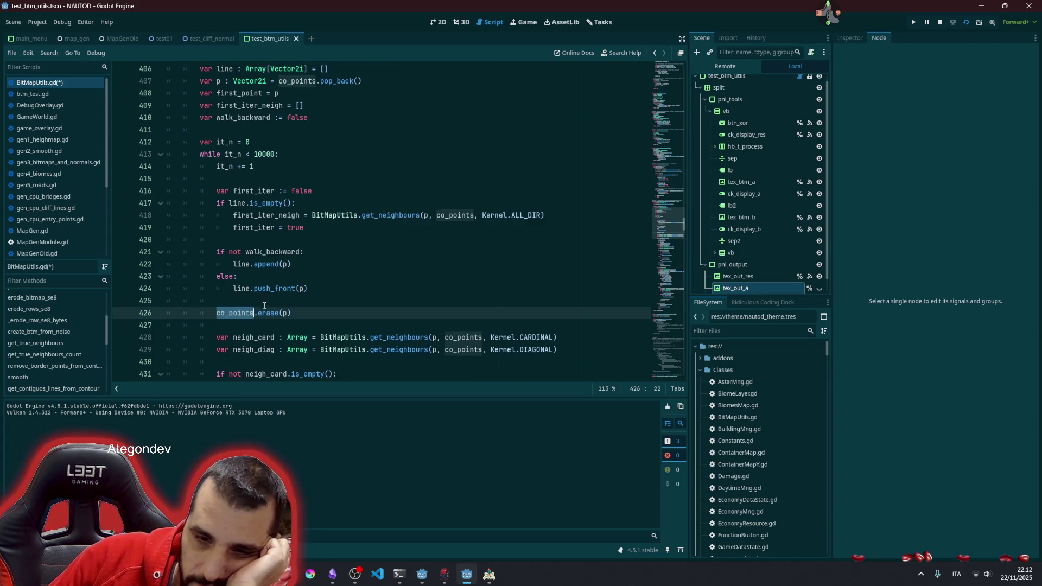
scroll(260, 307, down, 4)
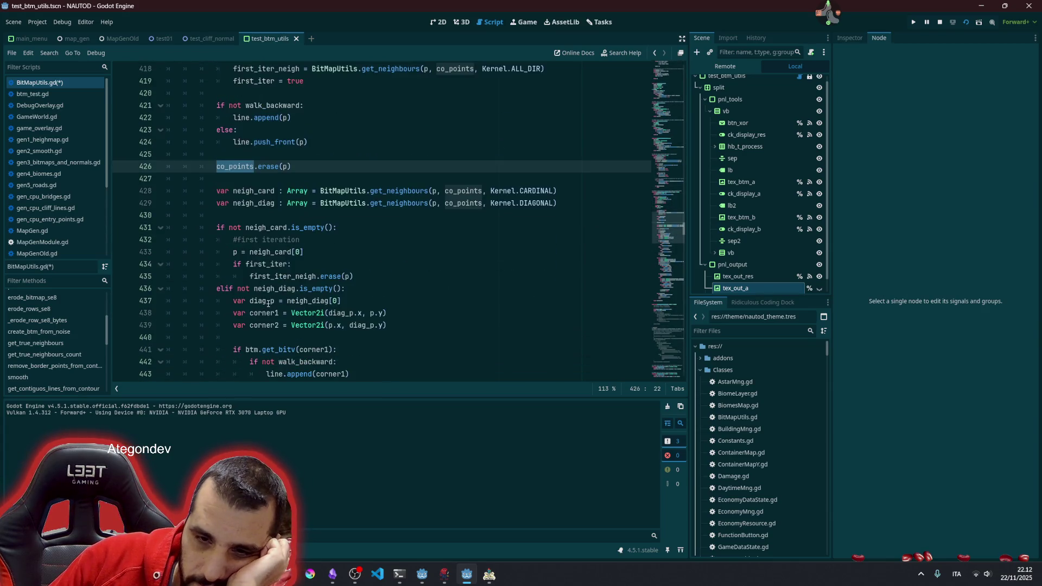
double_click(273, 227)
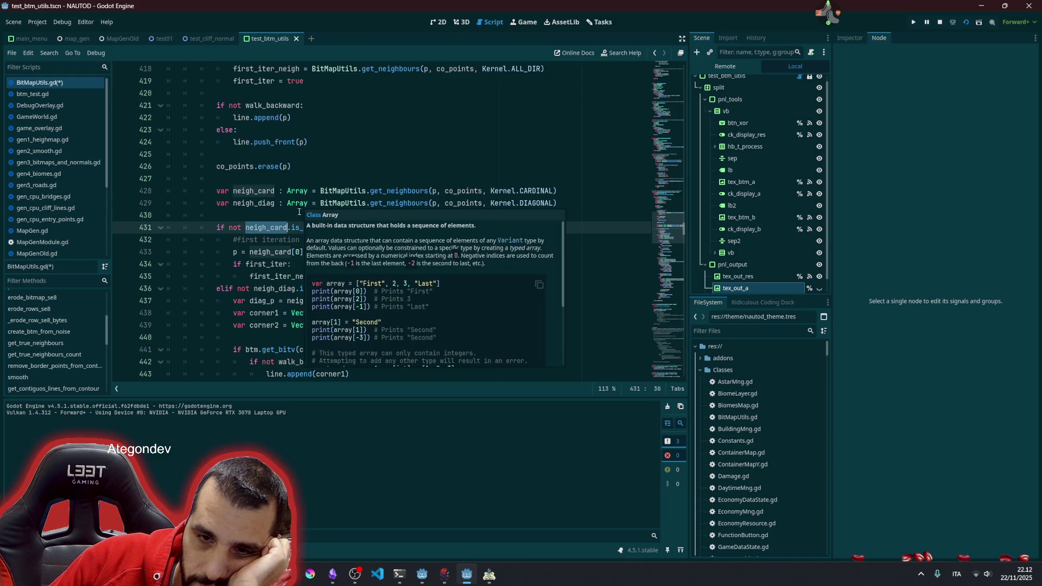
scroll(249, 289, down, 1)
double_click(273, 253)
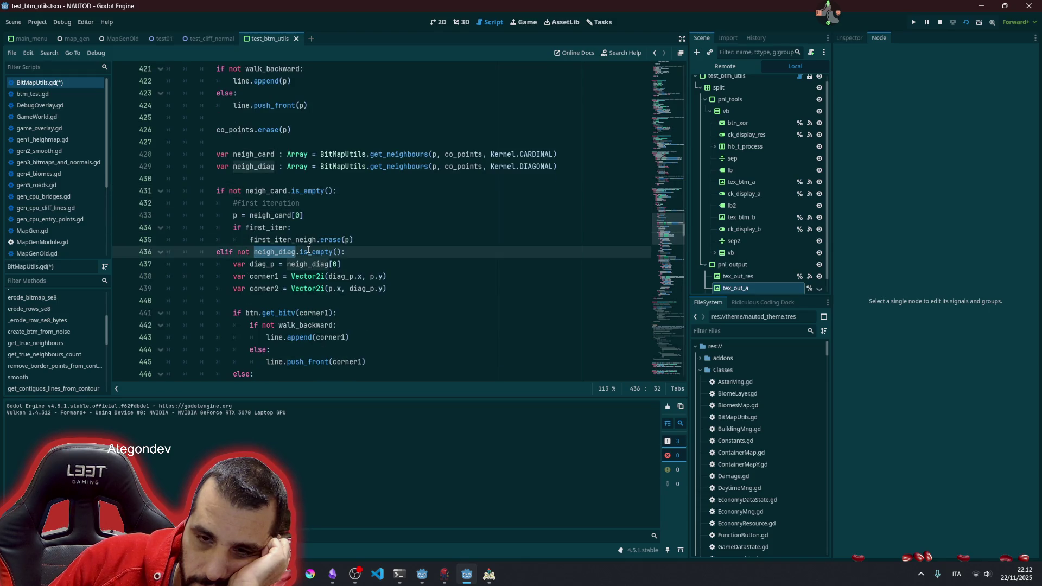
click(298, 264)
click(285, 312)
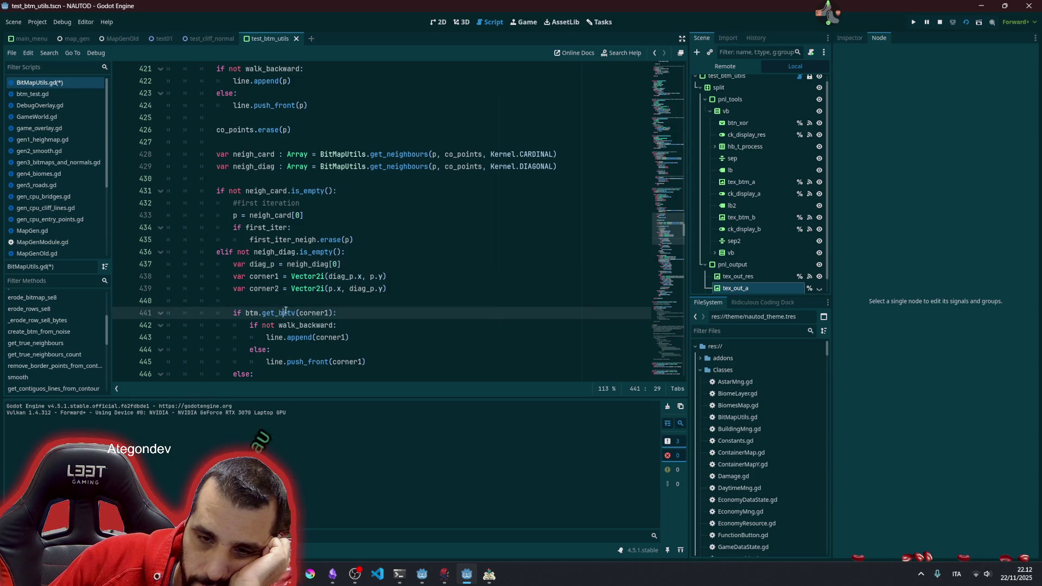
scroll(286, 309, down, 8)
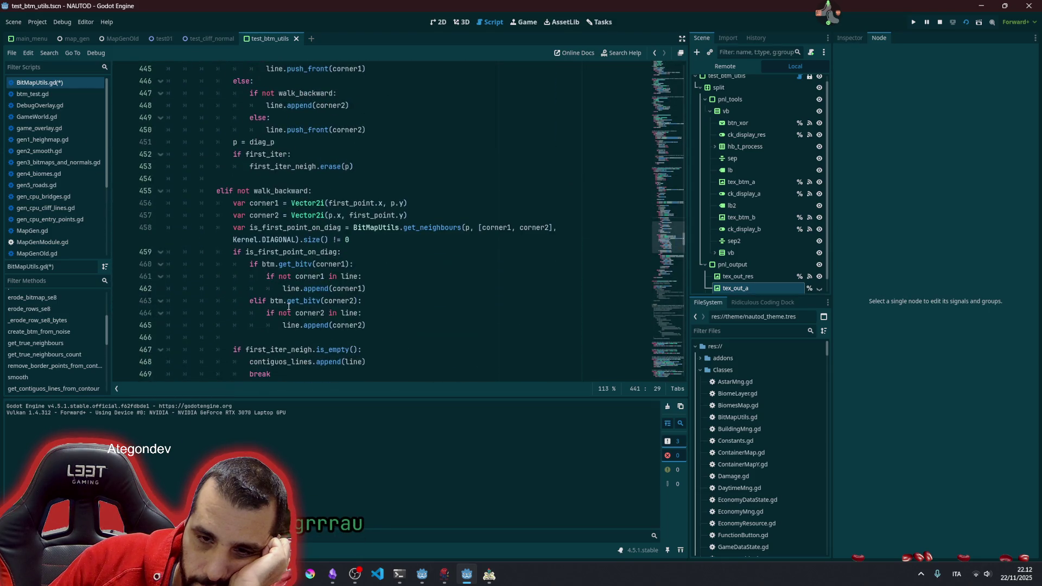
mouse_move(275, 154)
mouse_down()
mouse_move(353, 264)
mouse_move(325, 312)
mouse_up()
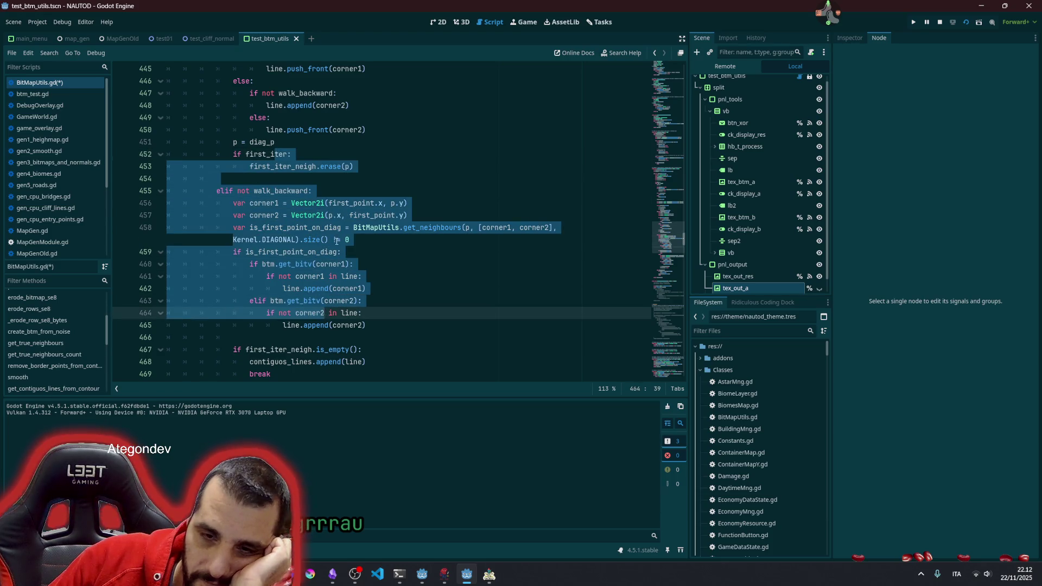
click(337, 240)
scroll(332, 242, down, 7)
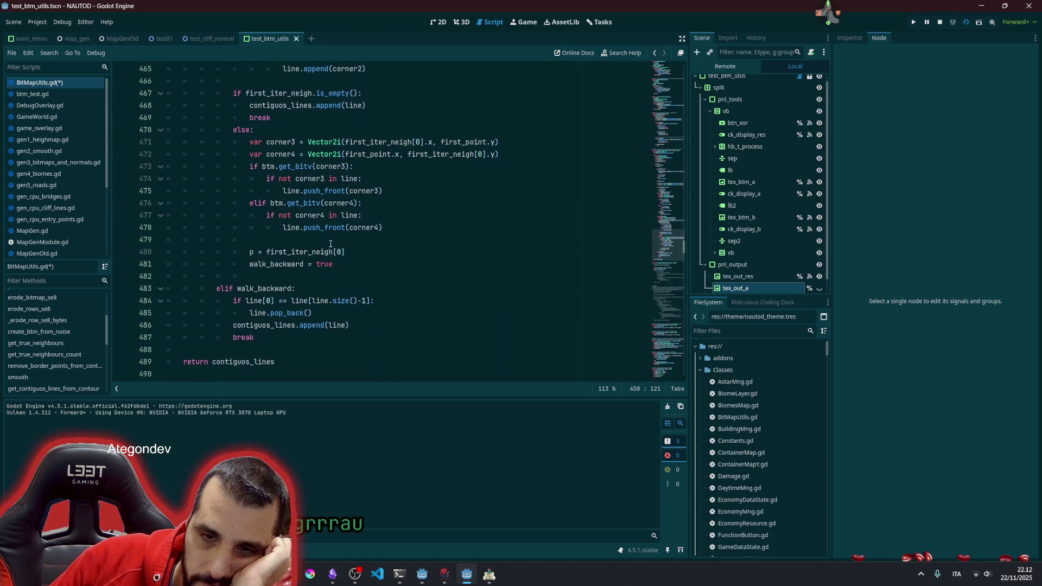
double_click(280, 142)
double_click(280, 154)
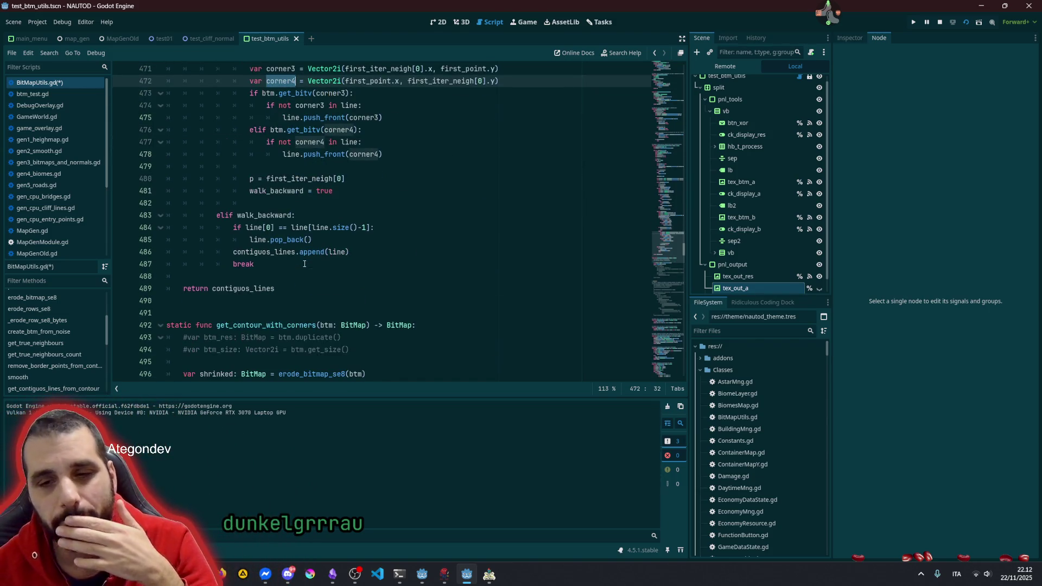
scroll(304, 264, down, 2)
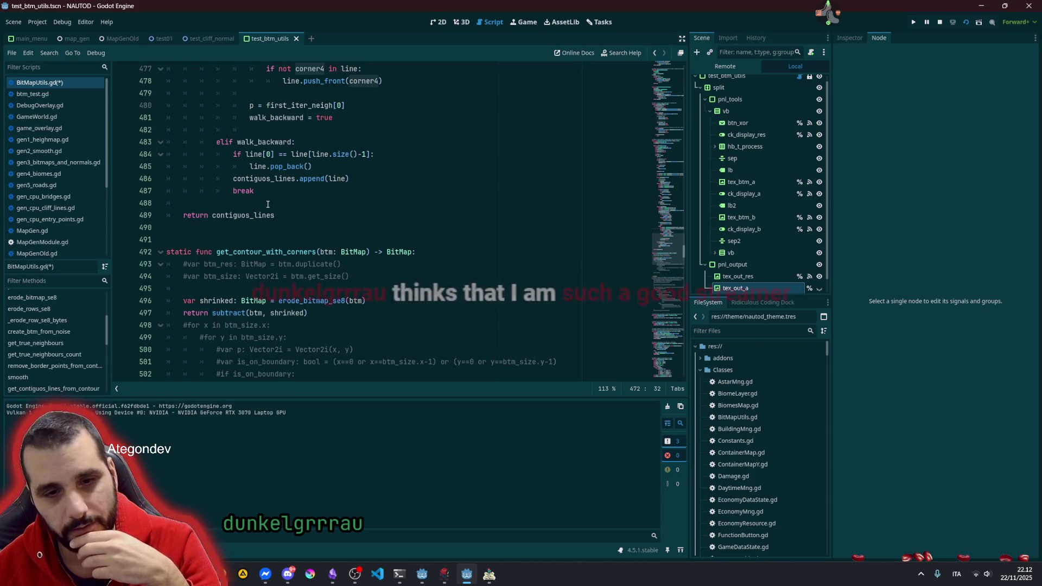
scroll(289, 218, up, 3)
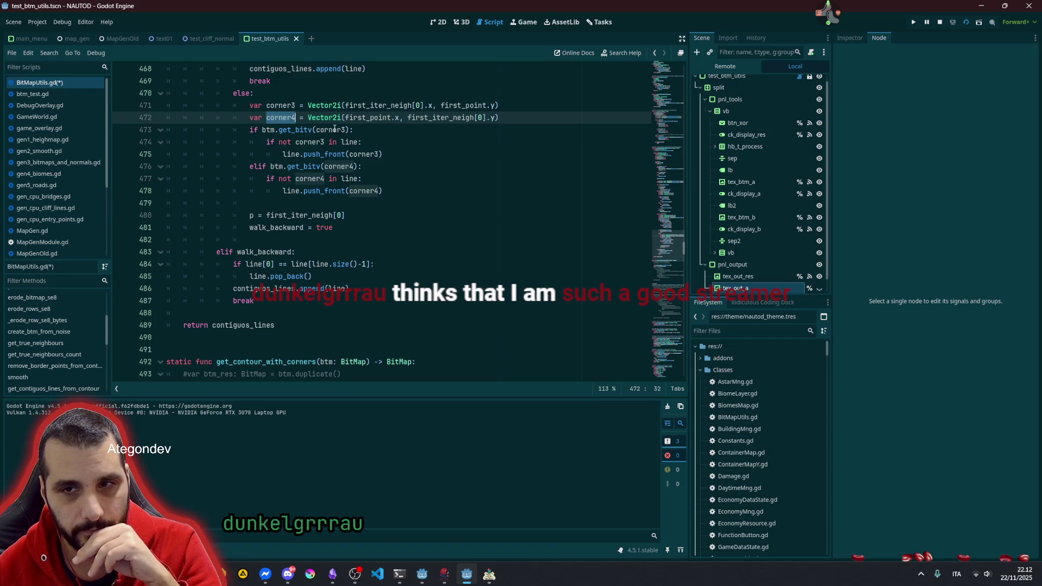
double_click(333, 130)
click(263, 129)
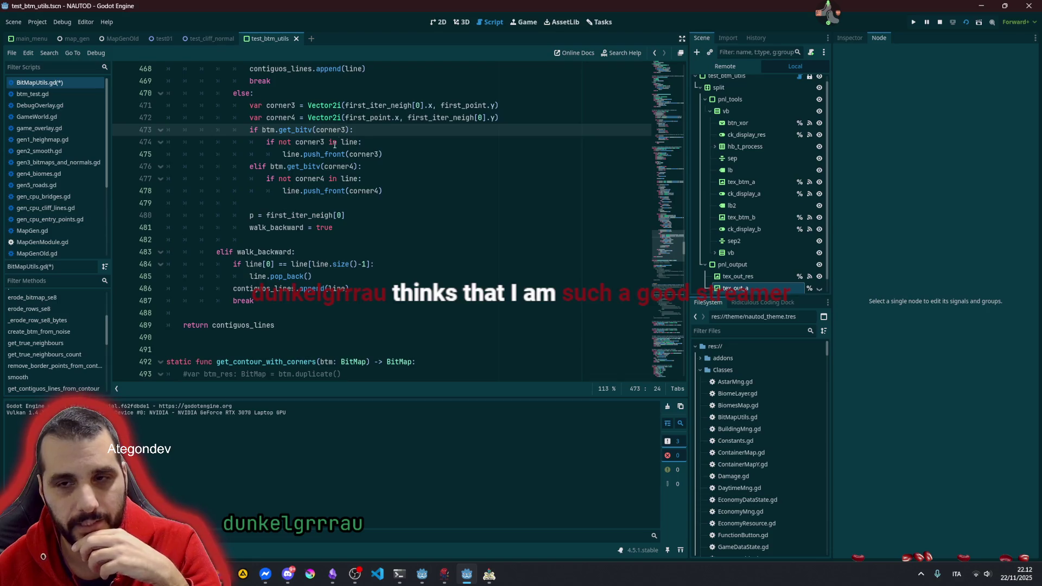
scroll(336, 133, up, 3)
scroll(316, 202, down, 5)
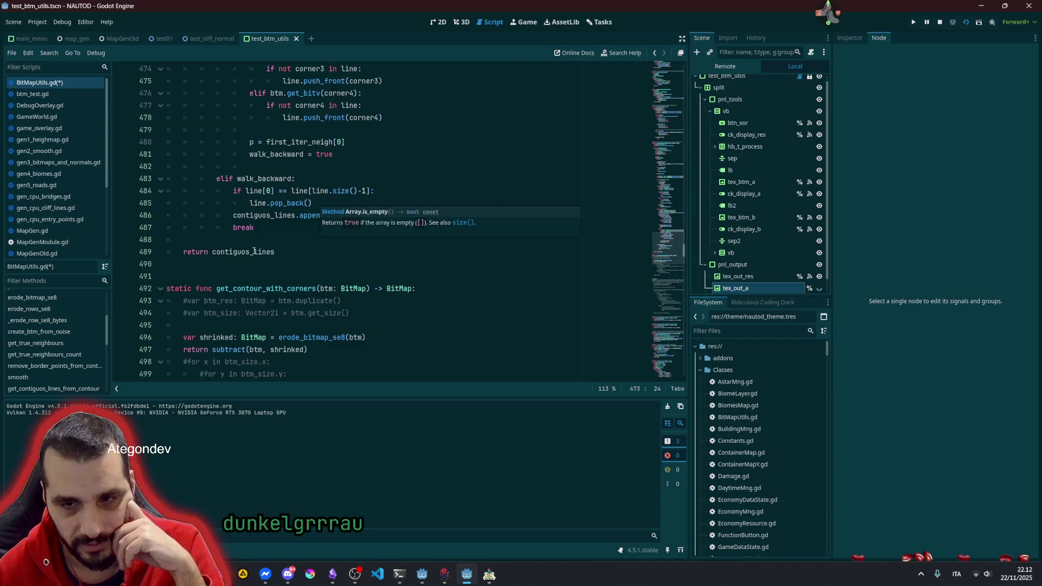
click(237, 288)
Step: Highlight the is_p_on_border and is_p_in_bounds function names
scroll(238, 285, down, 9)
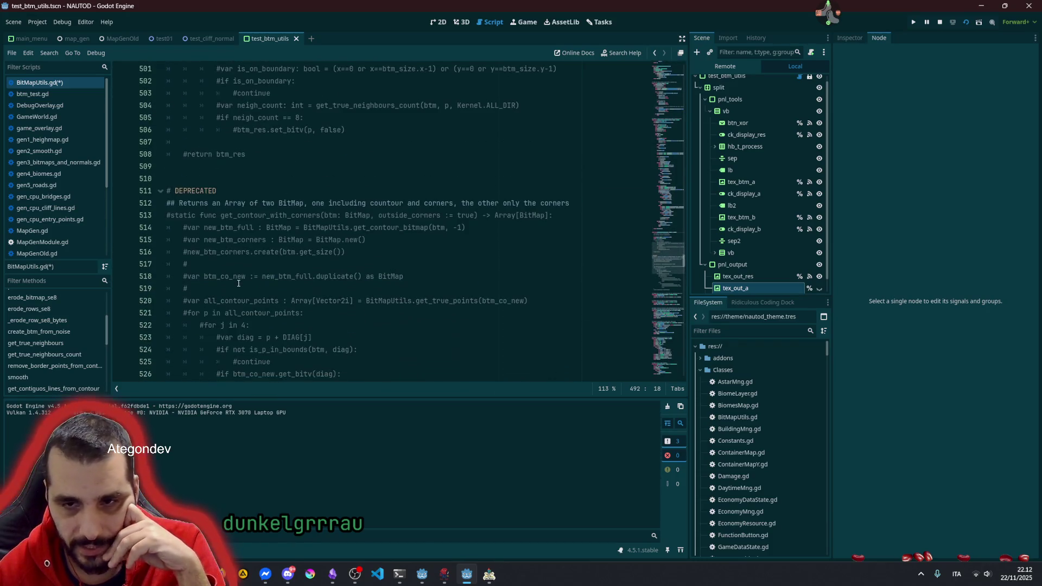
scroll(239, 283, down, 9)
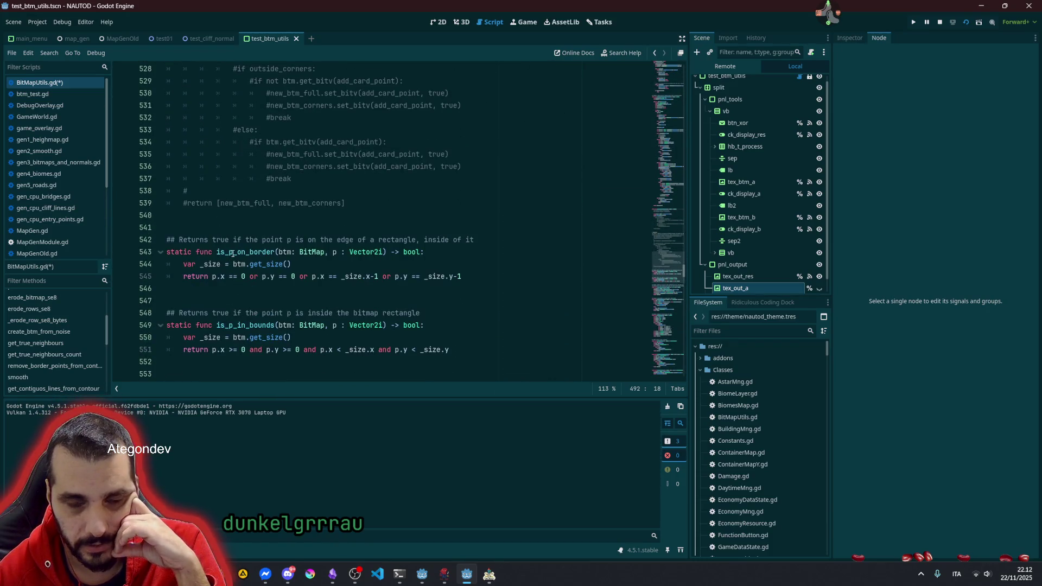
double_click(232, 252)
double_click(233, 325)
scroll(243, 307, down, 4)
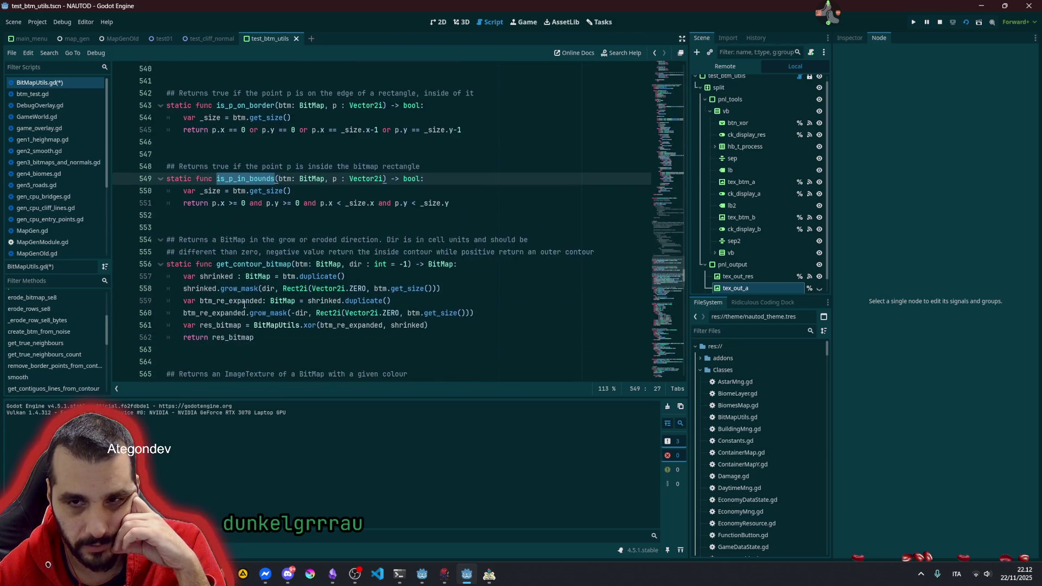
double_click(247, 103)
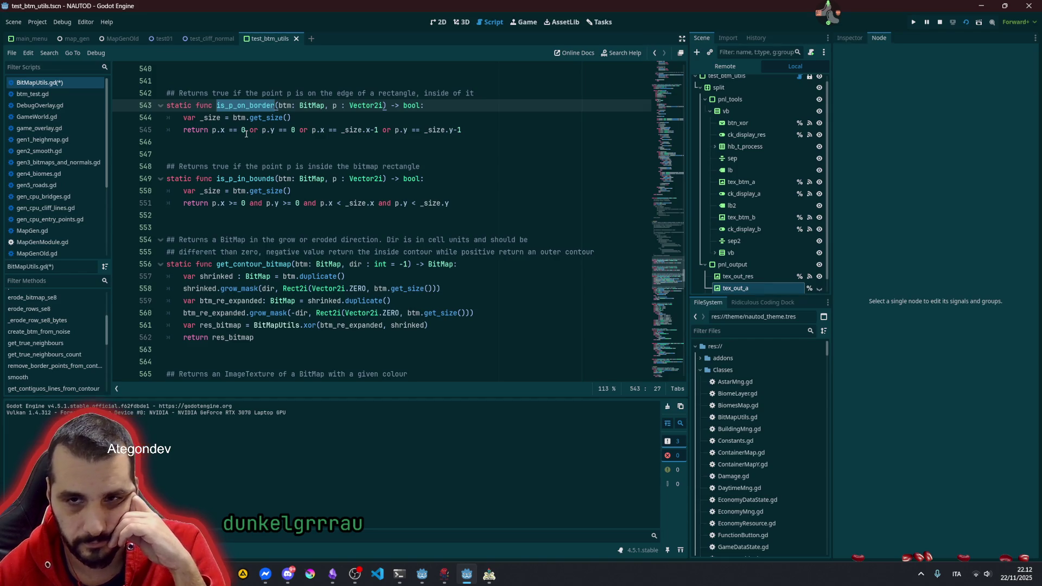
Step: Highlight get_contour_bitmap, BitMap, get_image_texture and the ImageTexture type while scrolling down
scroll(239, 163, down, 1)
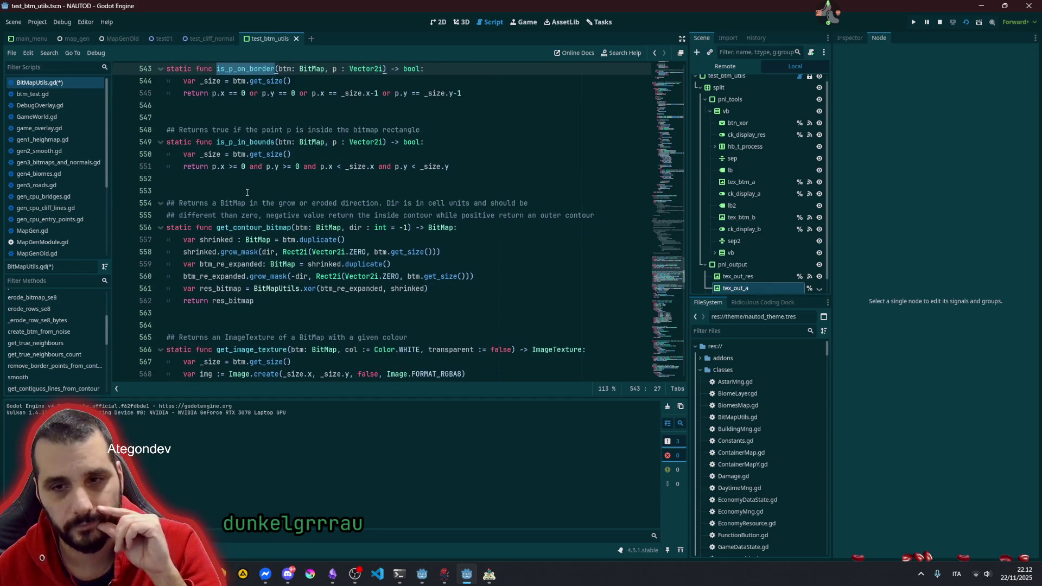
double_click(225, 232)
scroll(228, 234, down, 2)
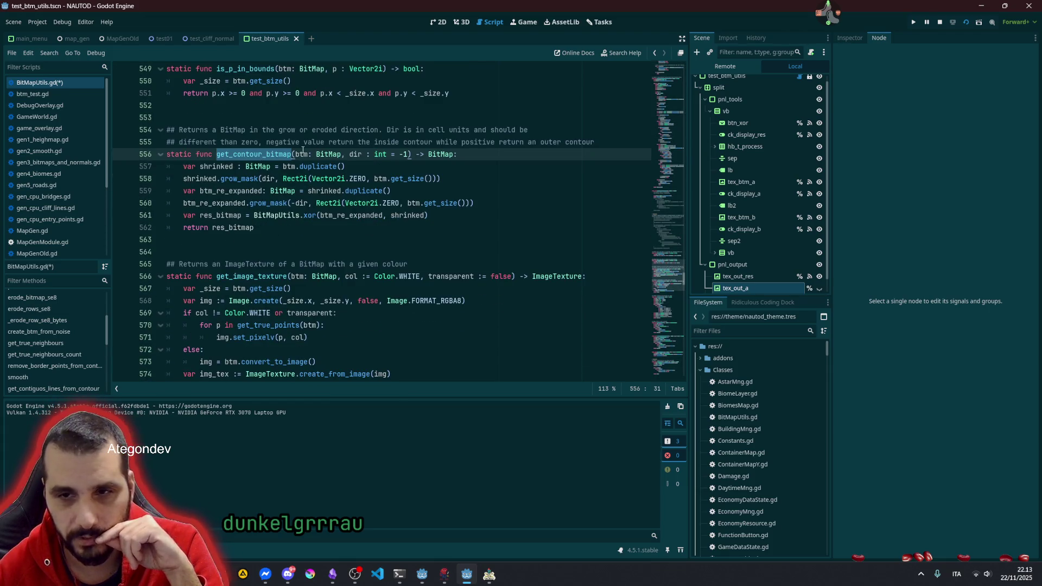
double_click(441, 154)
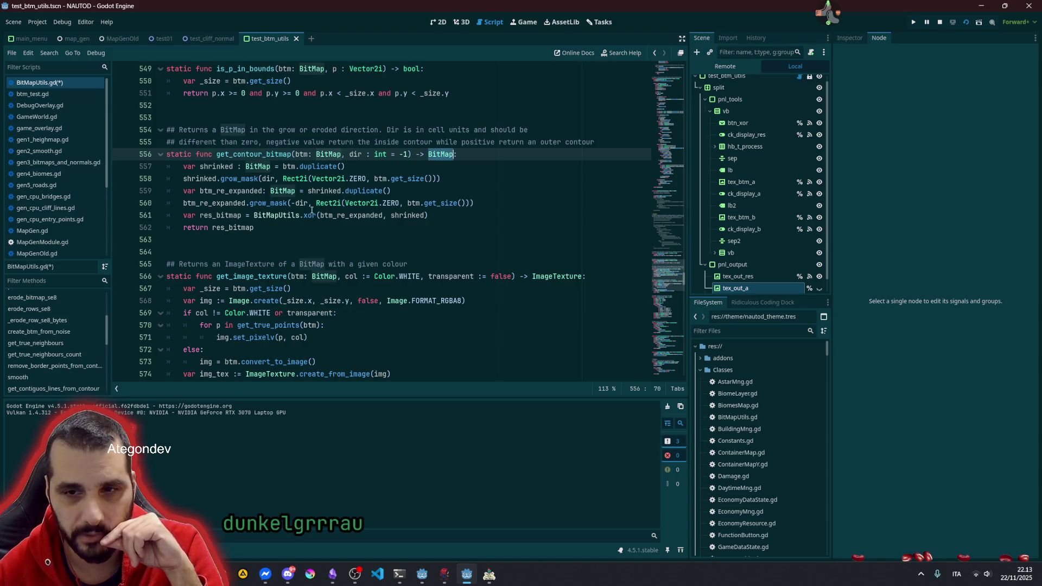
double_click(224, 278)
scroll(288, 247, down, 3)
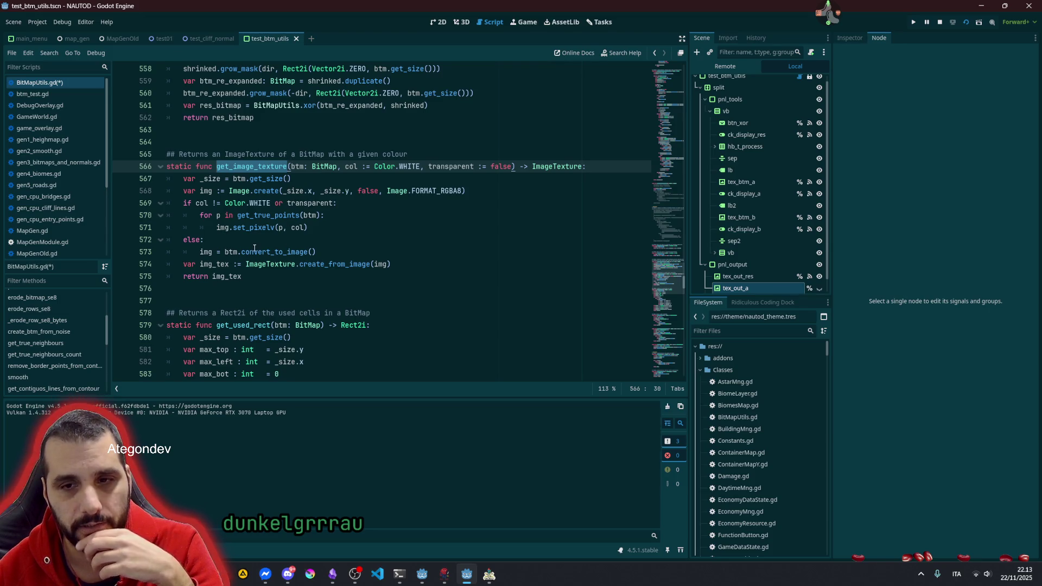
double_click(266, 264)
scroll(250, 238, down, 3)
Step: Highlight the get_used_rect function name and scroll around its code
click(237, 215)
double_click(237, 215)
scroll(277, 167, up, 2)
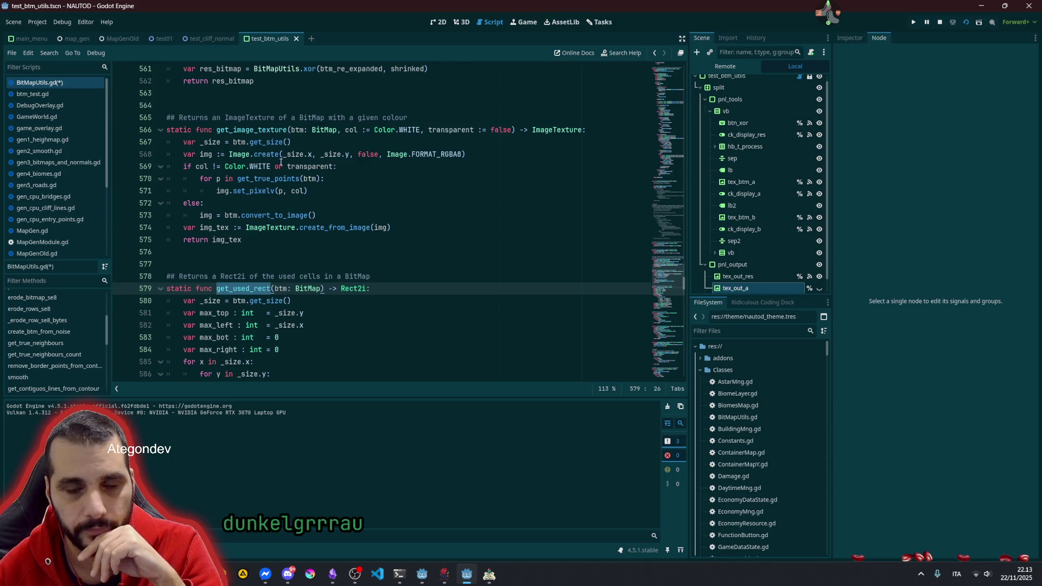
scroll(286, 159, down, 4)
scroll(278, 166, down, 4)
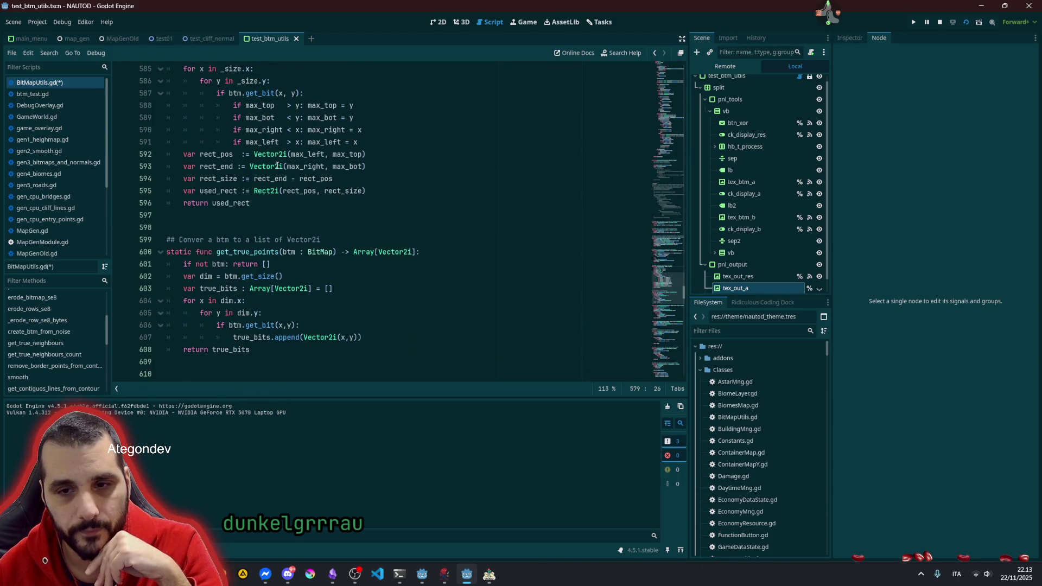
scroll(277, 166, up, 8)
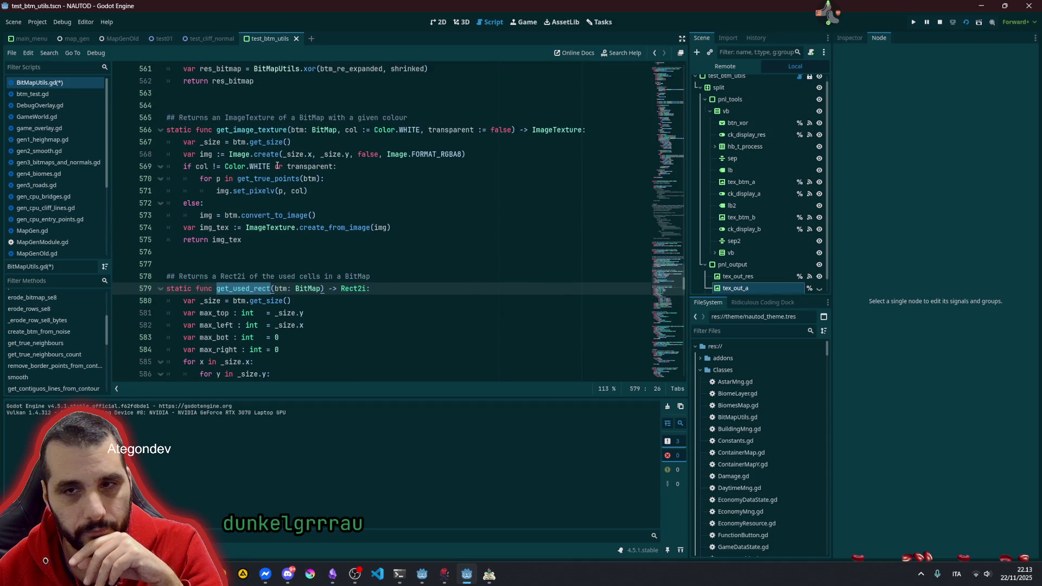
scroll(277, 166, down, 4)
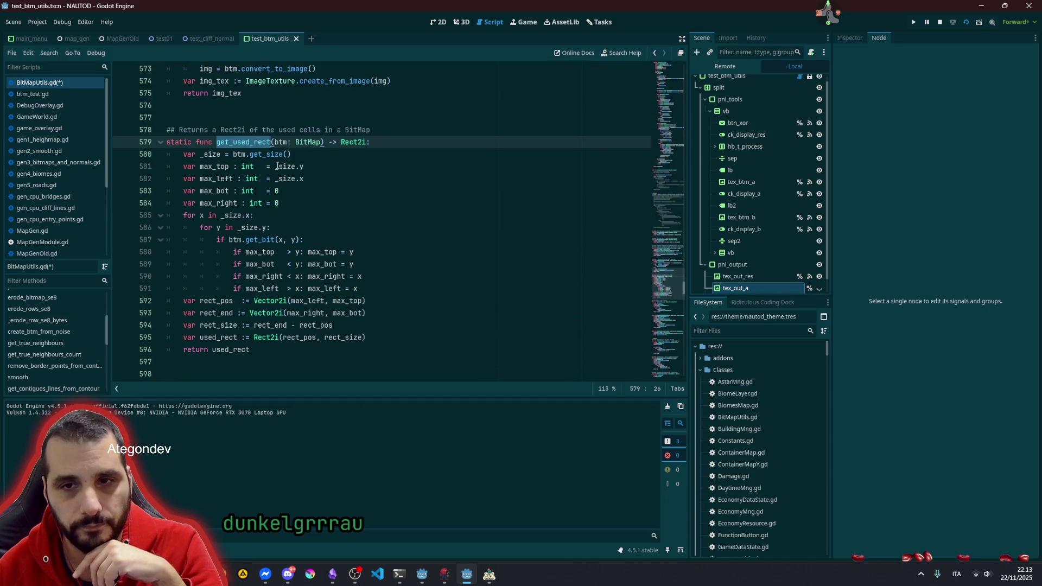
scroll(277, 166, down, 6)
Step: Highlight get_true_points, its btm parameter and the outer loop over dim.x
click(229, 178)
double_click(229, 179)
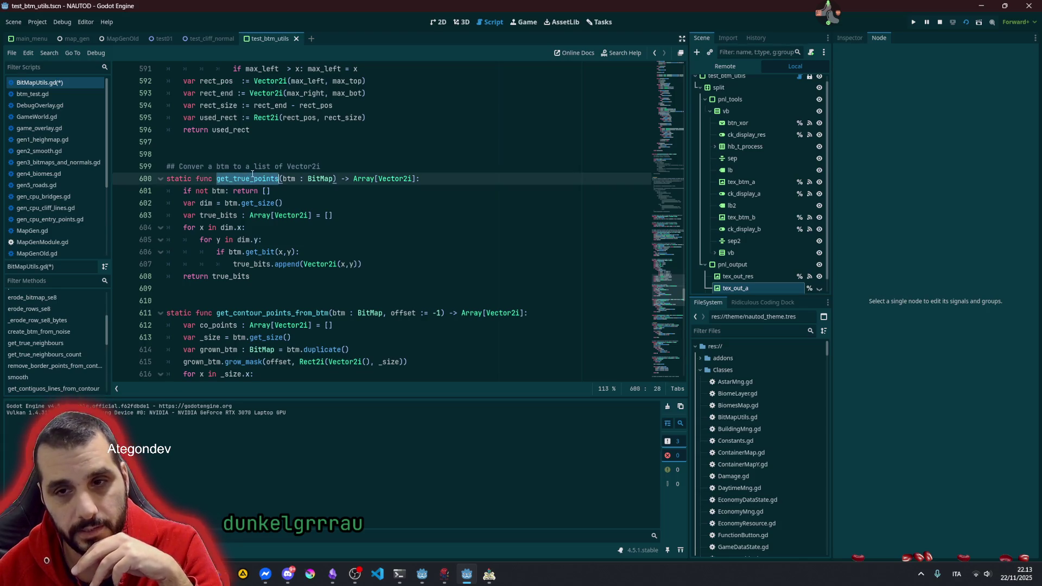
scroll(276, 178, down, 1)
double_click(284, 141)
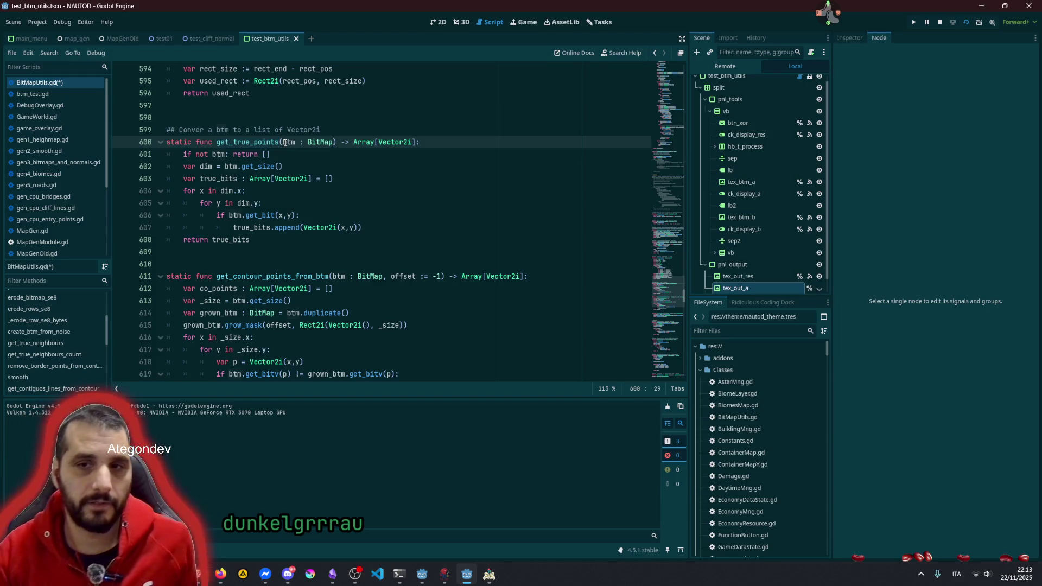
mouse_move(199, 191)
mouse_down()
mouse_move(217, 203)
mouse_move(283, 202)
mouse_up()
click(283, 201)
Step: Mark true_bits, the appended Vector2i(x,y) and the nested loop headers, then launch Calculator
drag(224, 214, 300, 215)
click(264, 226)
double_click(255, 227)
double_click(288, 227)
click(352, 227)
drag(303, 228, 358, 227)
key(Up)
key(Up)
key(Up)
mouse_move(193, 190)
mouse_down()
mouse_move(229, 203)
mouse_move(176, 186)
mouse_up()
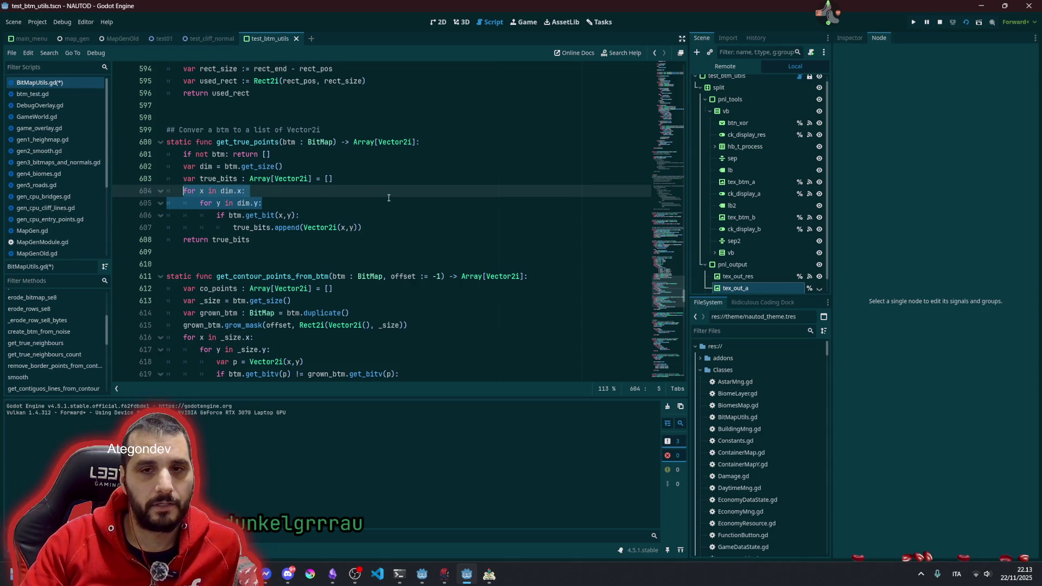
key(XF86Calculator)
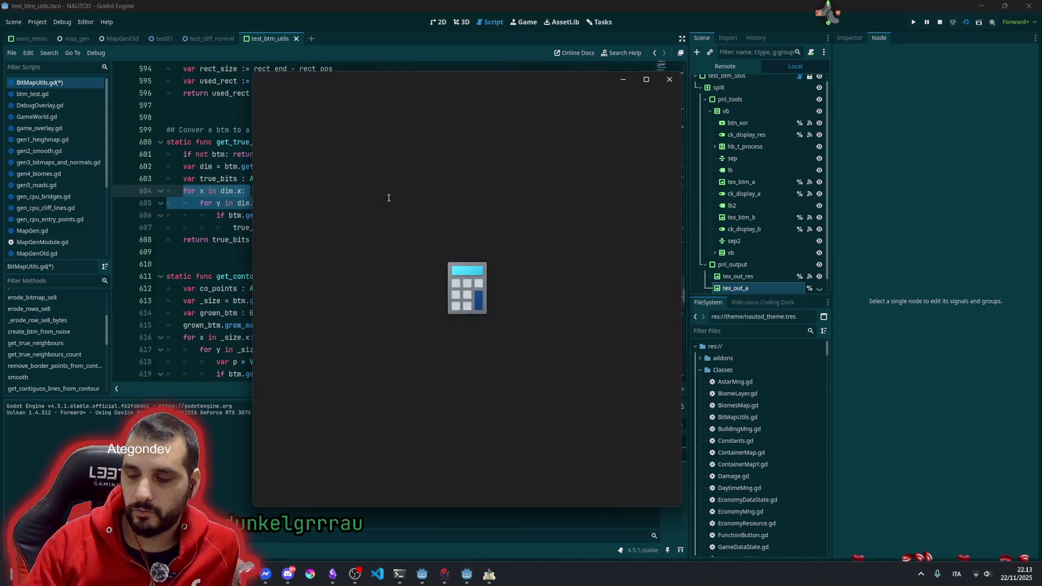
Step: Compute 256 × 256 = 65.536 in Calculator and select the result
text(256 × 256)
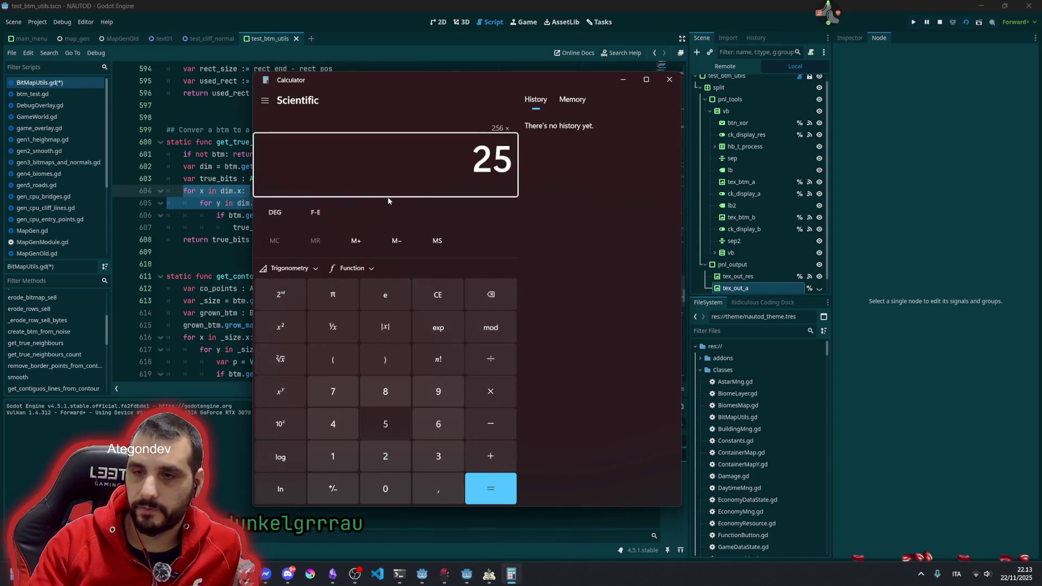
key(Return)
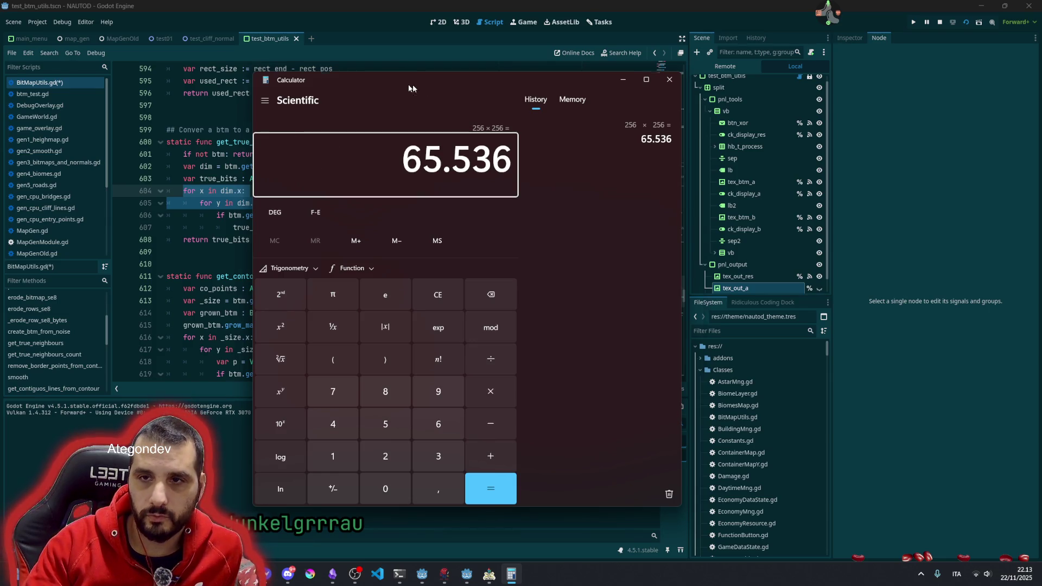
drag(406, 87, 558, 91)
click(553, 175)
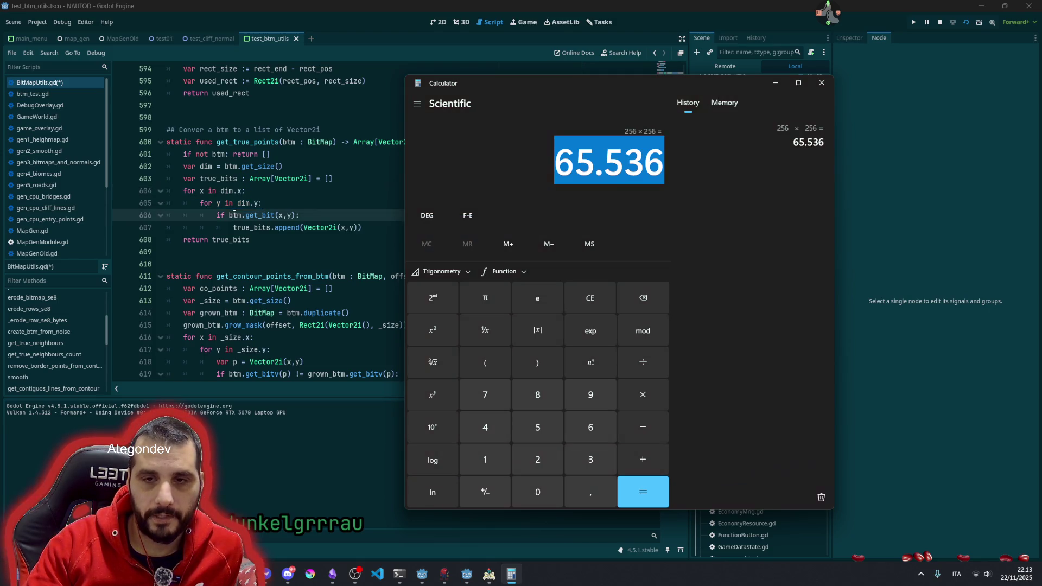
Step: Mark the get_bit check and append line, highlighting all true_bits uses on lines 606-607
drag(217, 215, 303, 216)
drag(240, 228, 347, 227)
click(264, 228)
double_click(263, 228)
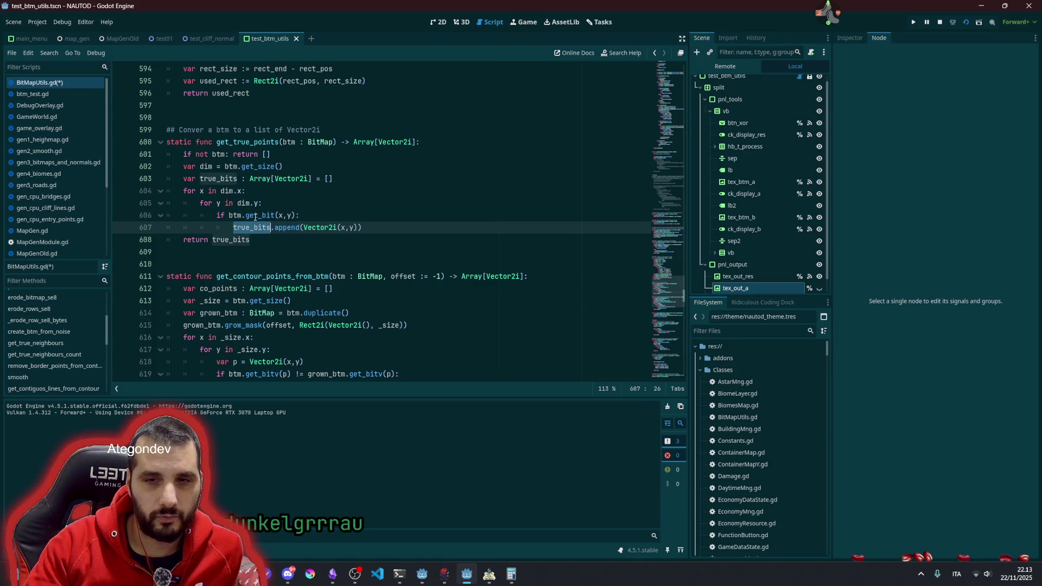
Step: Bring Calculator back, select the whole 65.536 result, and close Calculator
click(275, 213)
click(511, 574)
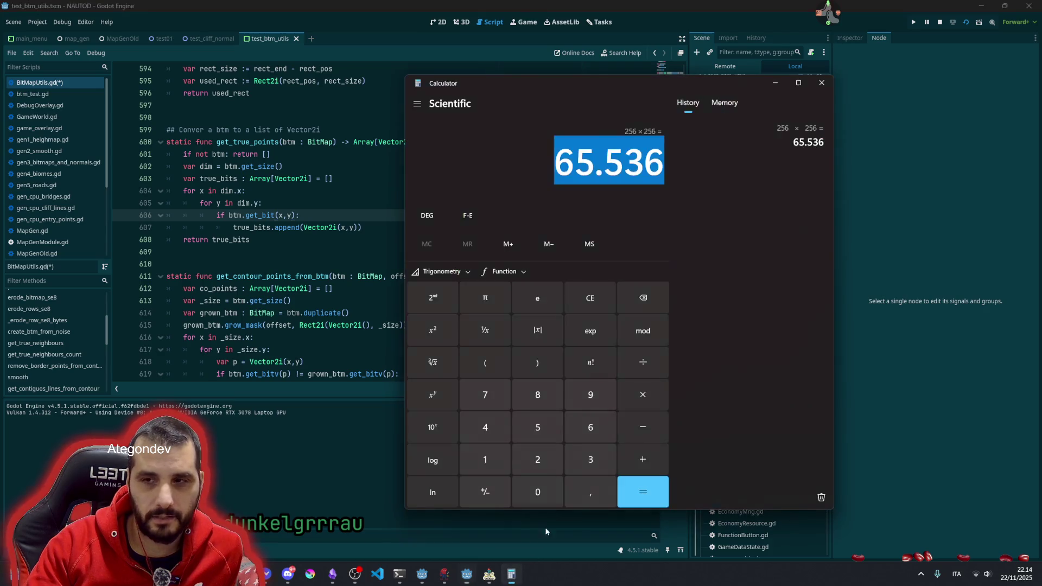
double_click(612, 157)
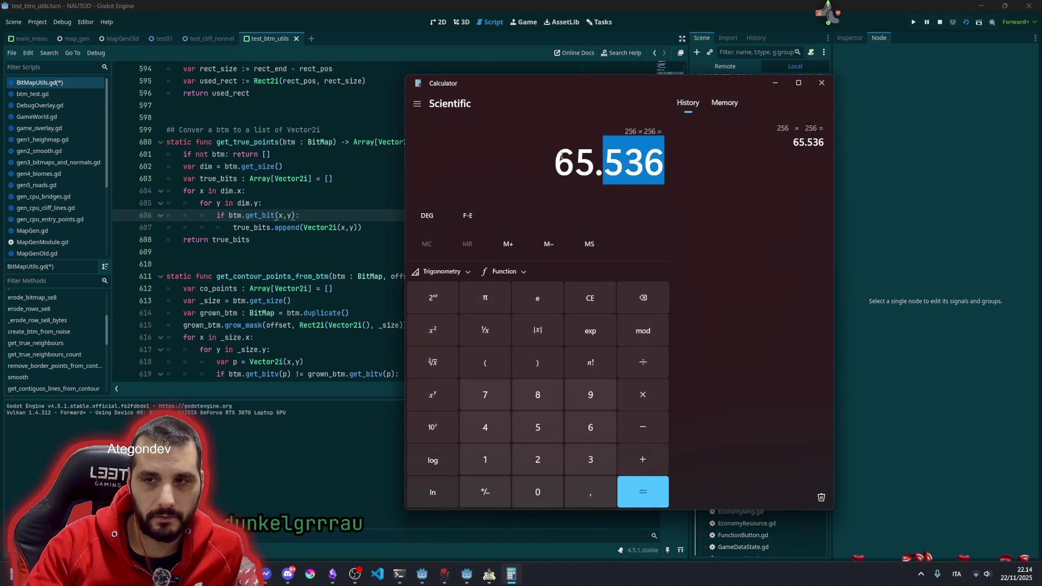
drag(561, 156, 666, 163)
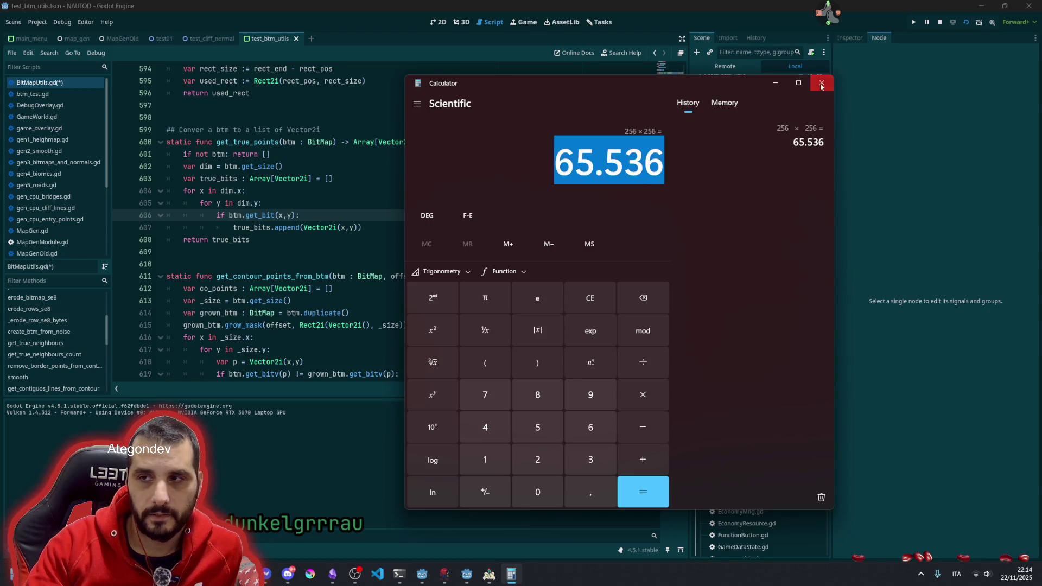
click(821, 86)
click(357, 161)
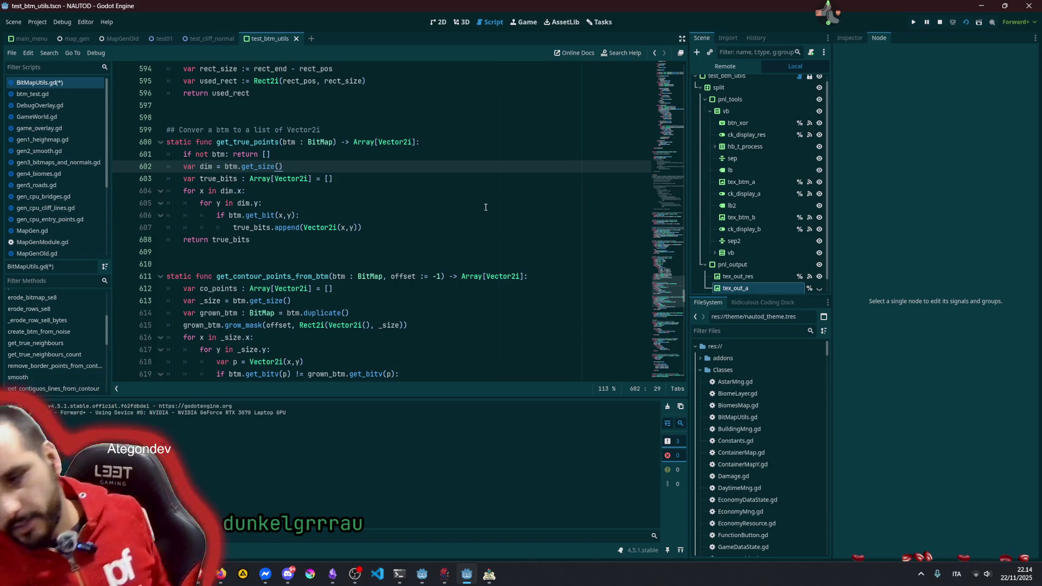
Step: Bring the Twitch raid tool to the front, previewing 'Secret side project day :3'
click(822, 17)
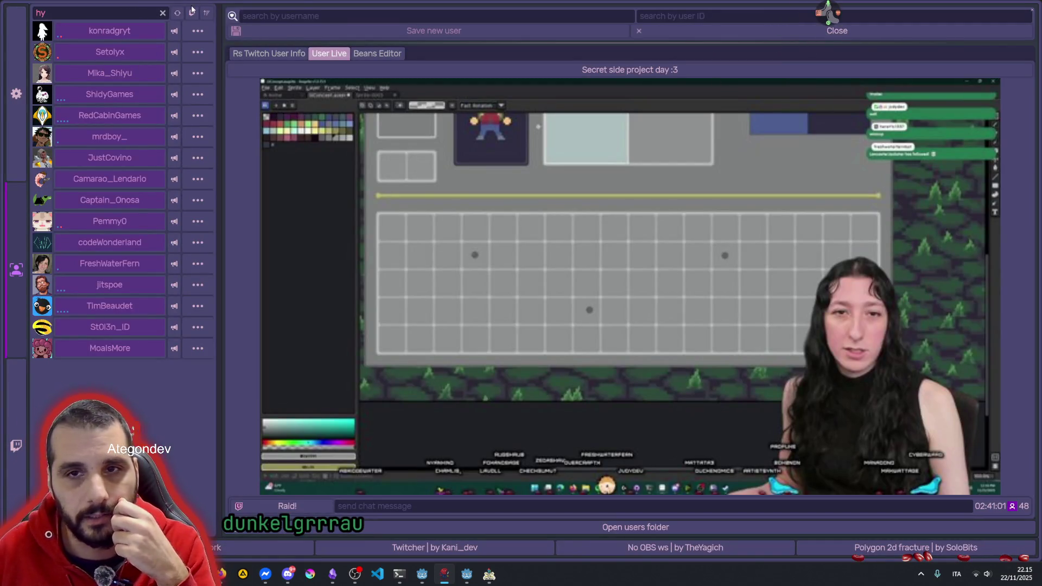
Step: Clear the name filter, show only live users, preview the kanban and Steam-page streams, then return to Godot
click(185, 30)
click(192, 16)
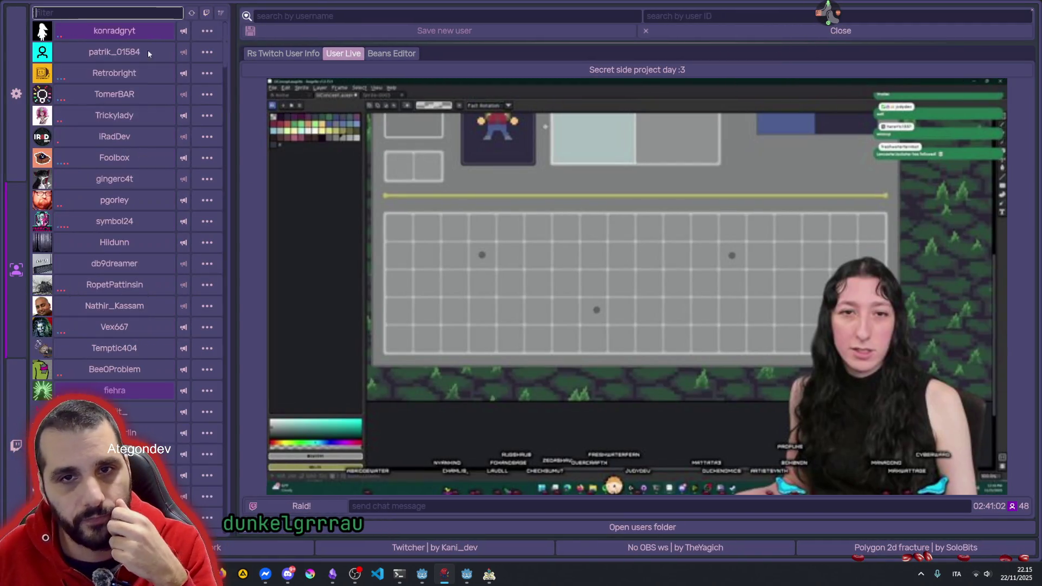
click(206, 13)
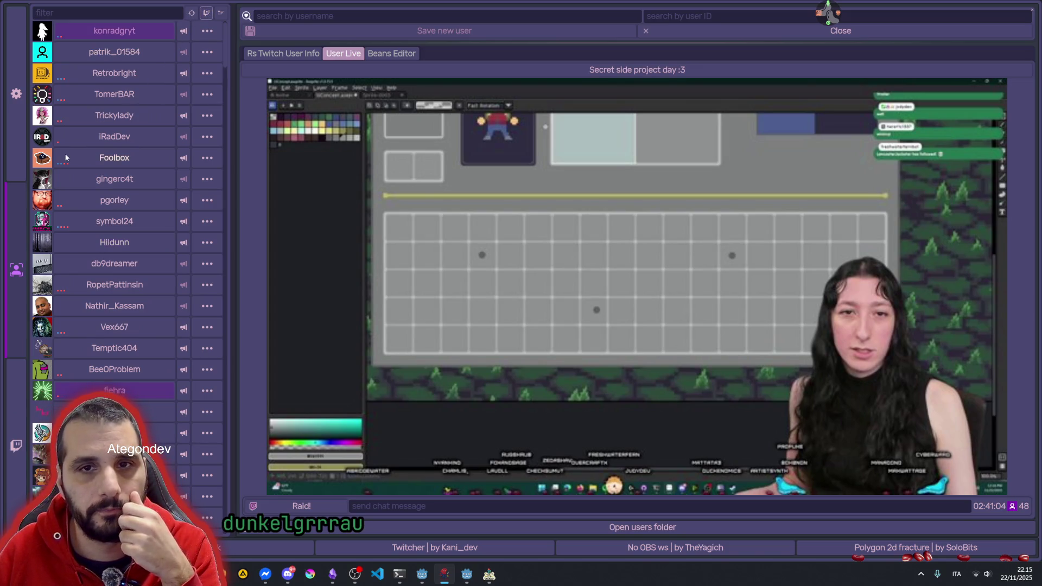
click(109, 31)
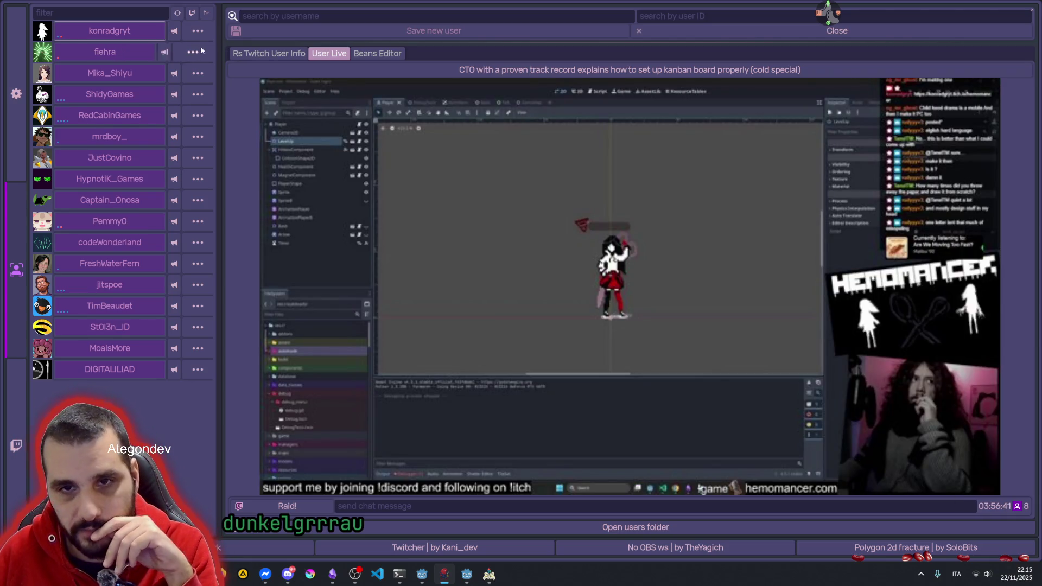
click(118, 48)
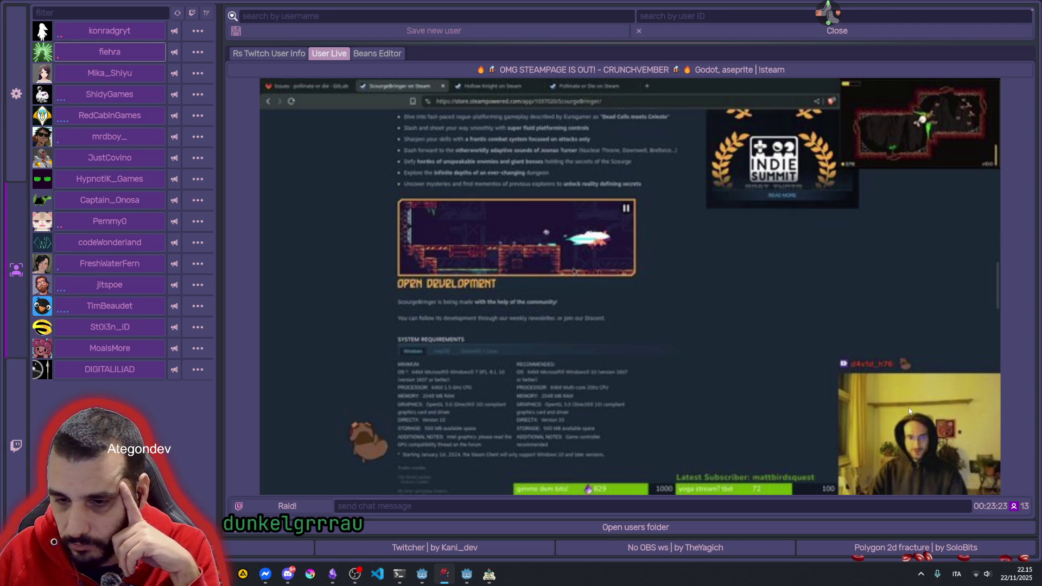
key(alt+Tab)
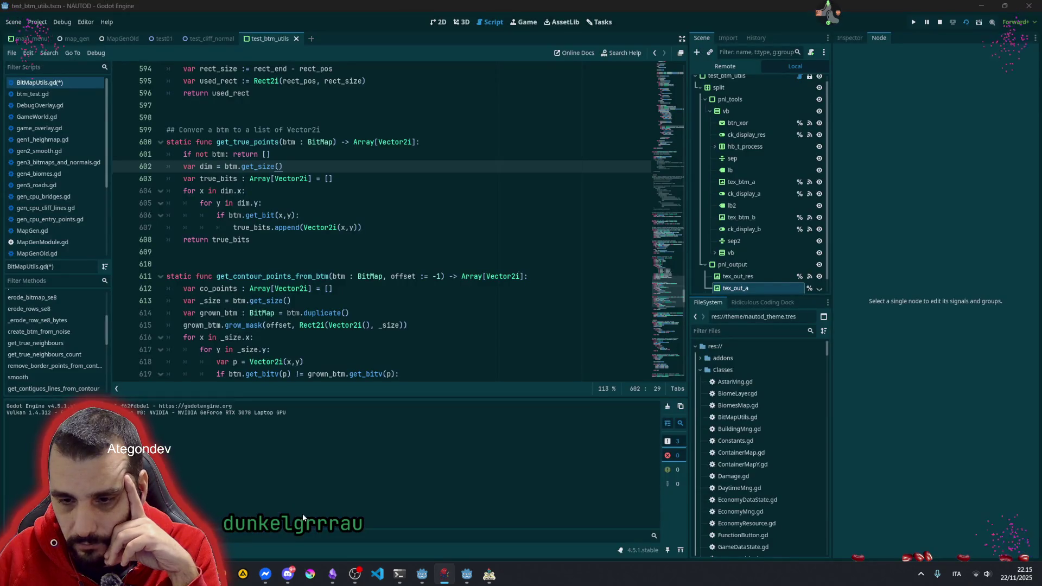
Step: Check get_contour_points_from_btm's offset parameter on line 611, then return to the Twitch raid tool
click(395, 276)
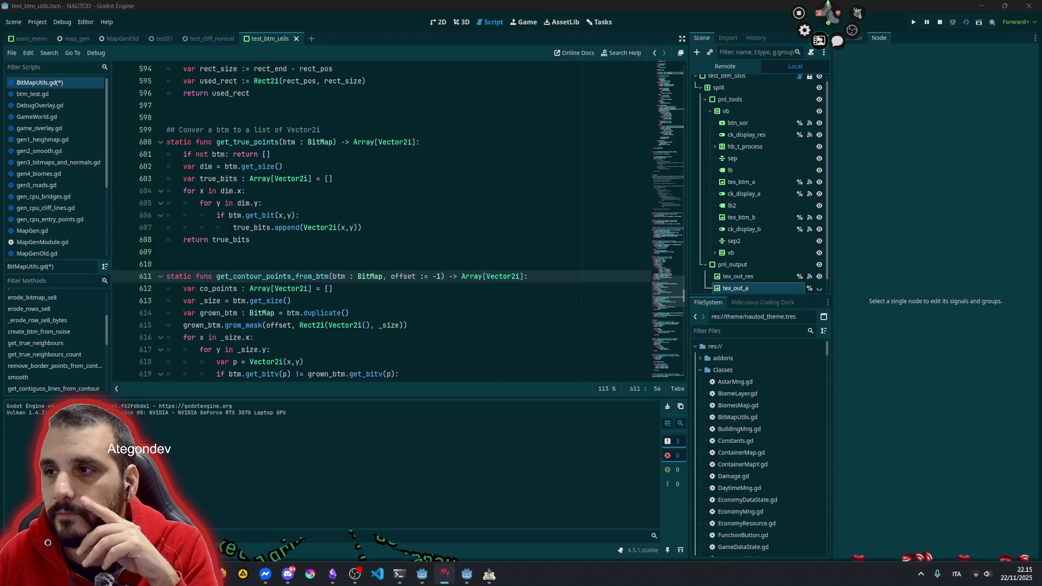
key(alt+Tab)
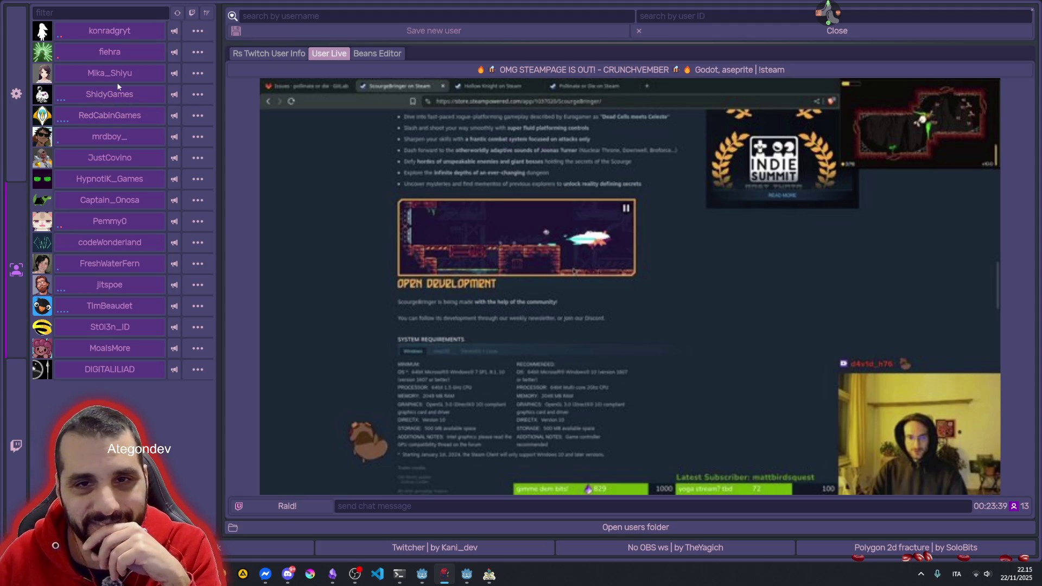
Step: Preview candidate raid streams: Refactor factory, COZY GAME DEV, JumboTron, Bobbles, Chicken TD, Digital Paint, FTL-like
click(110, 114)
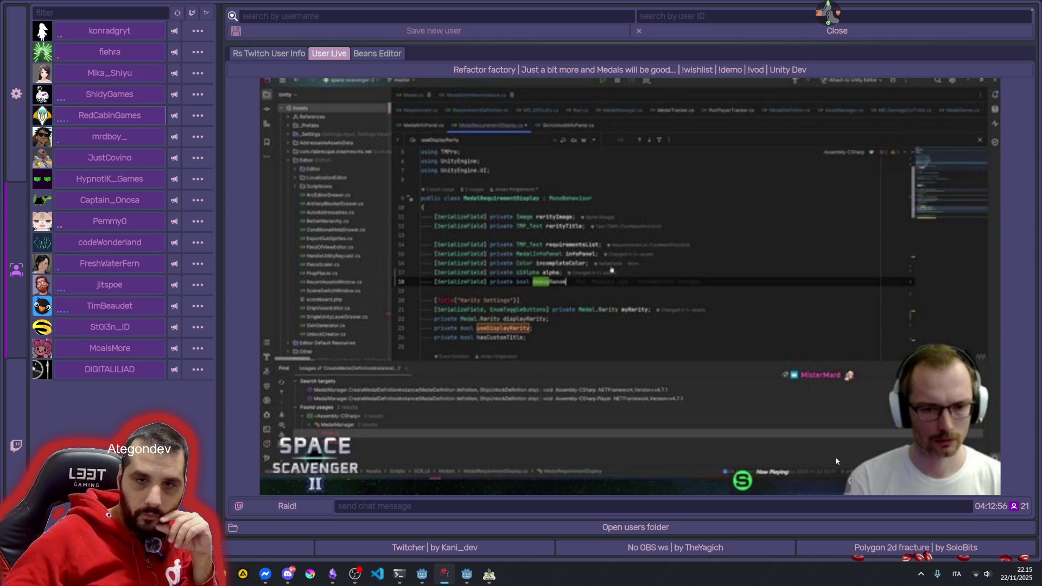
click(111, 142)
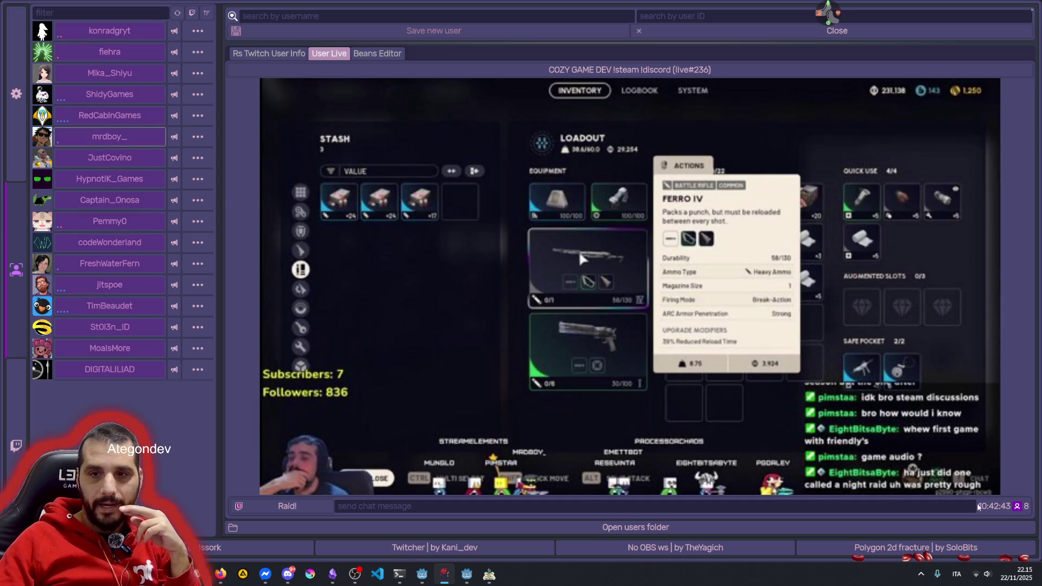
click(108, 158)
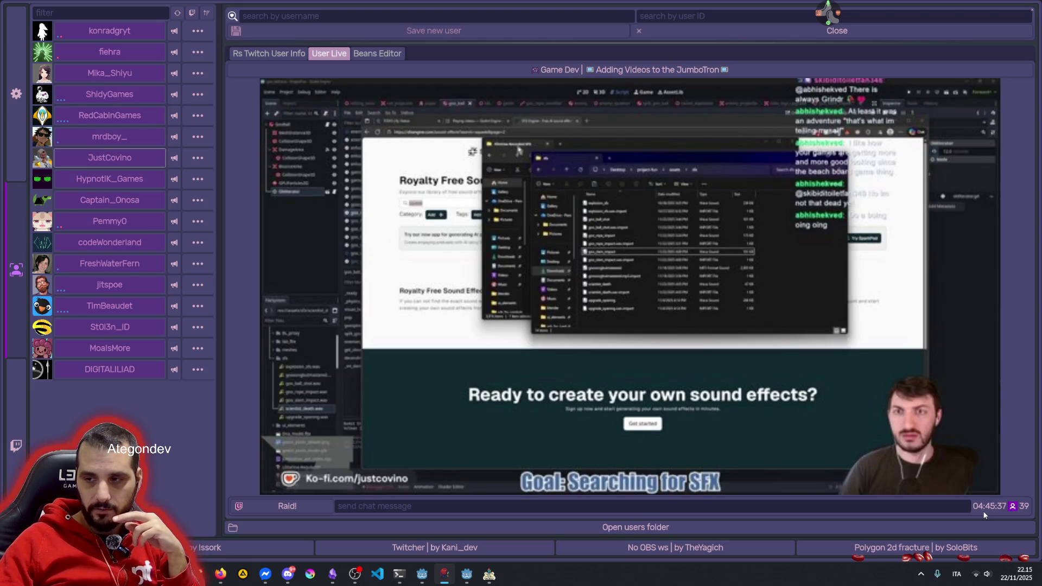
click(128, 180)
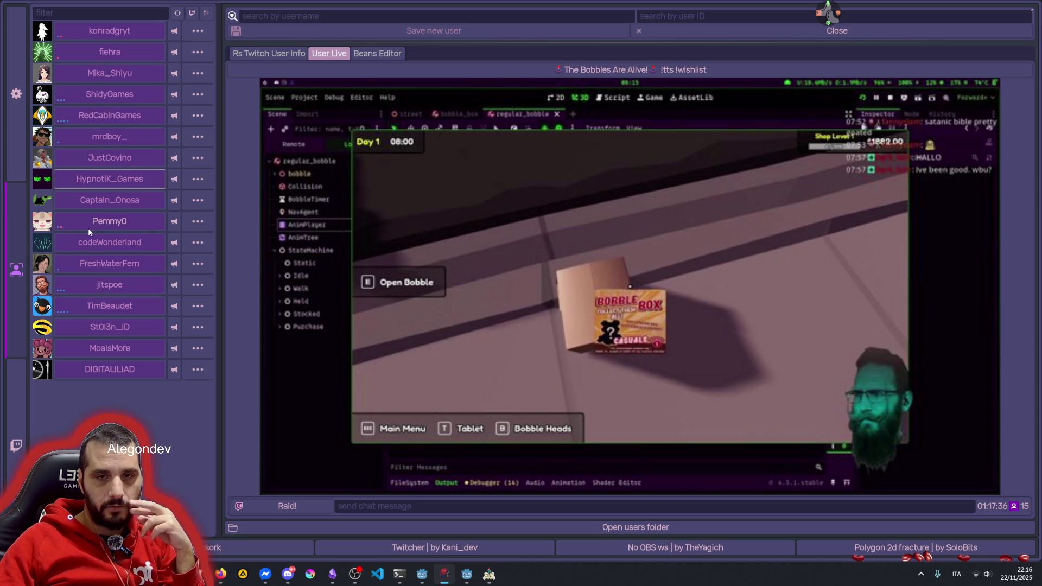
click(99, 245)
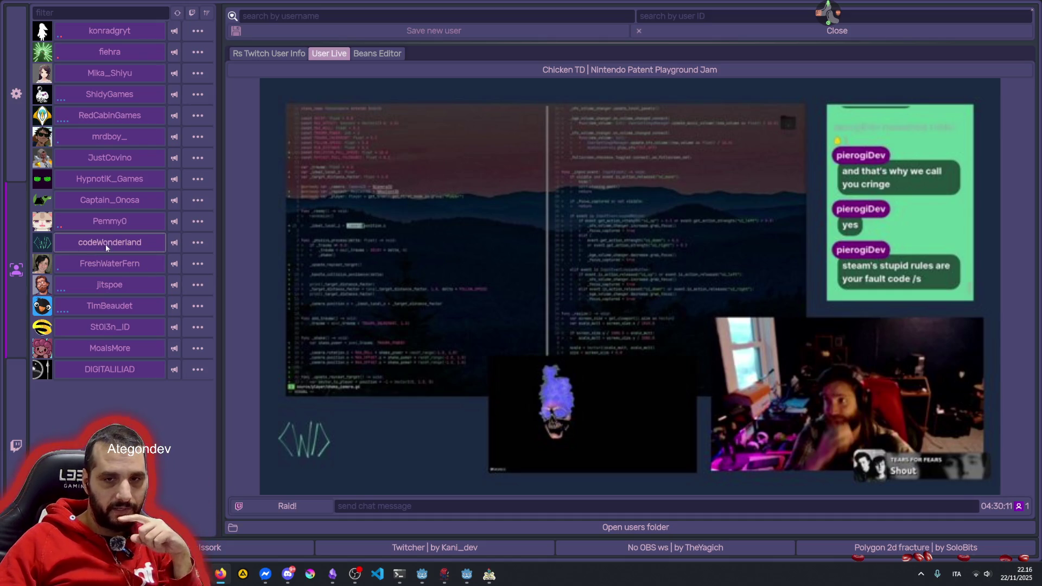
click(194, 243)
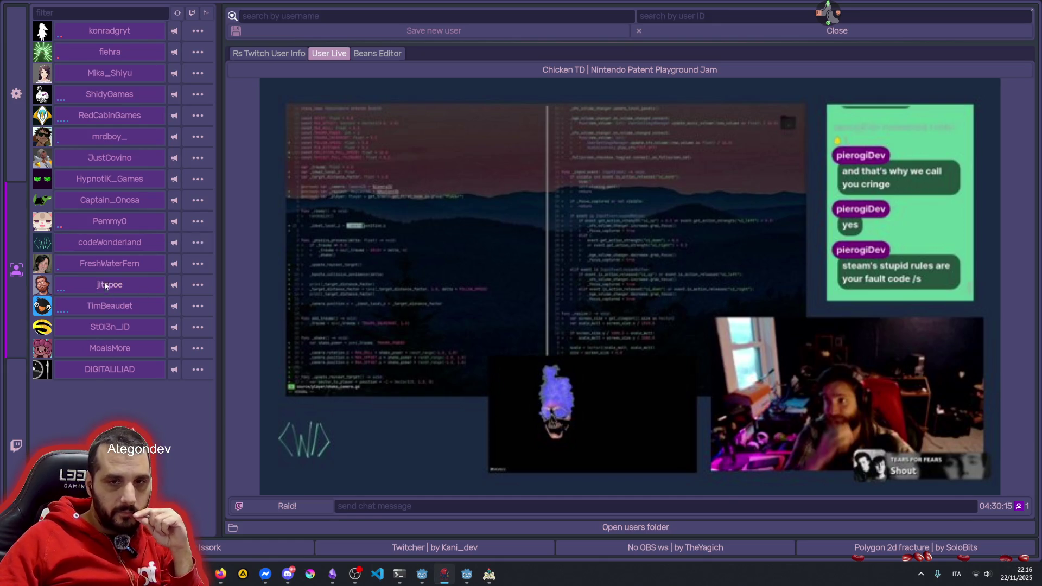
click(99, 263)
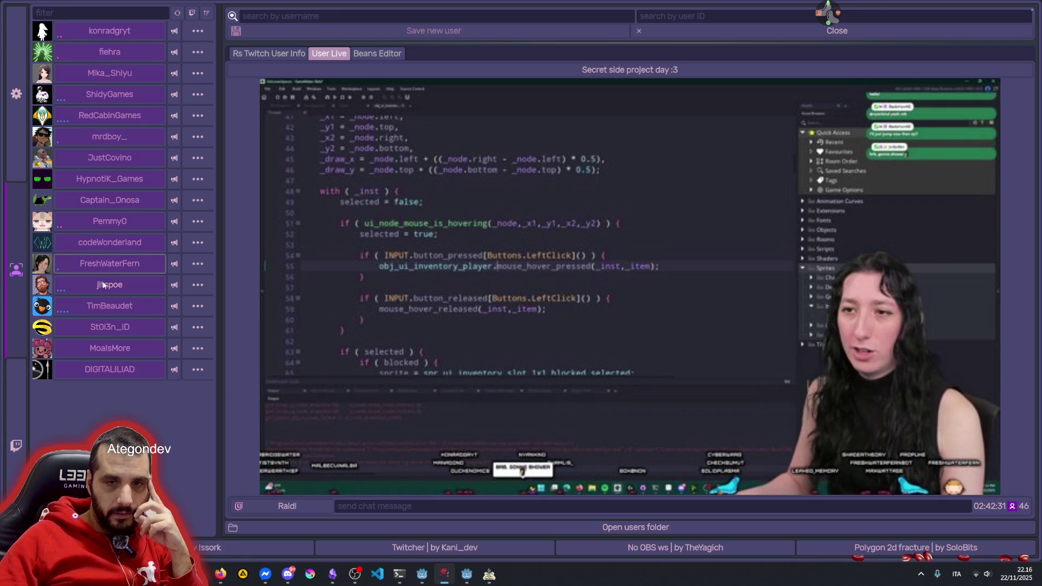
click(103, 284)
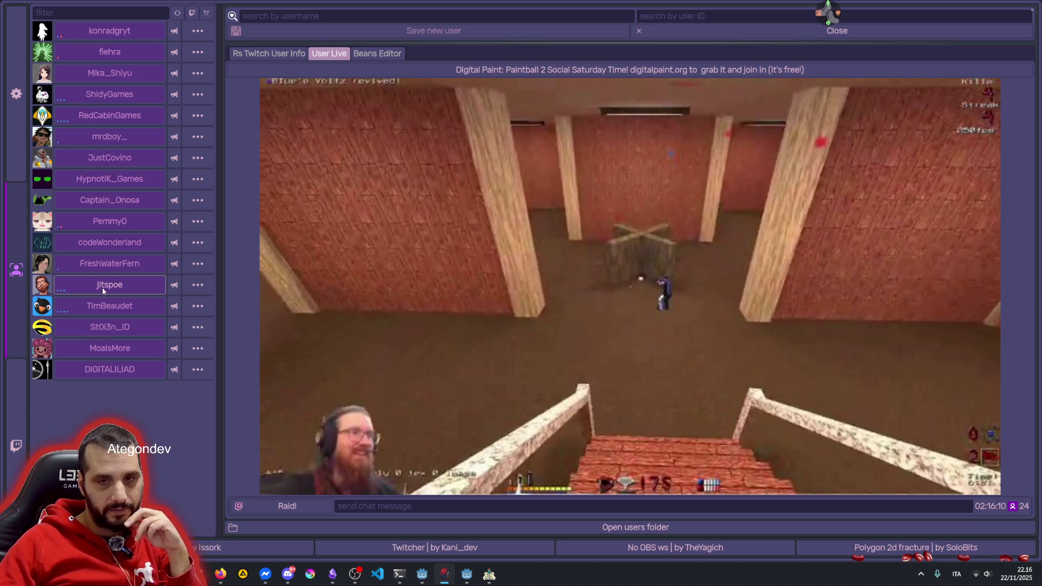
click(106, 369)
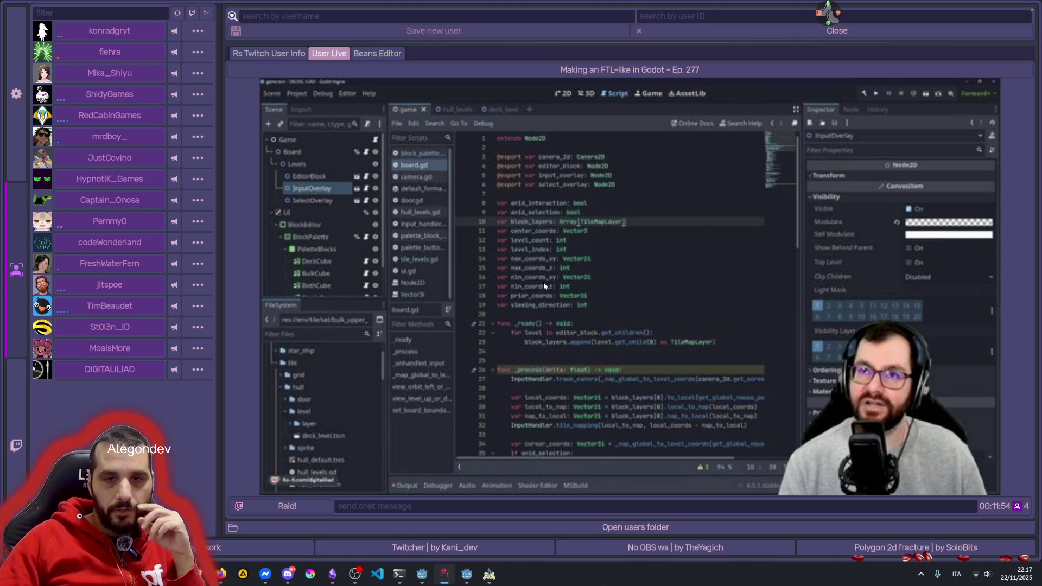
Step: Return to the Chicken TD game jam stream and open its channel in the browser
click(110, 242)
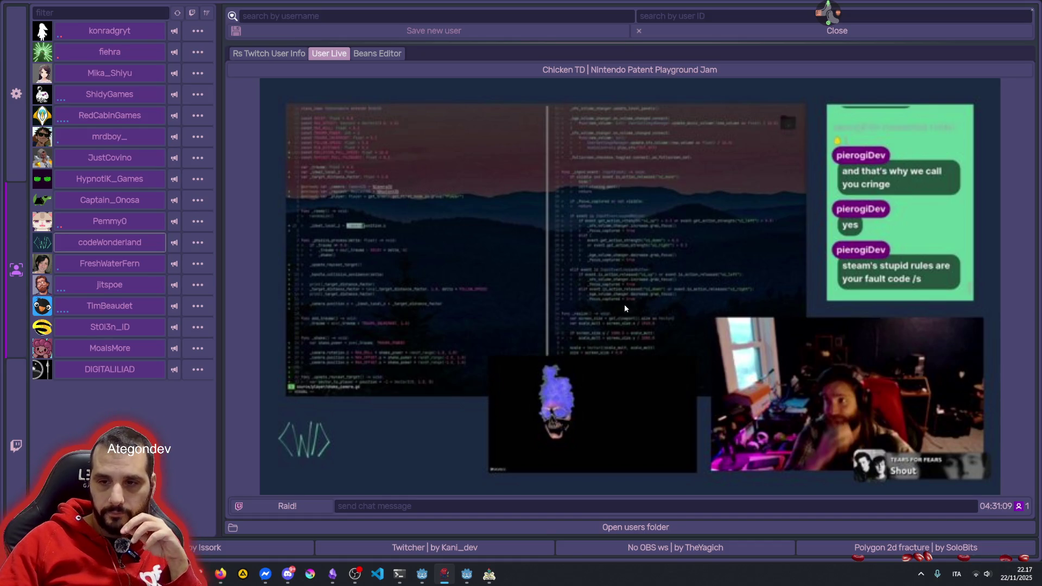
click(60, 247)
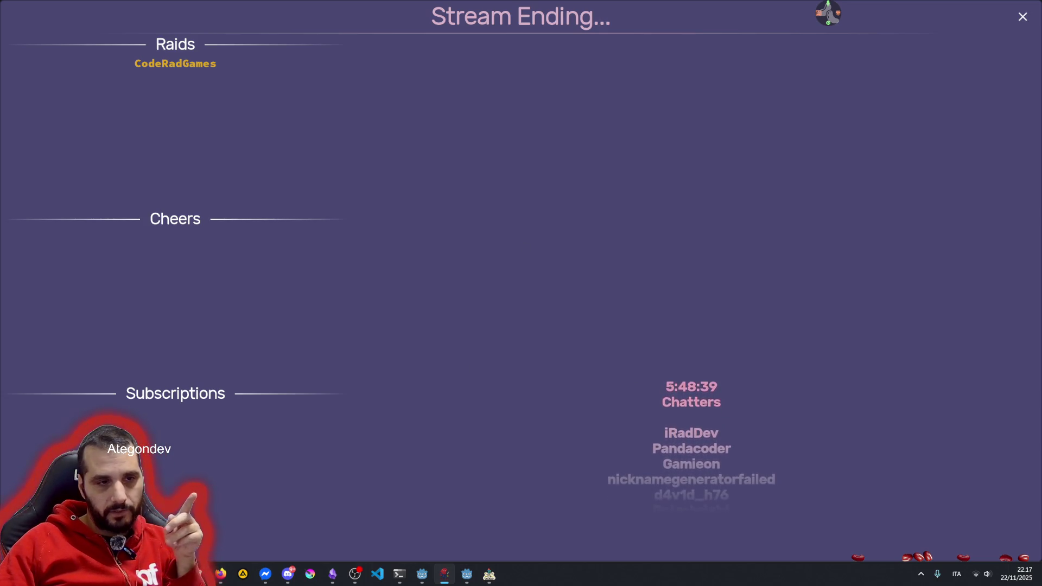
scroll(689, 325, down, 3)
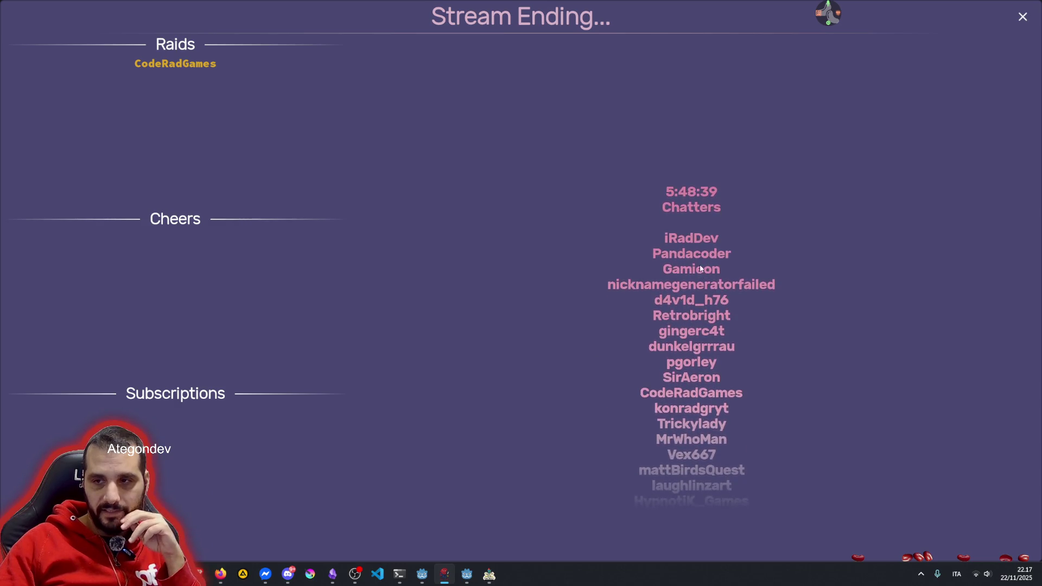